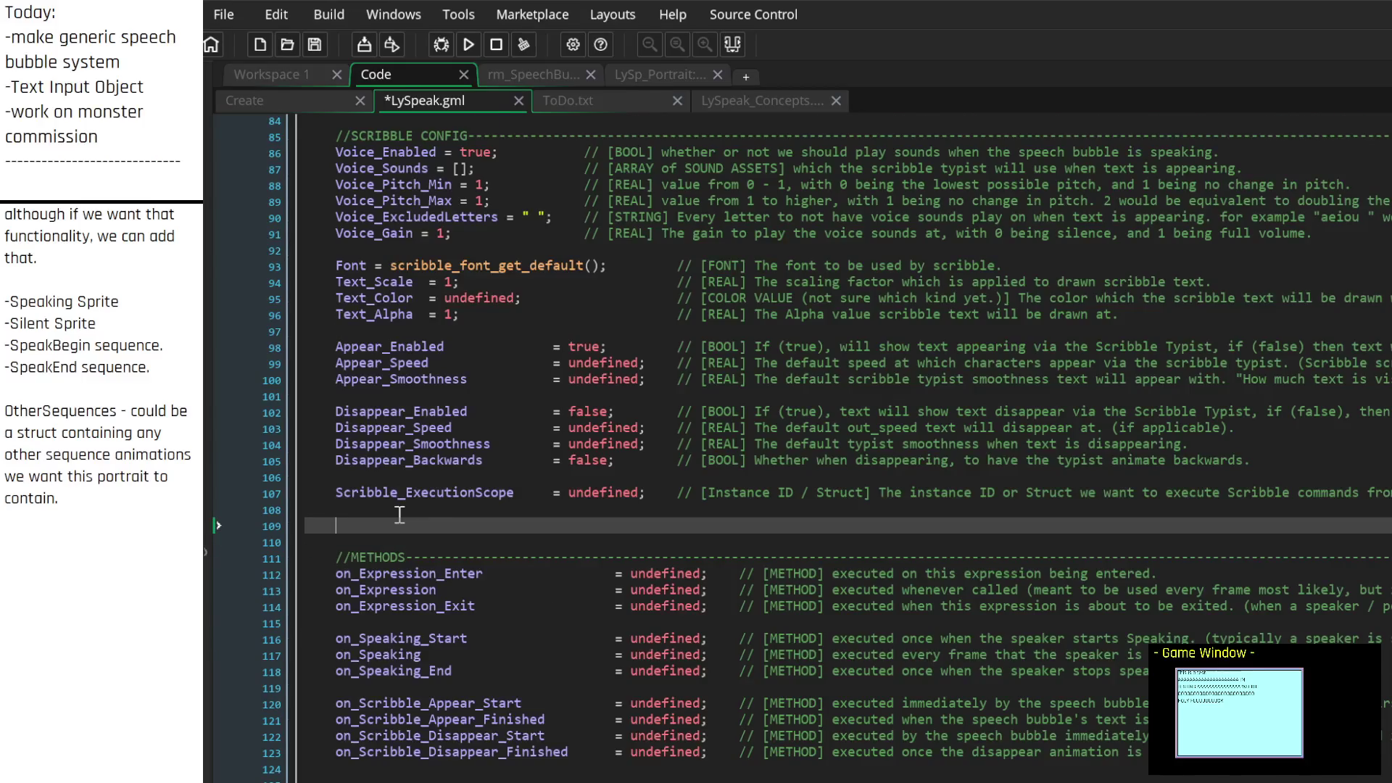
# Insert blank lines after the BlendMode setting and after the portrait config block in LySpeak.gml
pyautogui.click(419, 246)
pyautogui.press('Return')
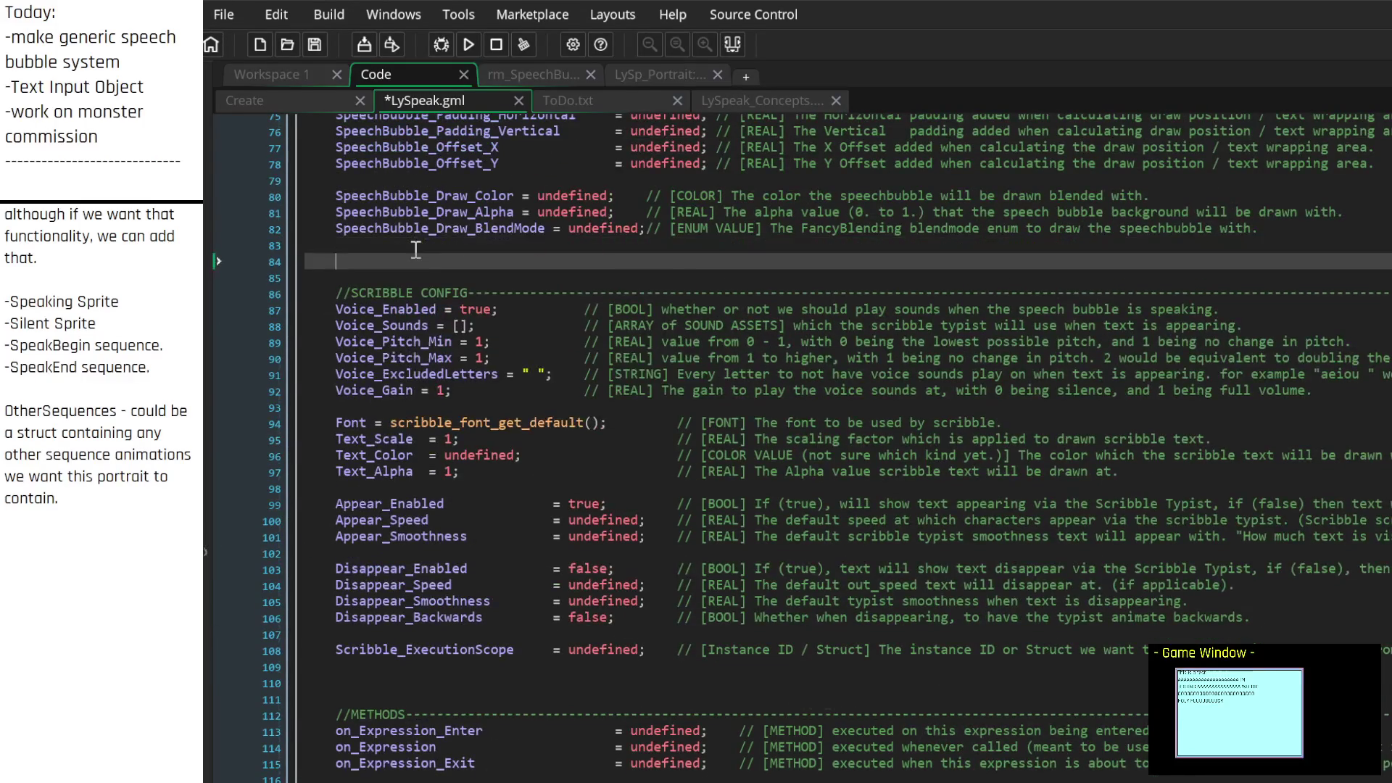
pyautogui.scroll(5, 420, 245)
pyautogui.click(428, 262)
pyautogui.press('Return')
pyautogui.scroll(4, 429, 269)
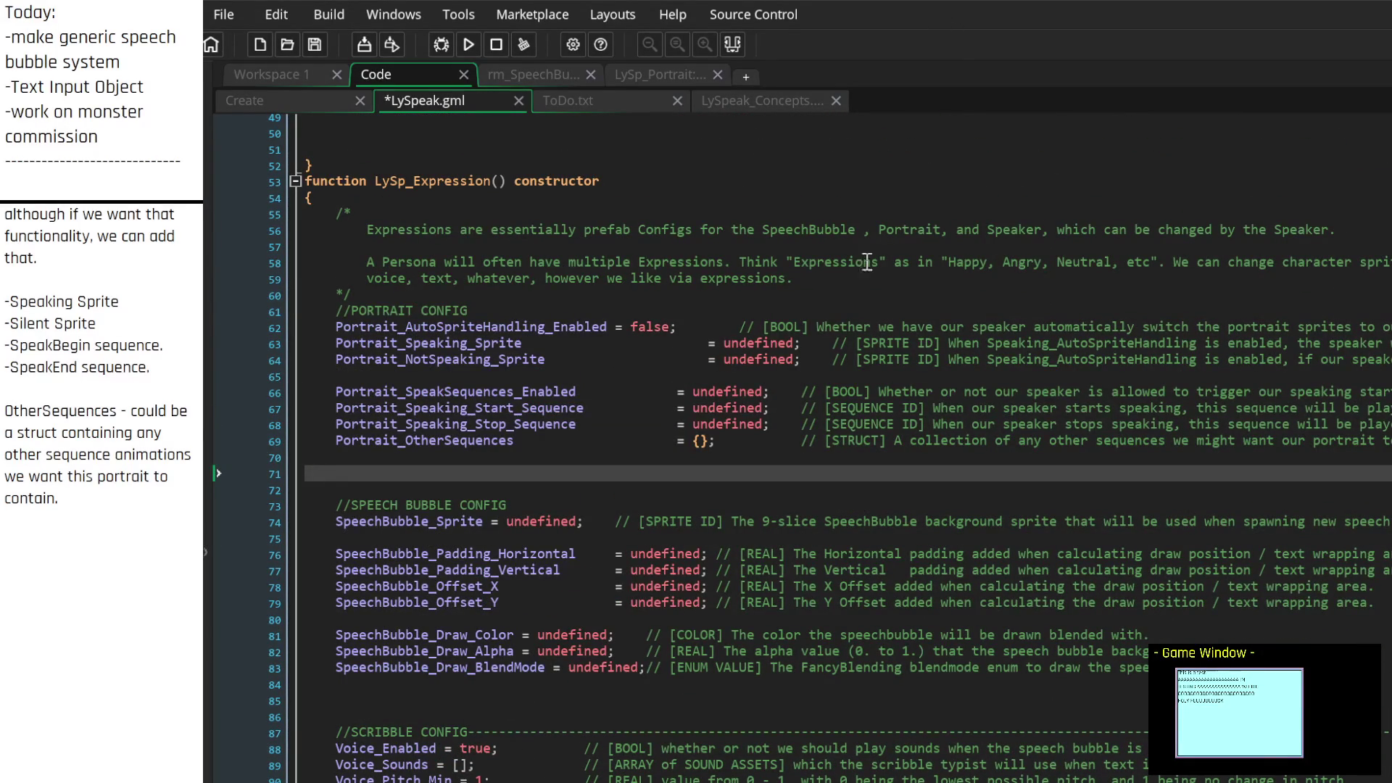
pyautogui.scroll(-5, 714, 409)
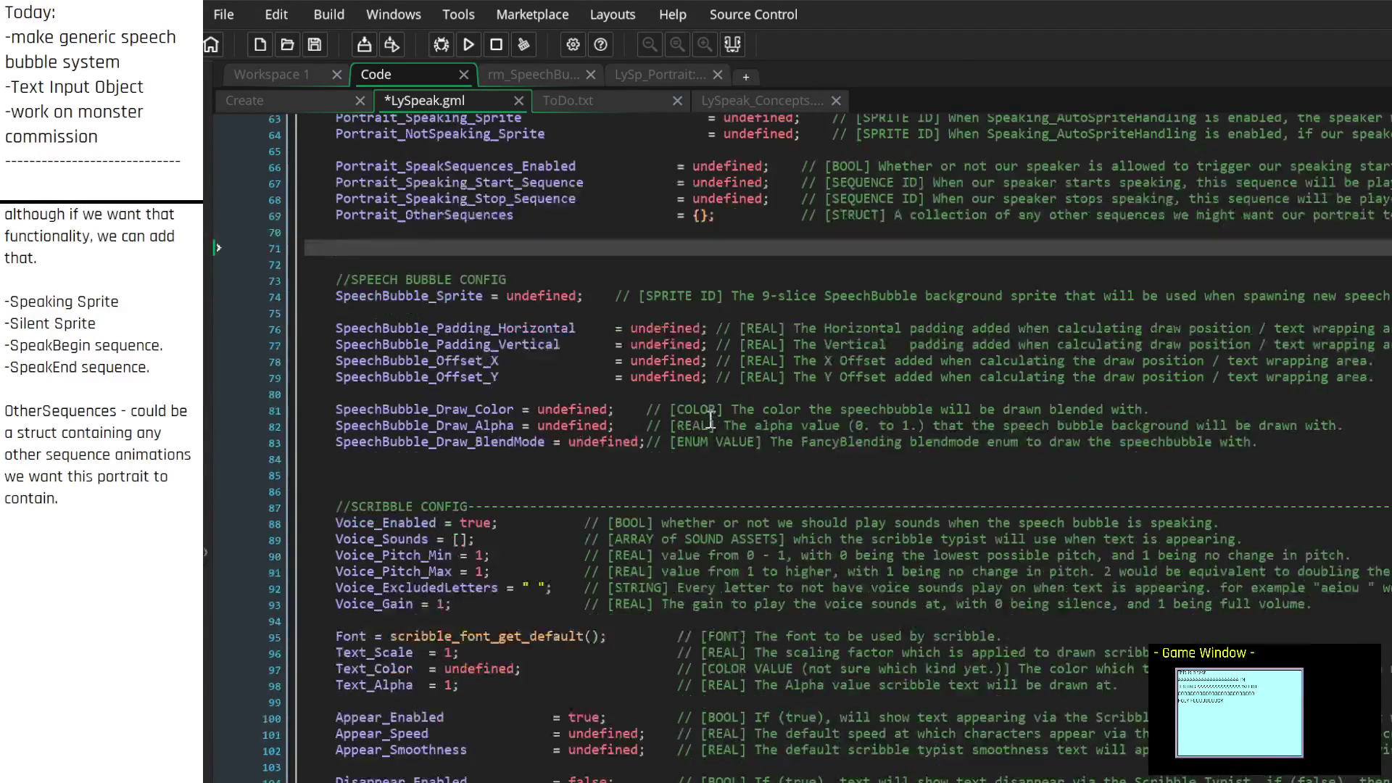
pyautogui.scroll(2, 710, 420)
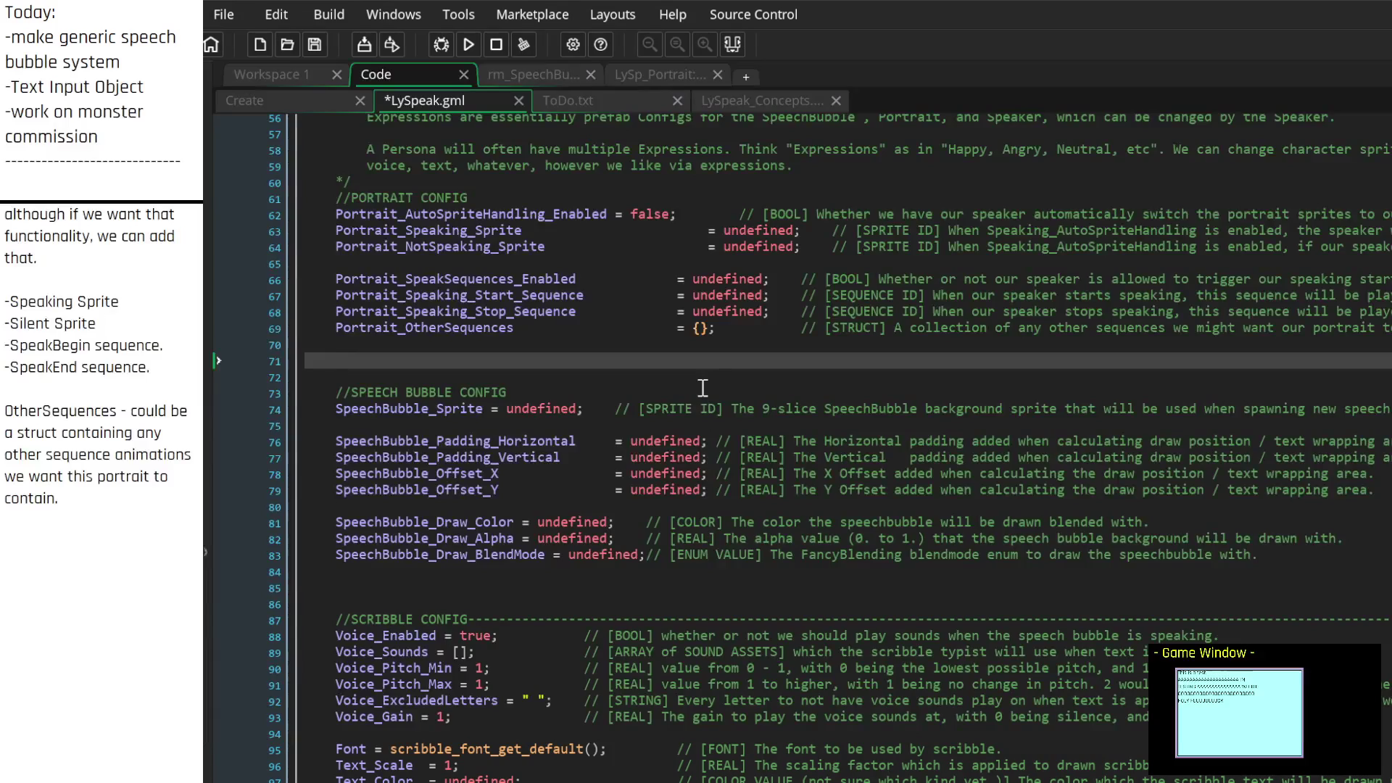
pyautogui.scroll(12, 704, 369)
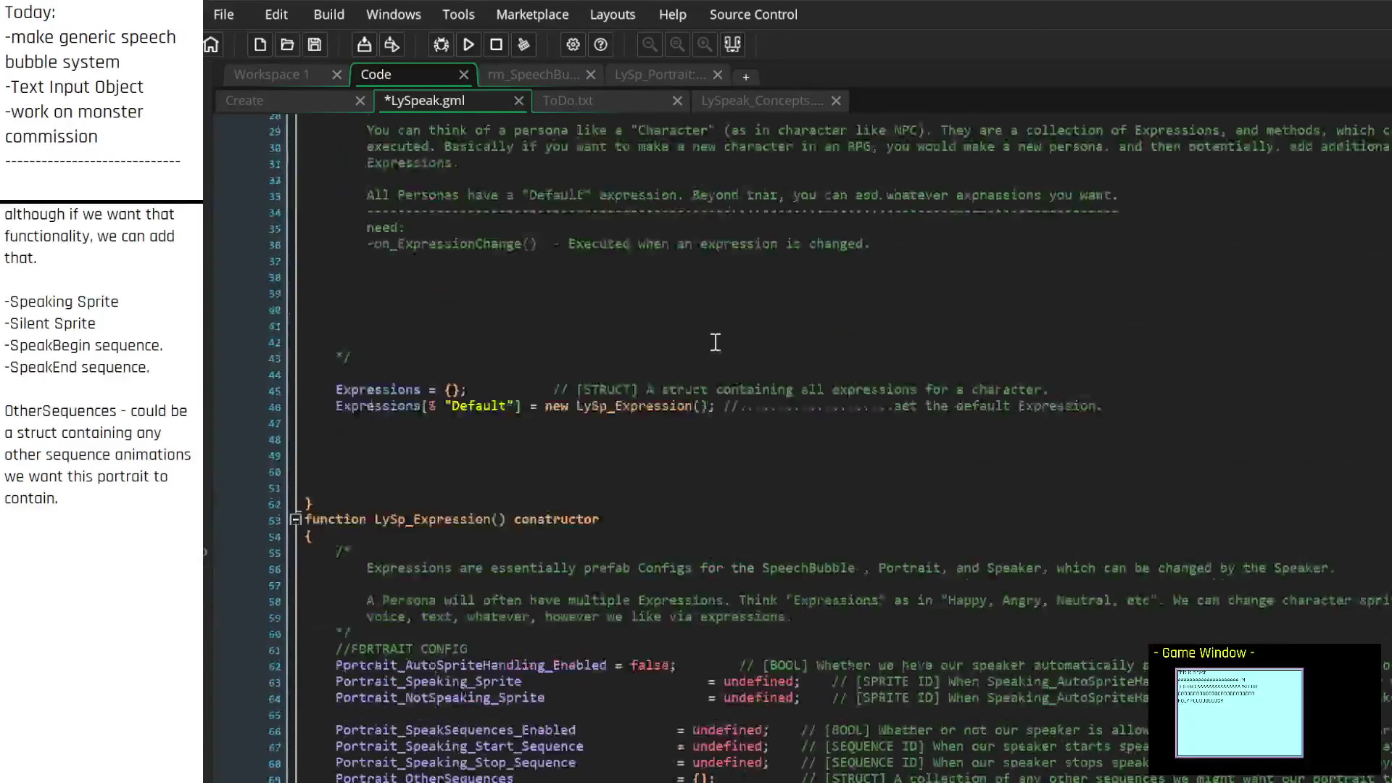
pyautogui.scroll(1, 713, 342)
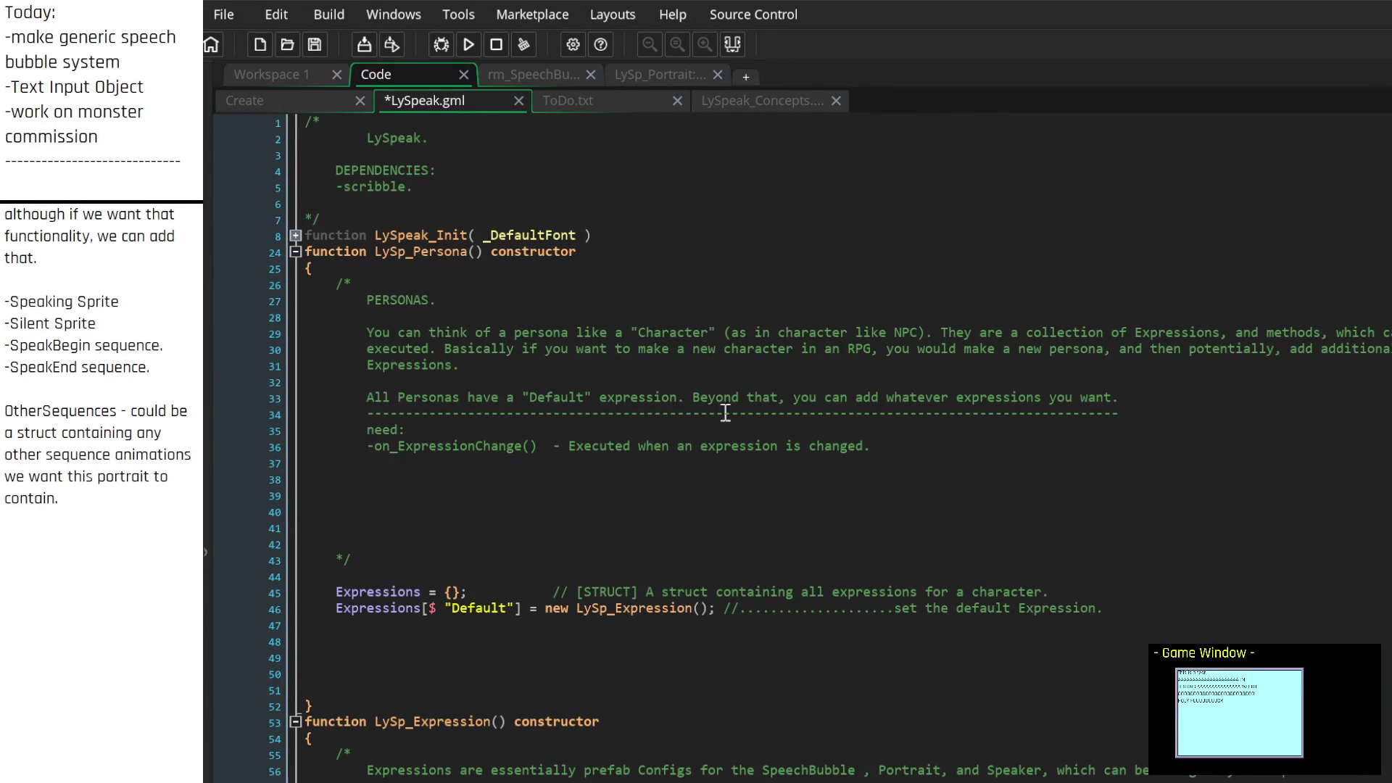
pyautogui.scroll(-14, 727, 446)
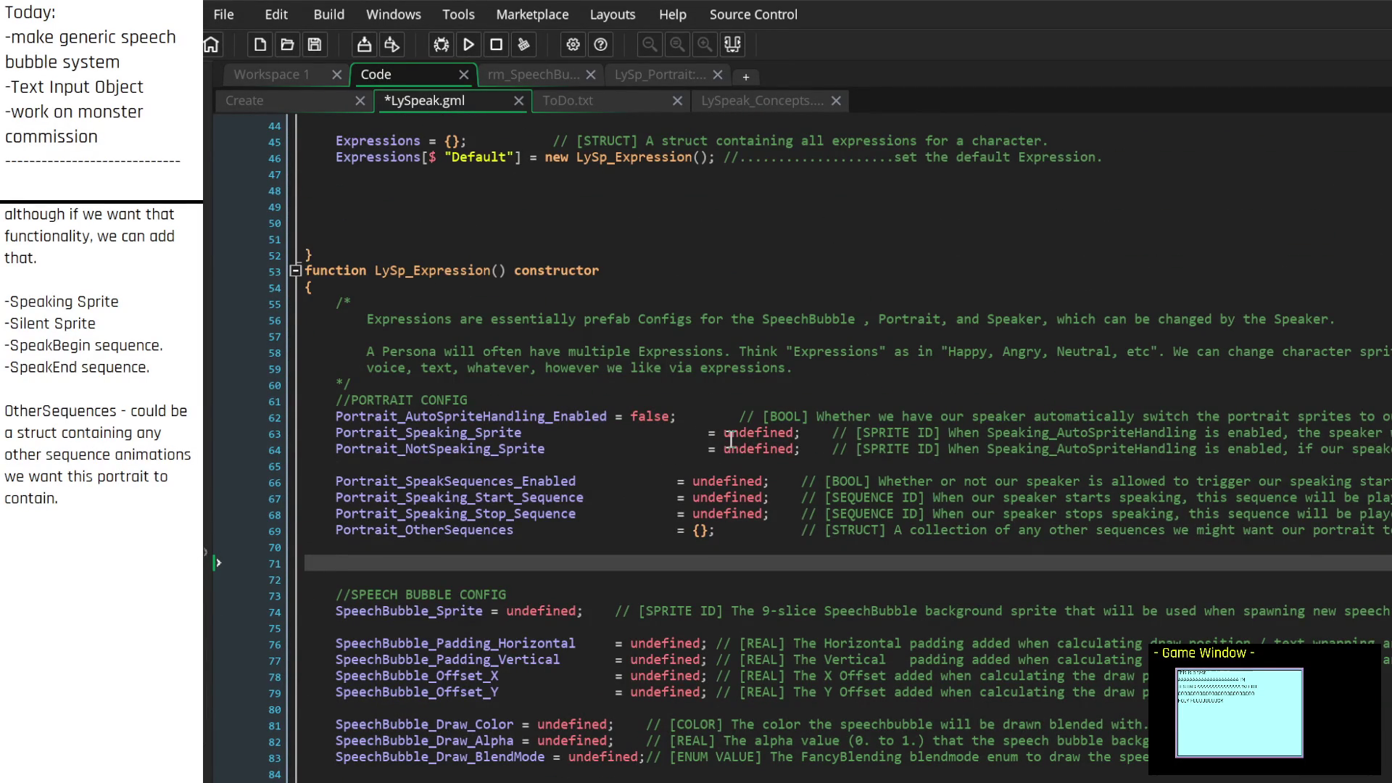
pyautogui.scroll(-1, 731, 440)
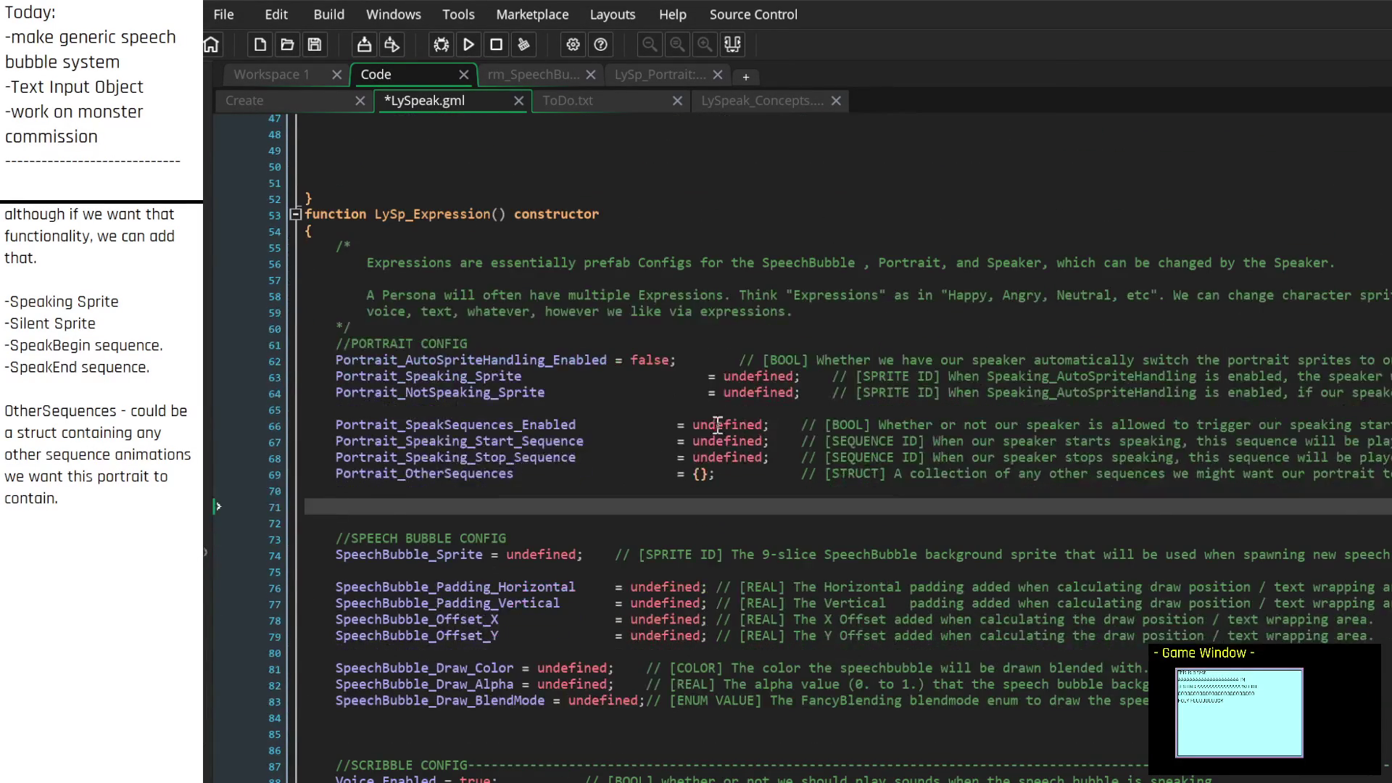
pyautogui.scroll(9, 721, 413)
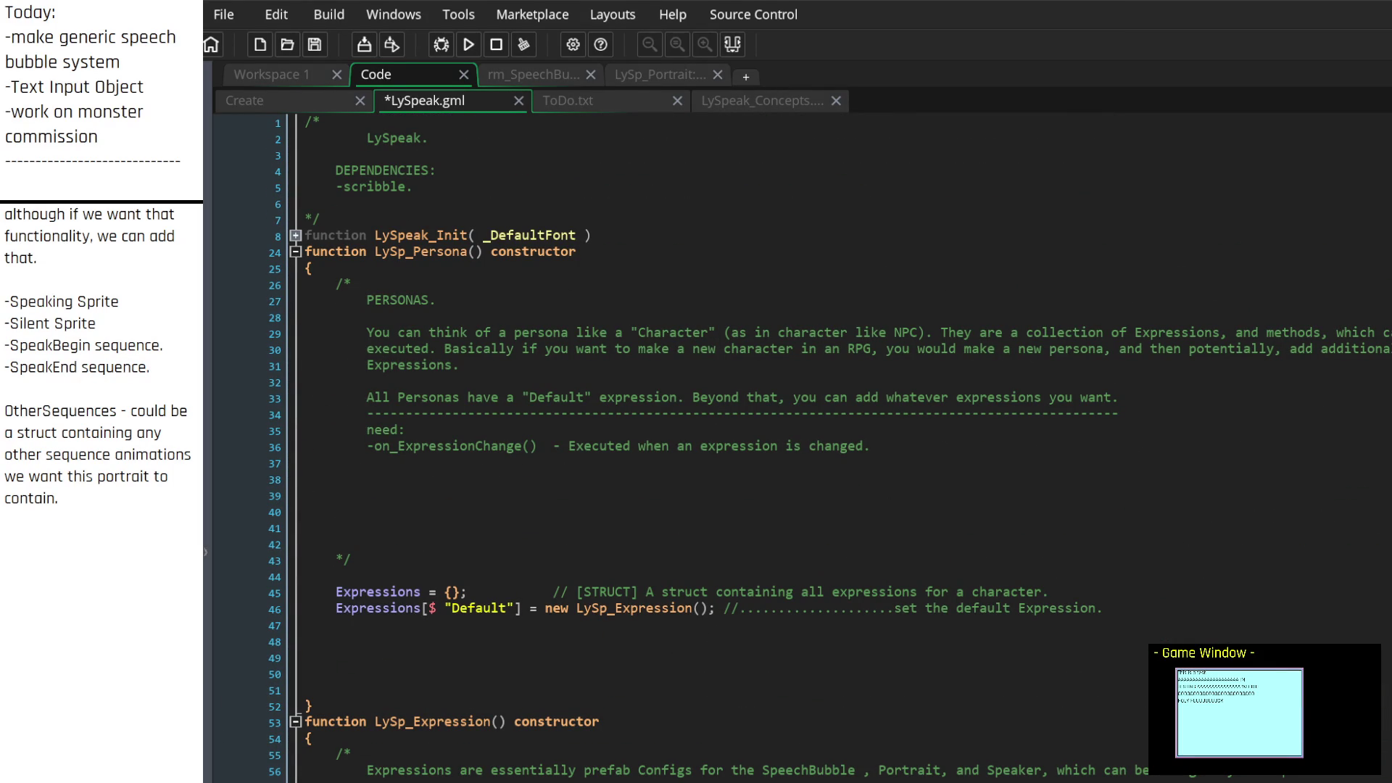
pyautogui.scroll(-3, 617, 379)
pyautogui.scroll(3, 617, 379)
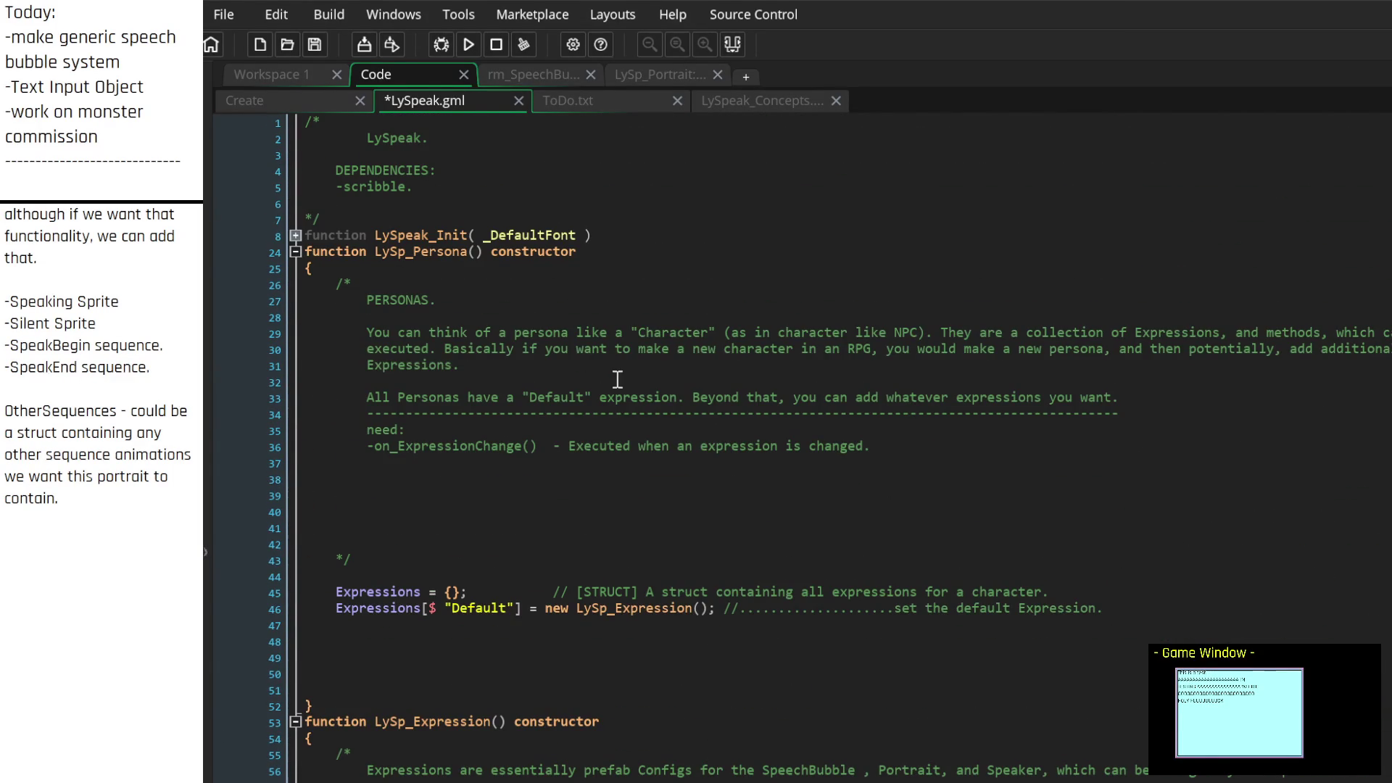
# Delete the extra blank lines just above the LySp_Expression constructor's closing brace
pyautogui.moveTo(66, 500)
pyautogui.mouseDown()
pyautogui.moveTo(22, 384)
pyautogui.moveTo(22, 294)
pyautogui.mouseUp()
pyautogui.scroll(6, 43, 319)
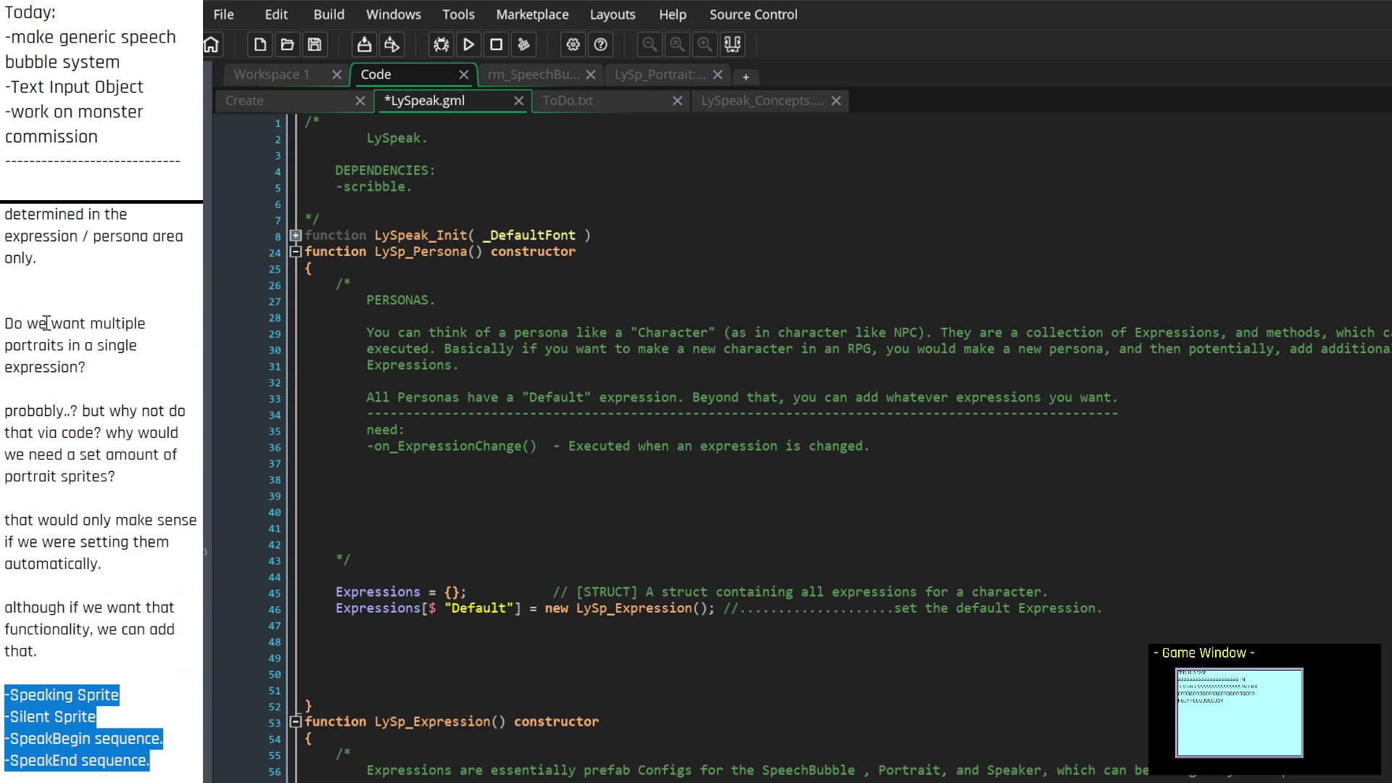
pyautogui.scroll(-5, 102, 471)
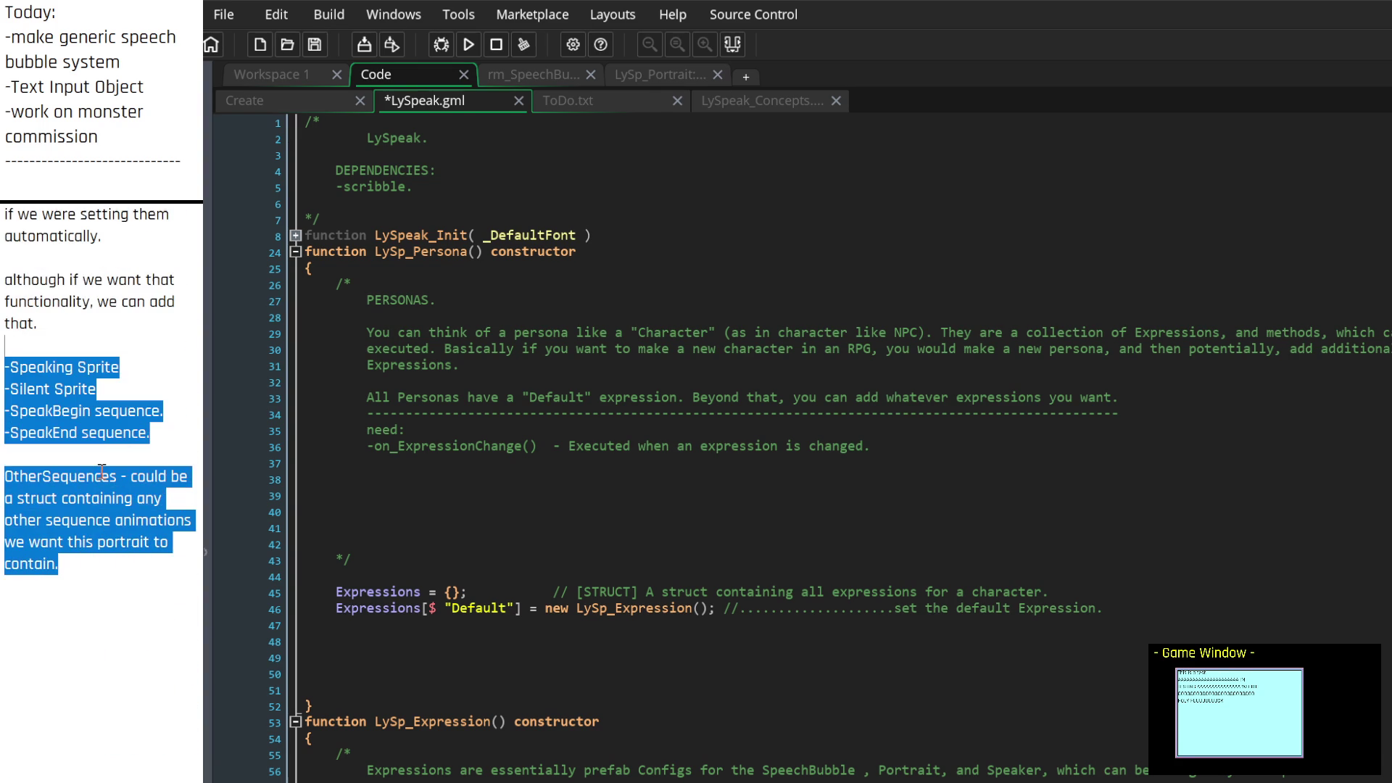
pyautogui.scroll(-15, 217, 224)
pyautogui.scroll(-5, 217, 224)
pyautogui.scroll(-9, 797, 446)
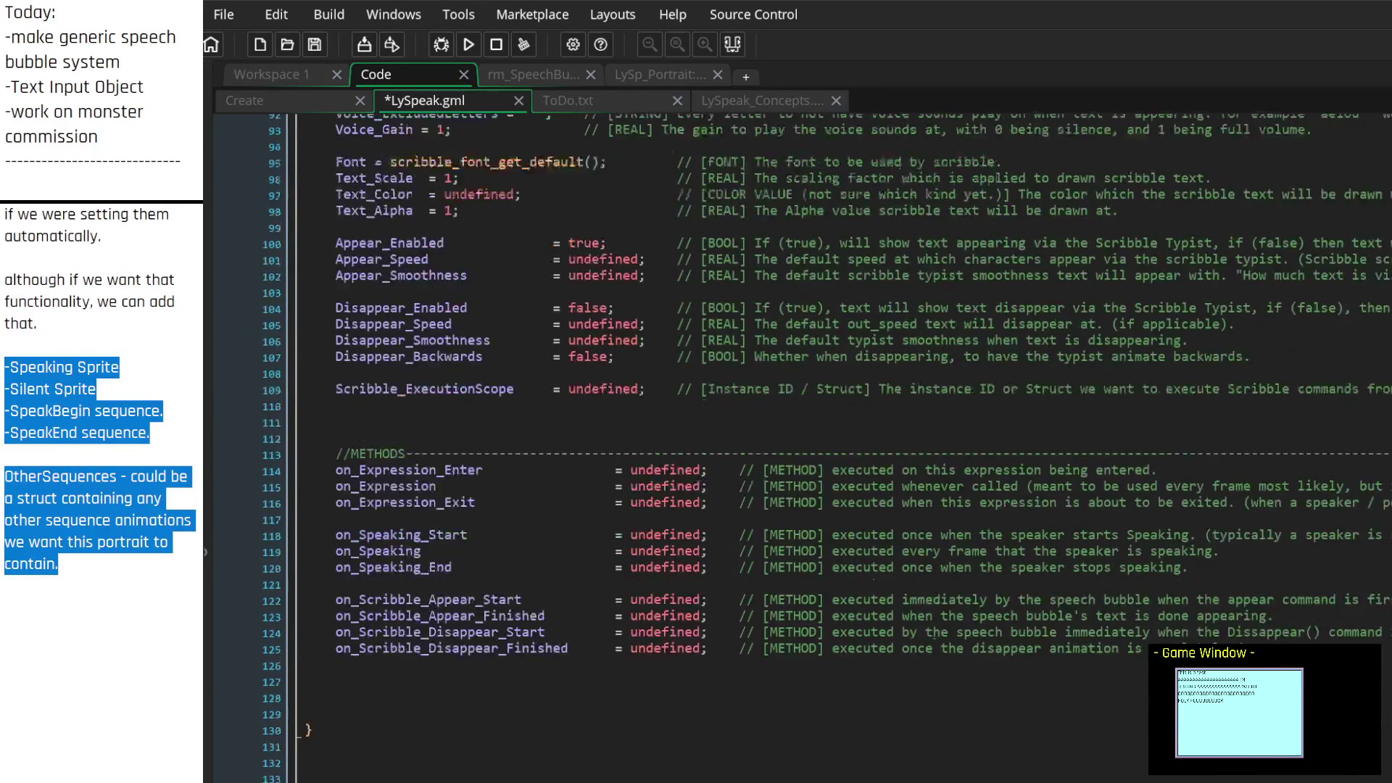
pyautogui.click(357, 504)
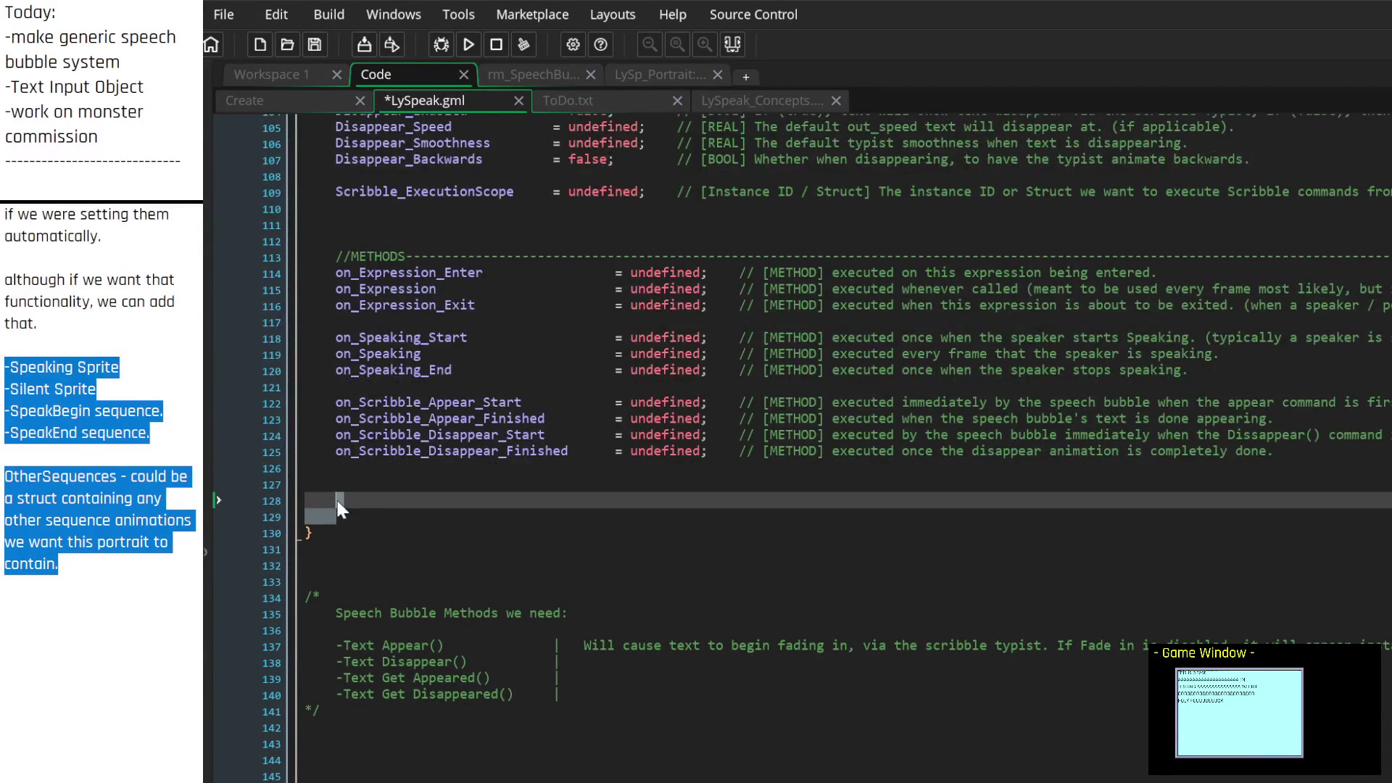
pyautogui.moveTo(293, 493); pyautogui.dragTo(297, 484)
pyautogui.press('BackSpace')
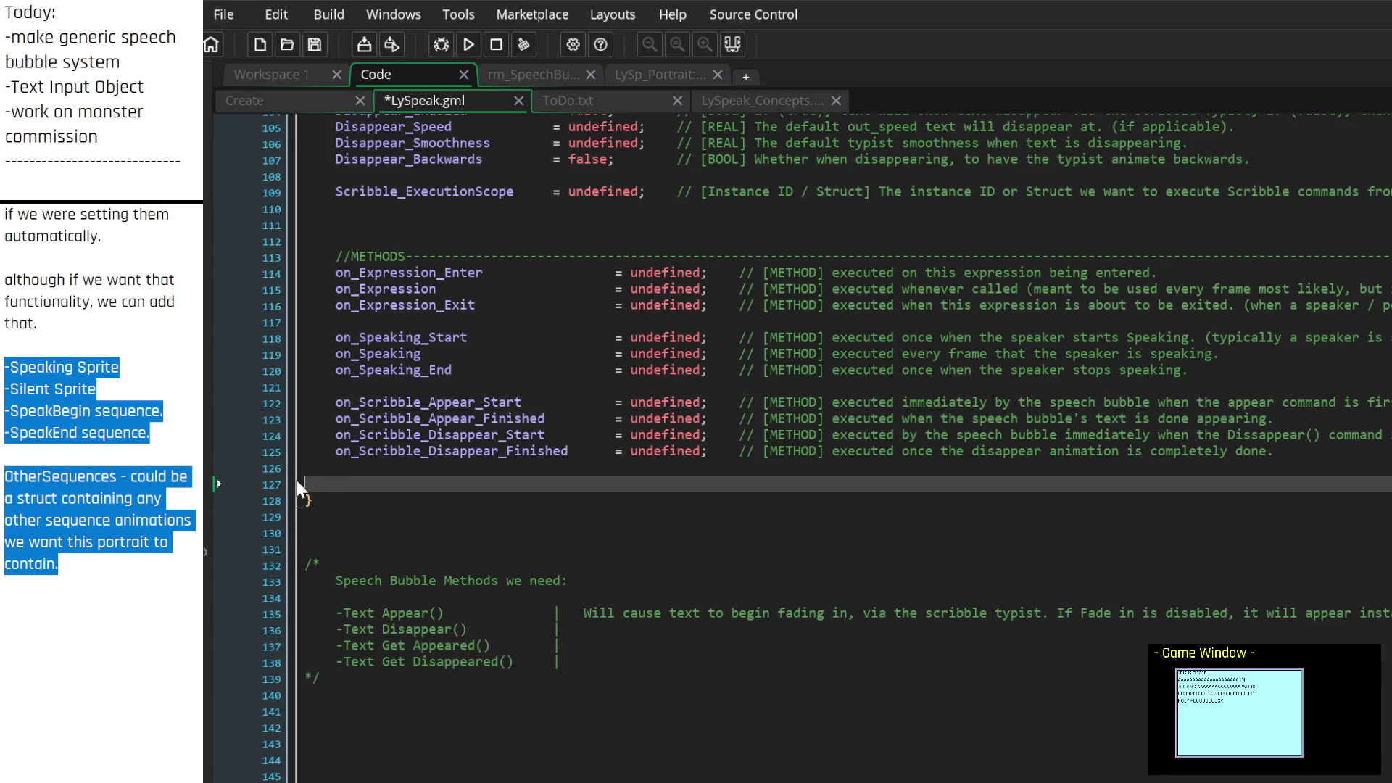
pyautogui.press('BackSpace')
pyautogui.scroll(15, 411, 464)
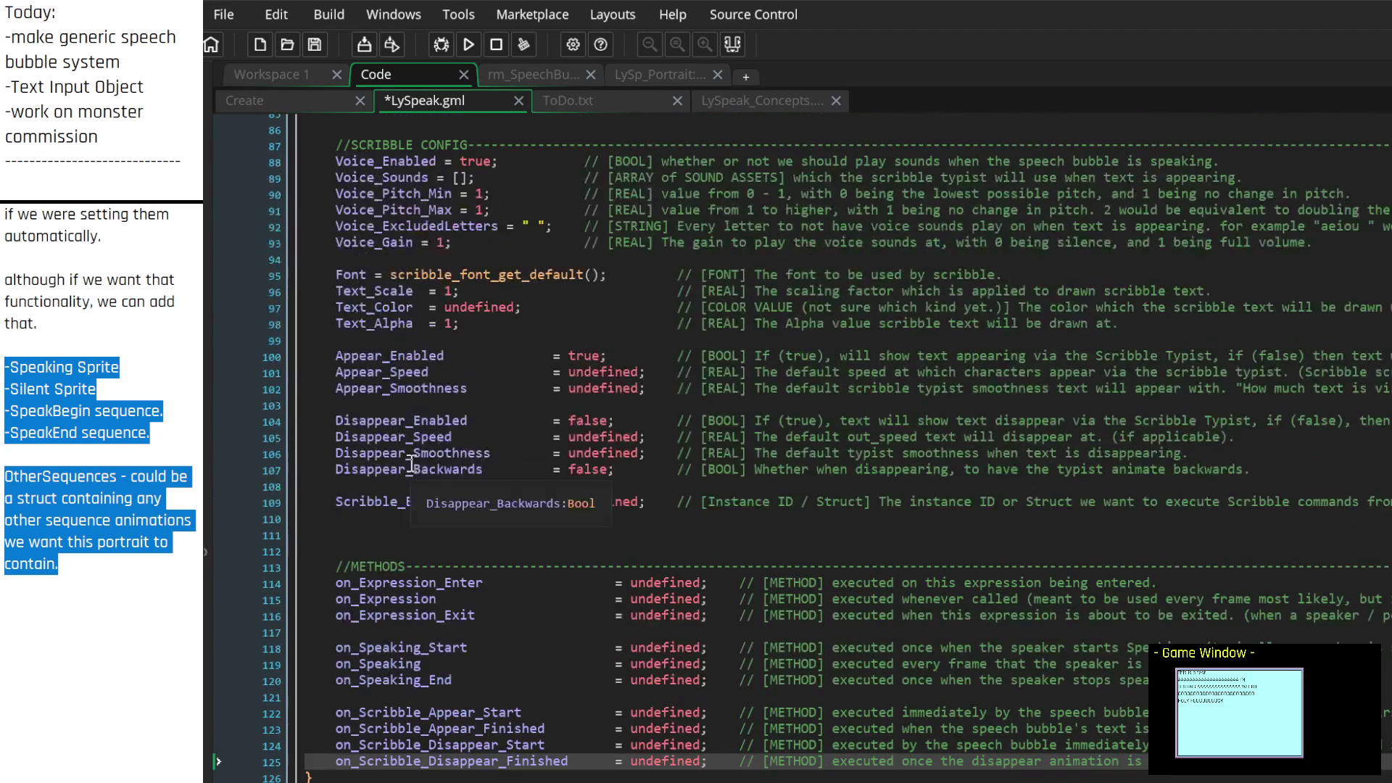
pyautogui.scroll(6, 411, 464)
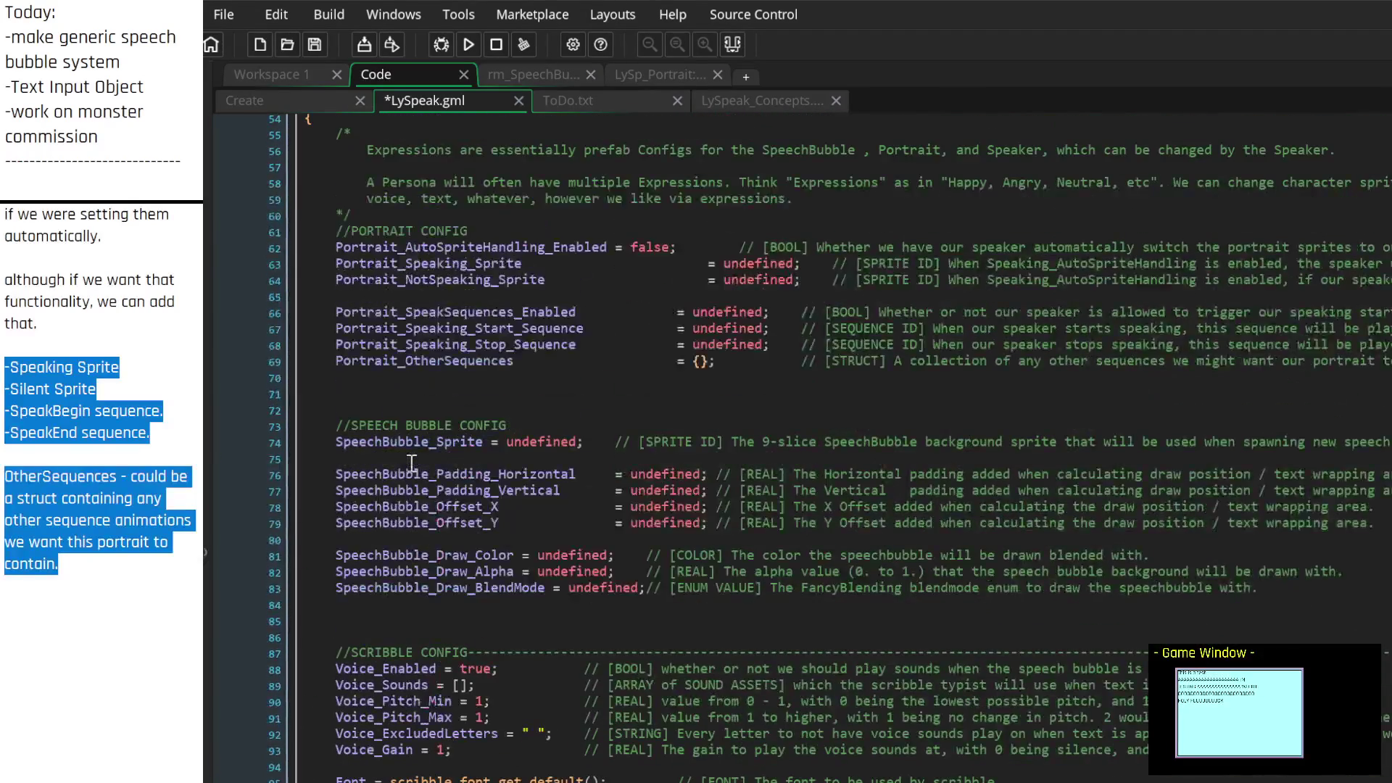
# Fold the LySp_Expression constructor and save LySpeak.gml
pyautogui.click(295, 327)
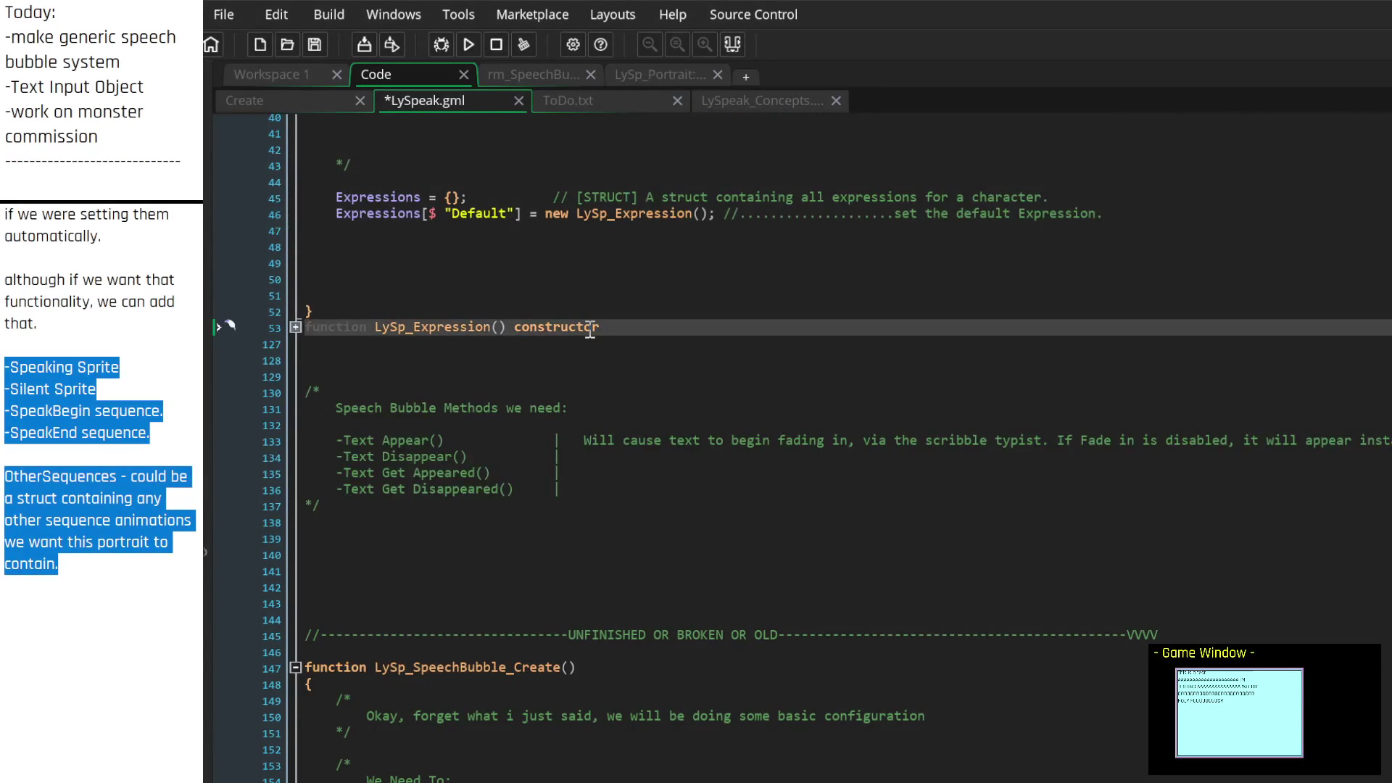
pyautogui.hotkey('ctrl', 's')
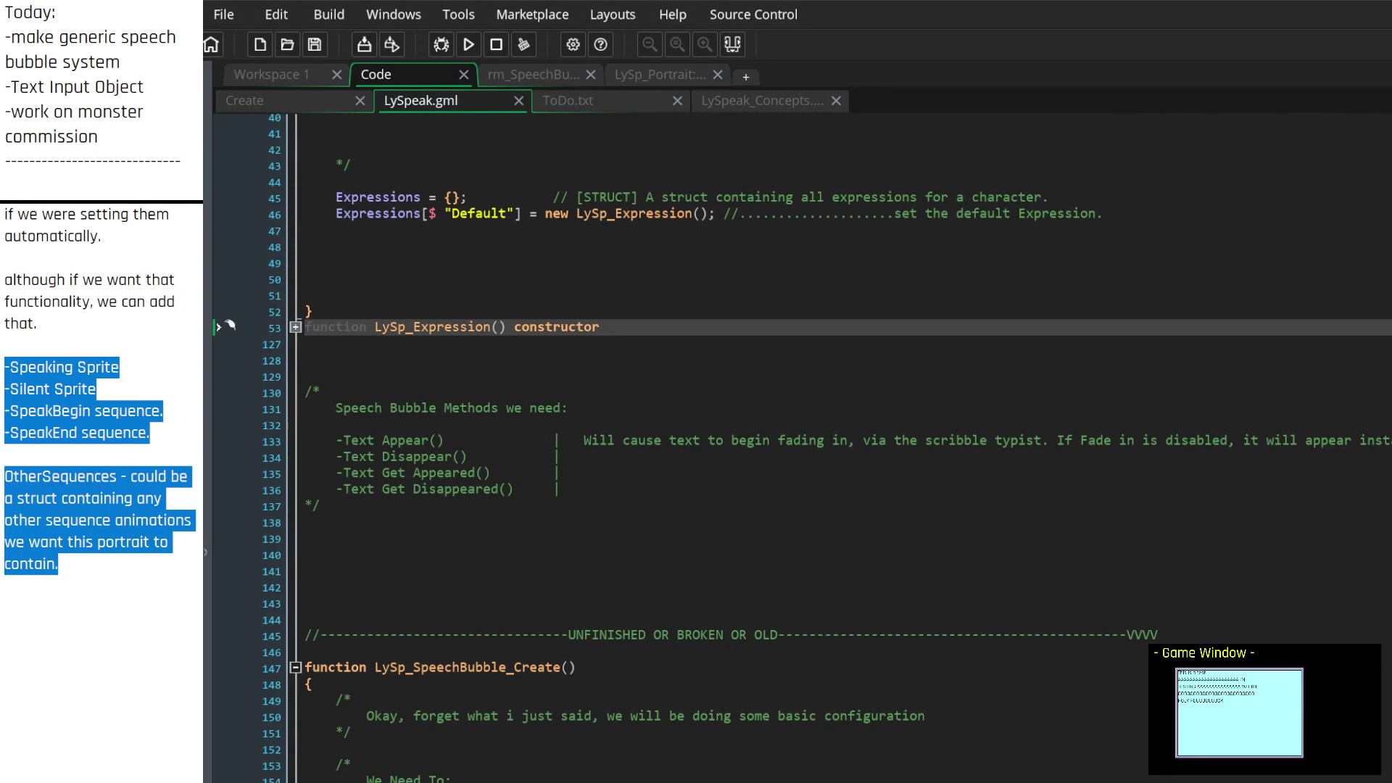
pyautogui.scroll(10, 126, 394)
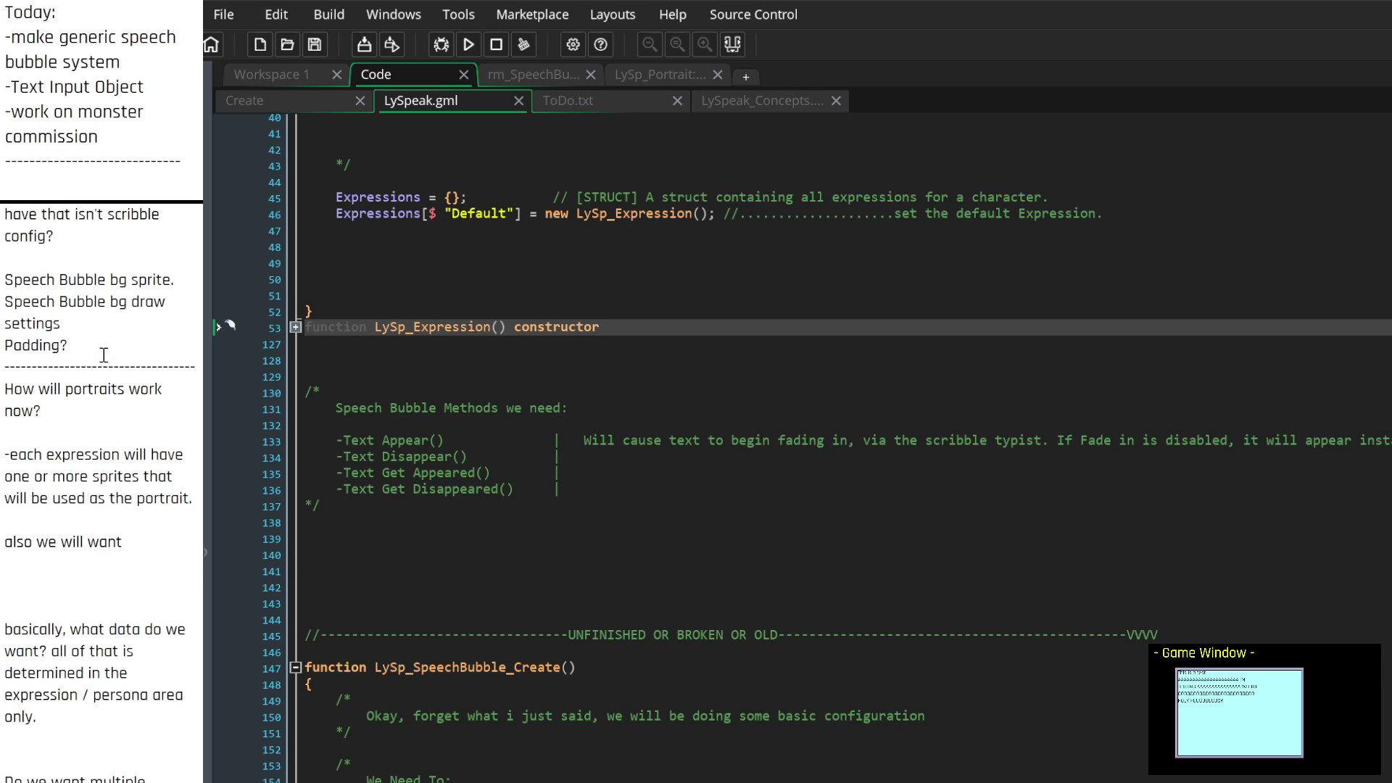
pyautogui.scroll(10, 119, 388)
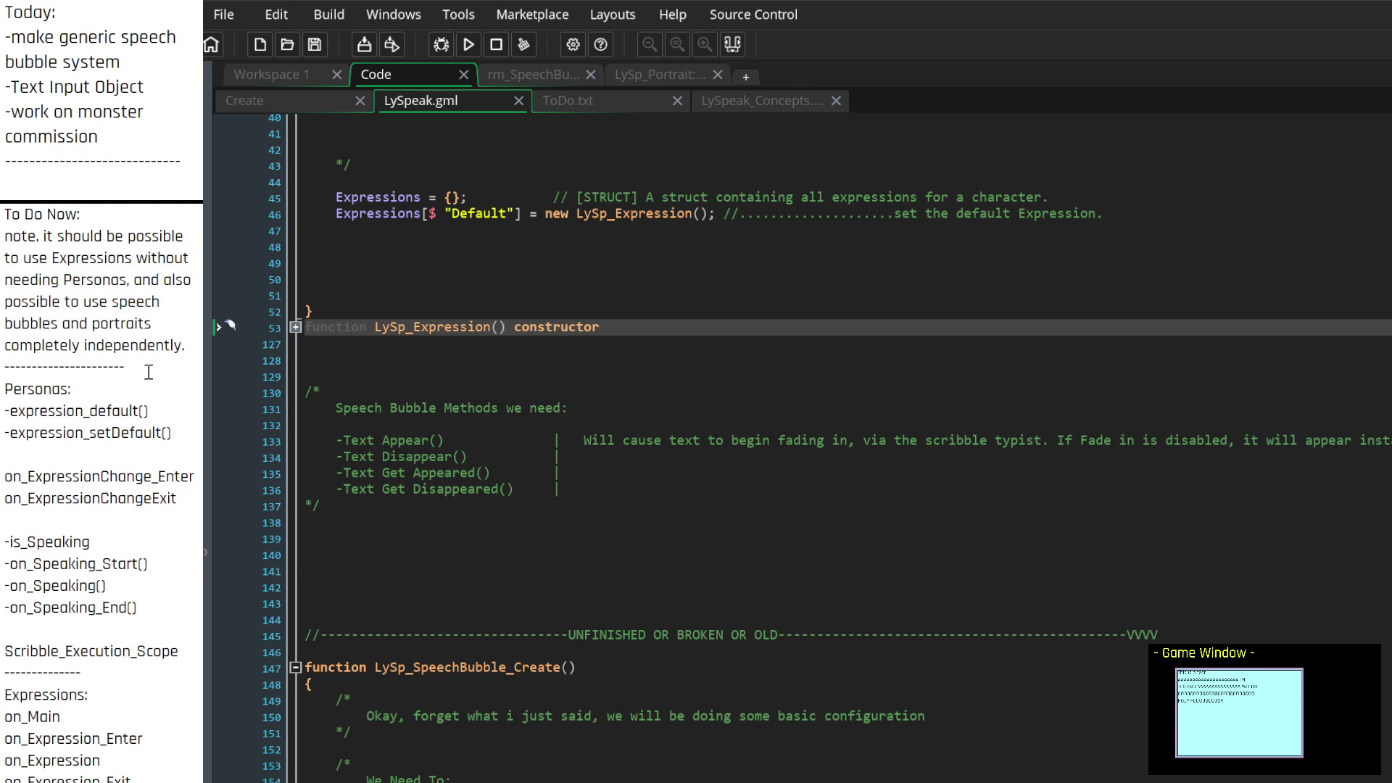
# Replace the old Personas and Expressions notes with a 'To do: -' heading, deleting the independent-Expressions note
pyautogui.hotkey('ctrl', 'z')
pyautogui.hotkey('ctrl', 'z')
pyautogui.hotkey('ctrl', 'z')
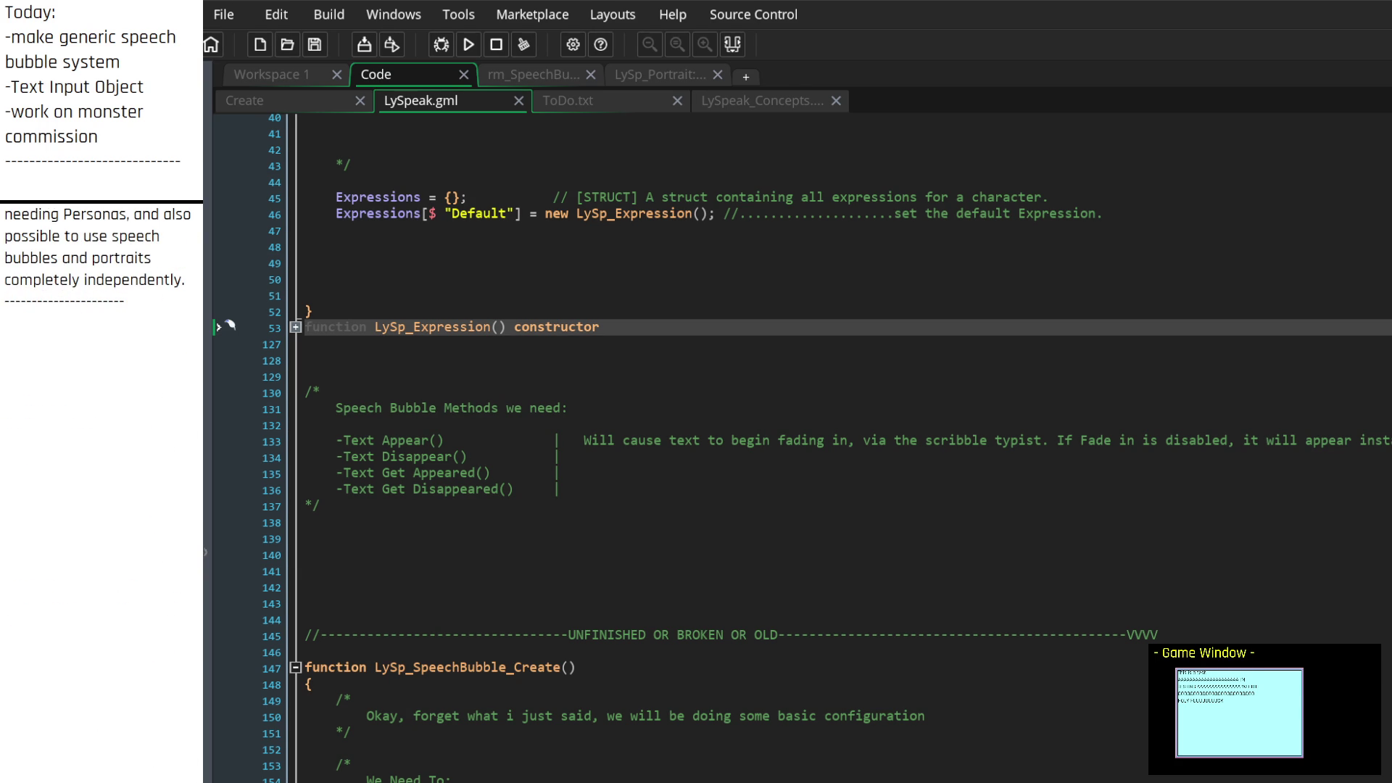
pyautogui.scroll(2, 153, 245)
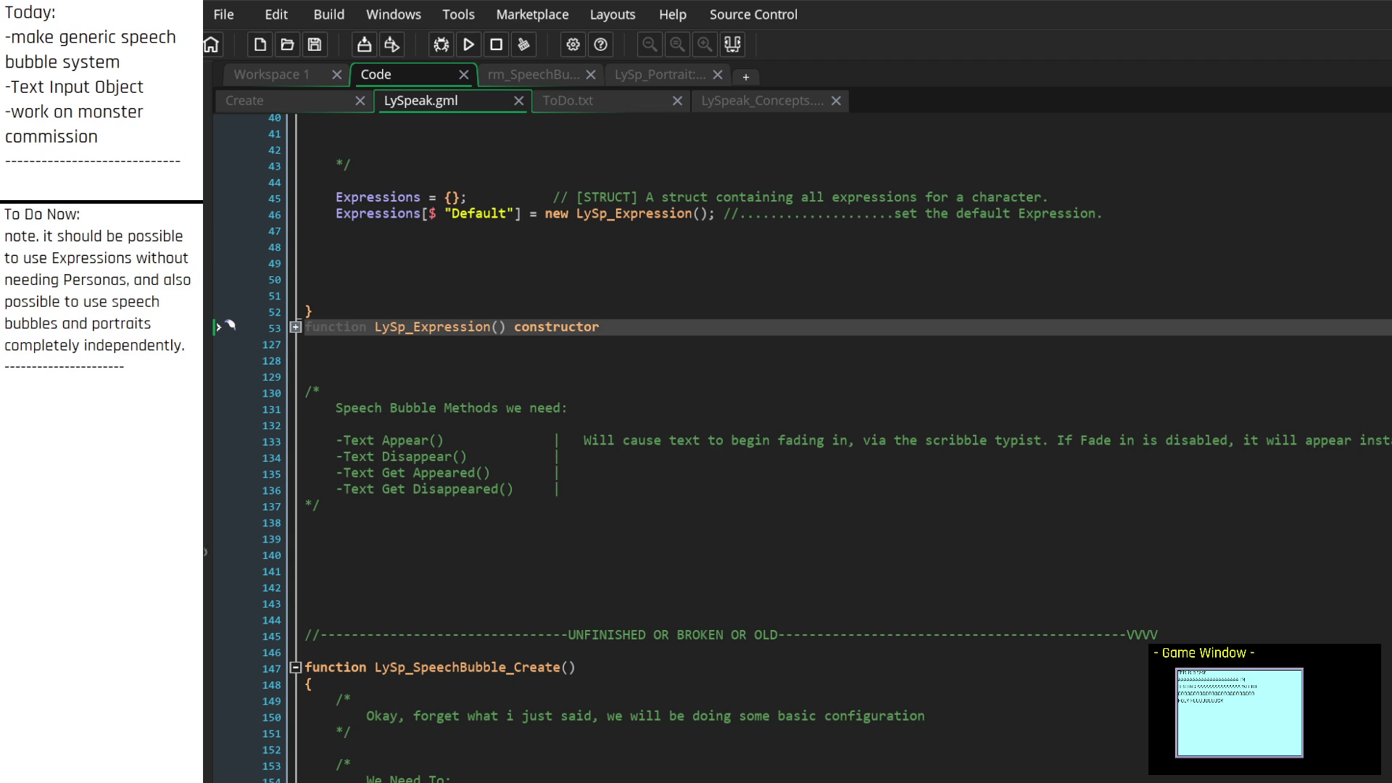
pyautogui.write('To do: ')
pyautogui.write('-')
pyautogui.moveTo(190, 345)
pyautogui.mouseDown()
pyautogui.moveTo(2, 258)
pyautogui.moveTo(4, 237)
pyautogui.mouseUp()
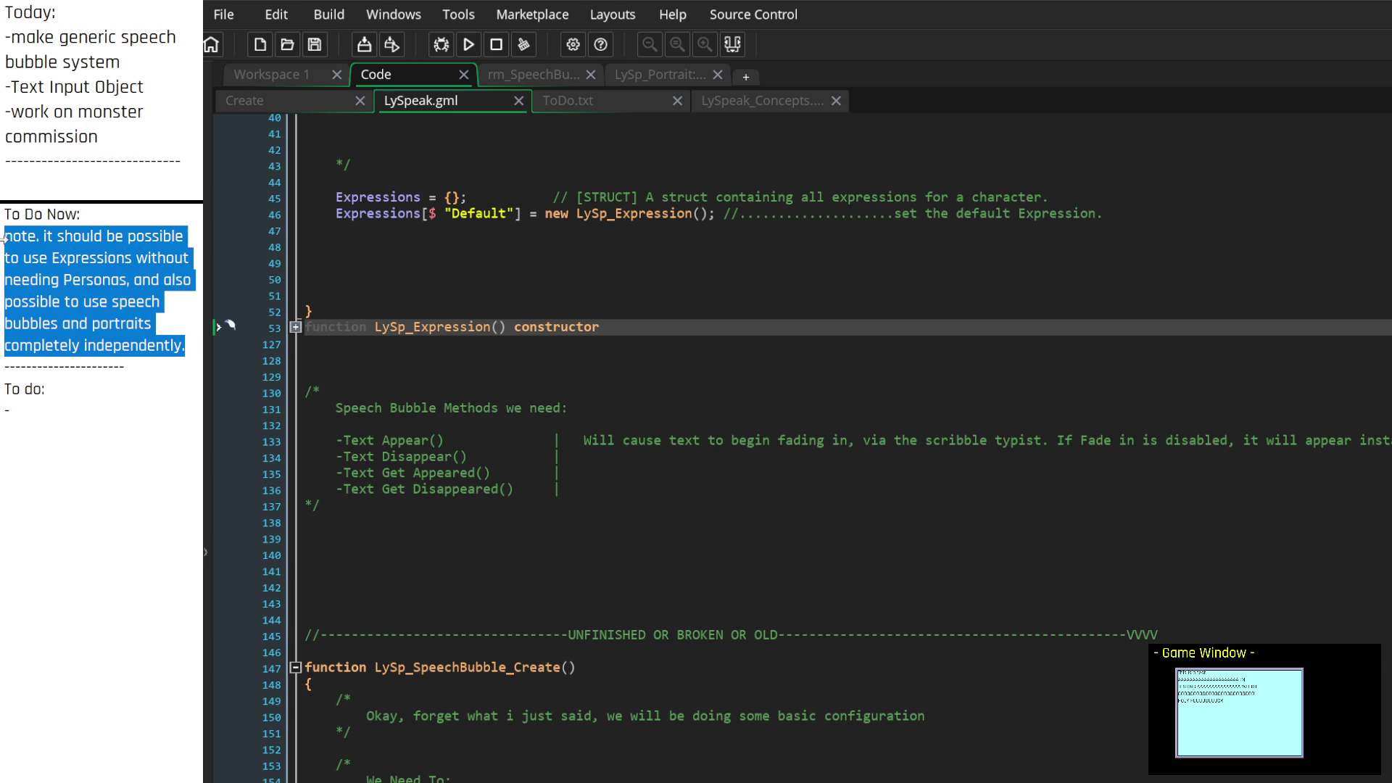
pyautogui.press('BackSpace')
pyautogui.press('BackSpace')
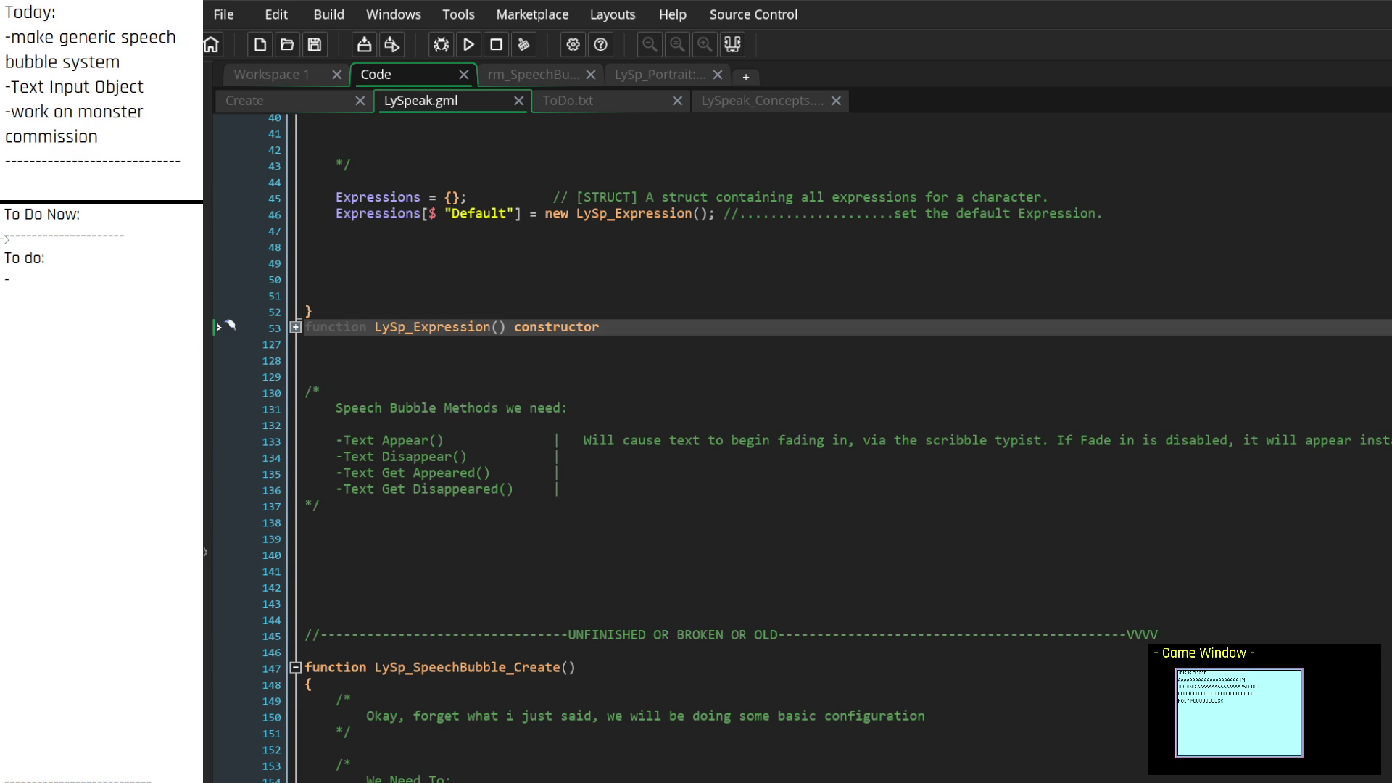
pyautogui.press('Return')
pyautogui.press('Return')
pyautogui.scroll(-4, 801, 450)
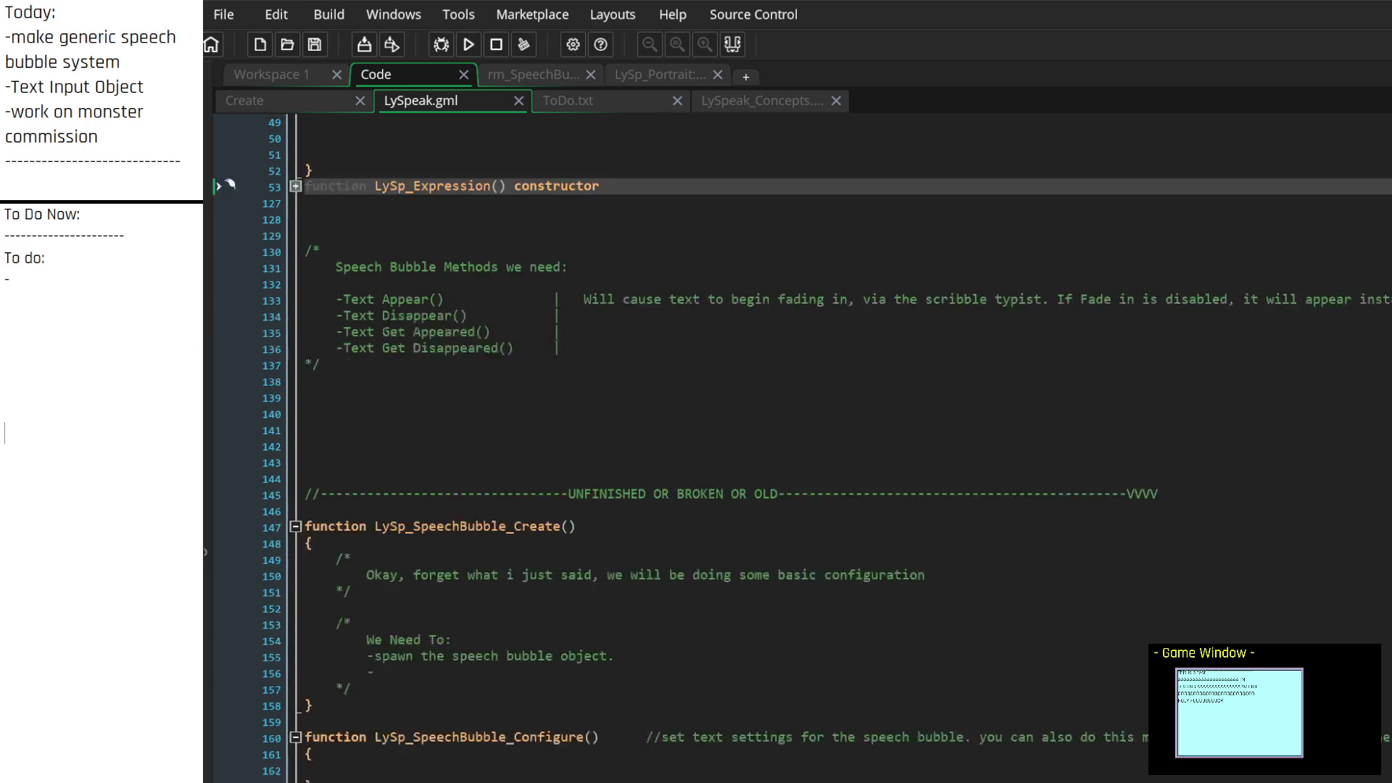
# Complete the to-do item so it reads '-outline speaker.'
pyautogui.scroll(6, 801, 449)
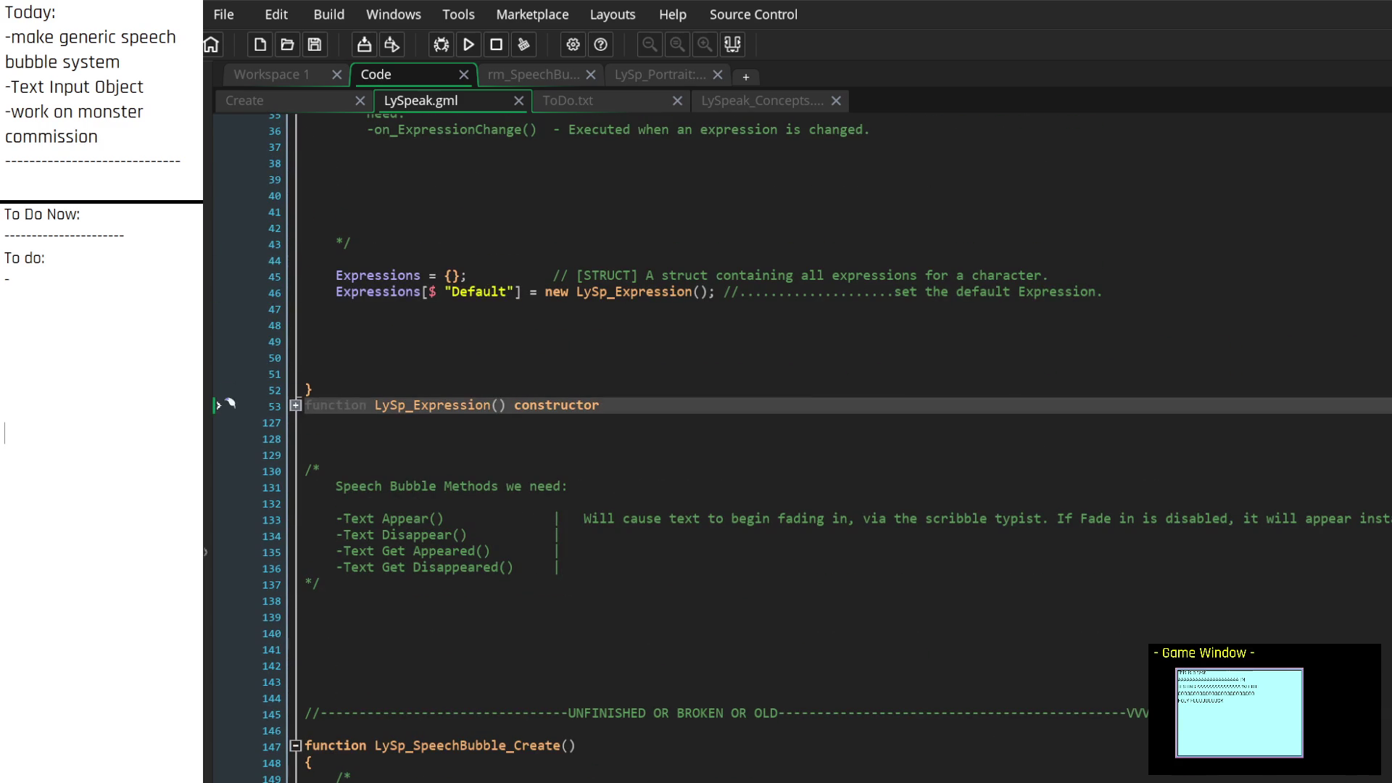
pyautogui.click(99, 280)
pyautogui.write('outline speaker.')
pyautogui.scroll(-5, 797, 435)
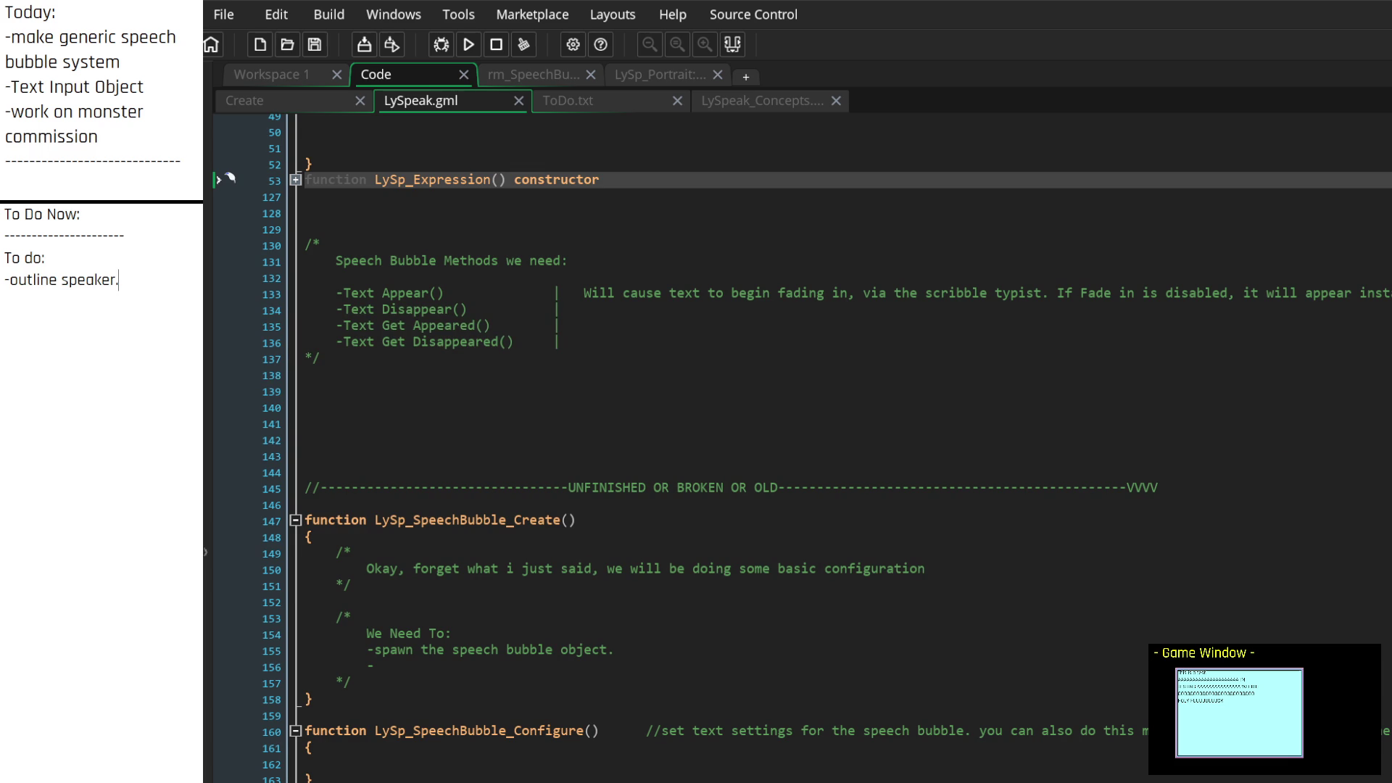
# Add a 'SPEAKER:' section listing '-Change_Expression()' with an empty line below it
pyautogui.click(114, 324)
pyautogui.write('SPEAKER: -')
pyautogui.write('on')
pyautogui.press('BackSpace')
pyautogui.press('BackSpace')
pyautogui.write('change_Ex')
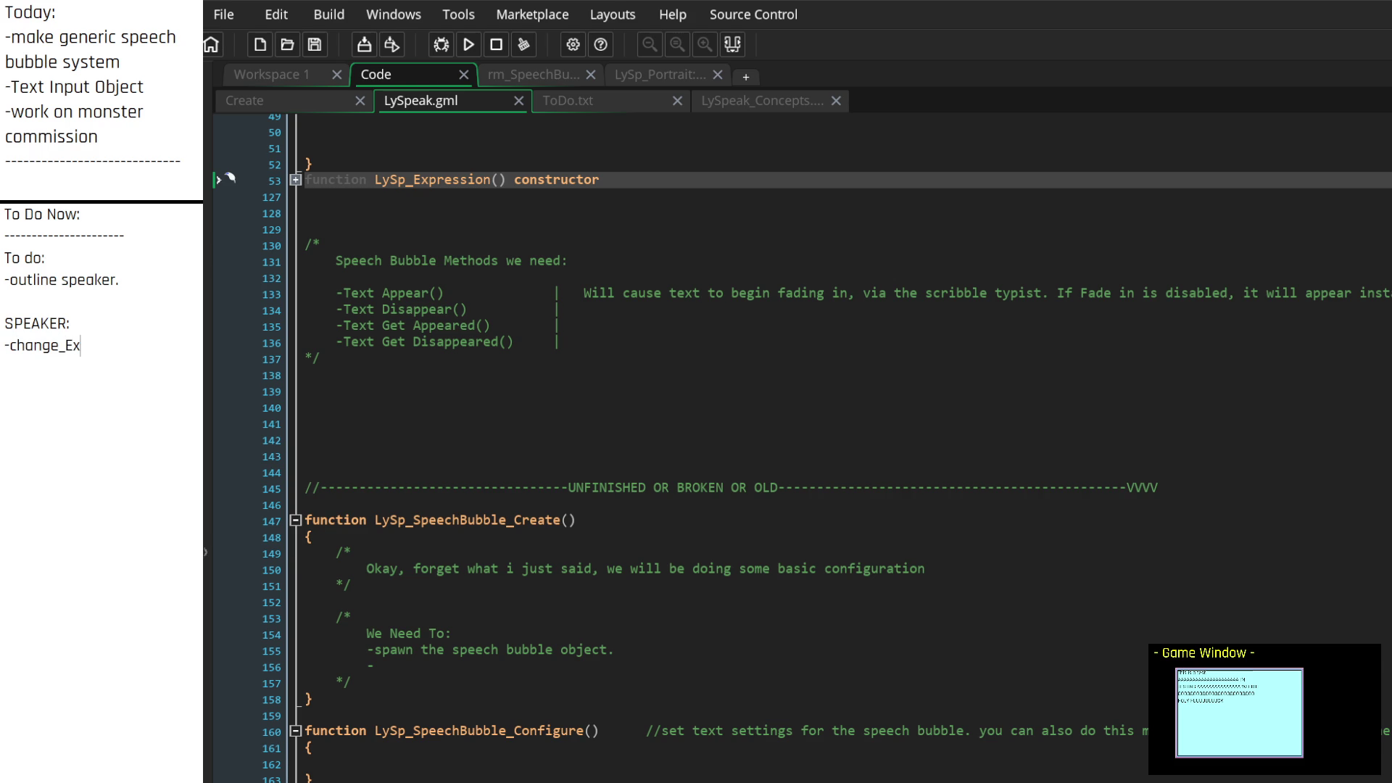
pyautogui.write('pression')
pyautogui.press('Home')
pyautogui.press('Right')
pyautogui.press('Delete')
pyautogui.write('C')
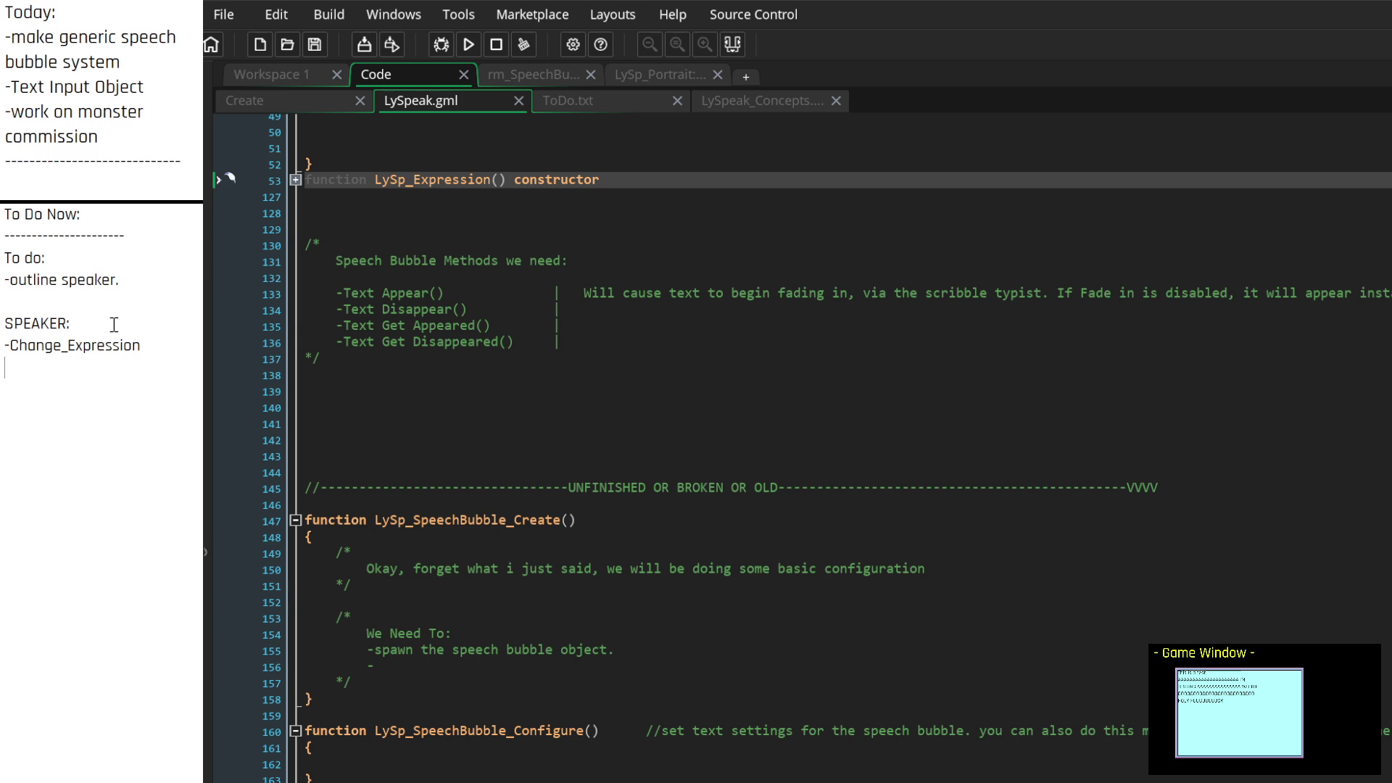
pyautogui.write('()')
pyautogui.press('Return')
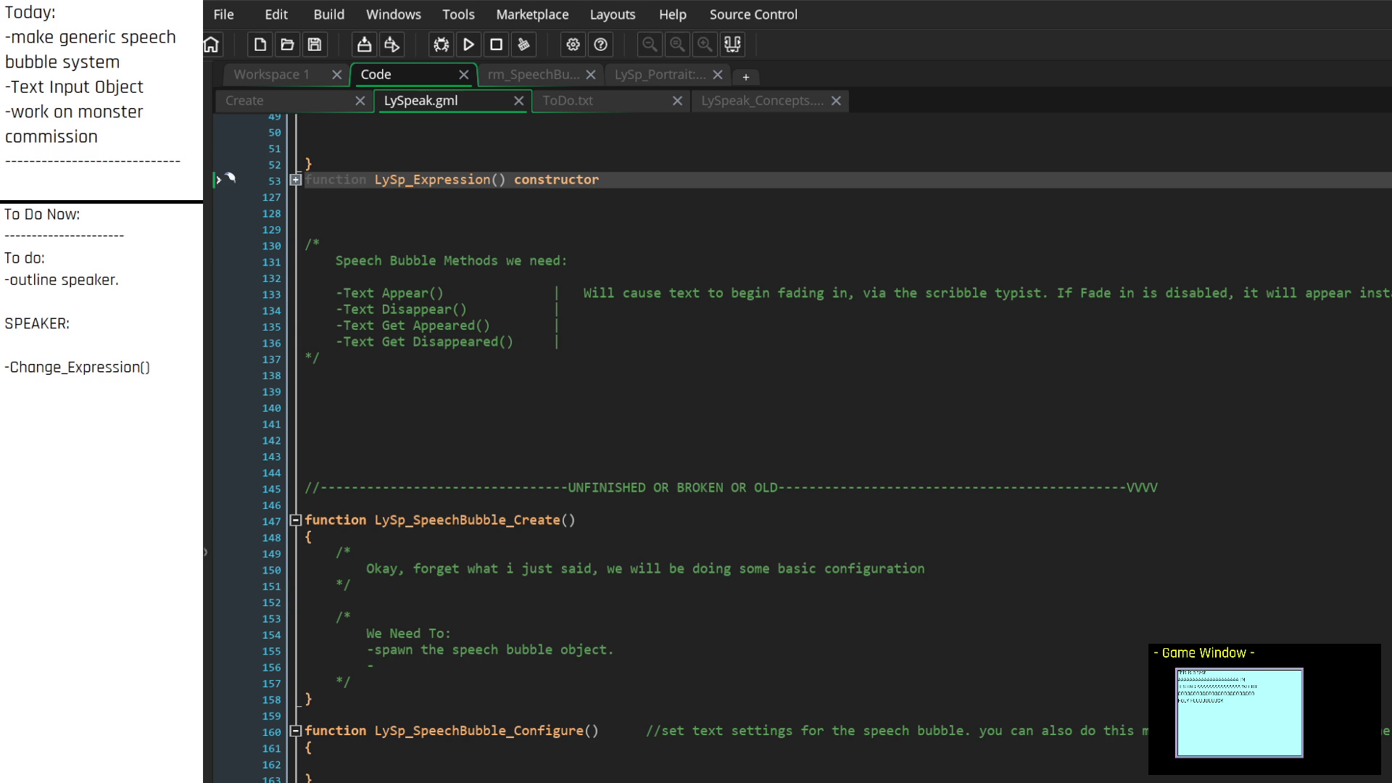
pyautogui.press('Return')
pyautogui.scroll(10, 797, 435)
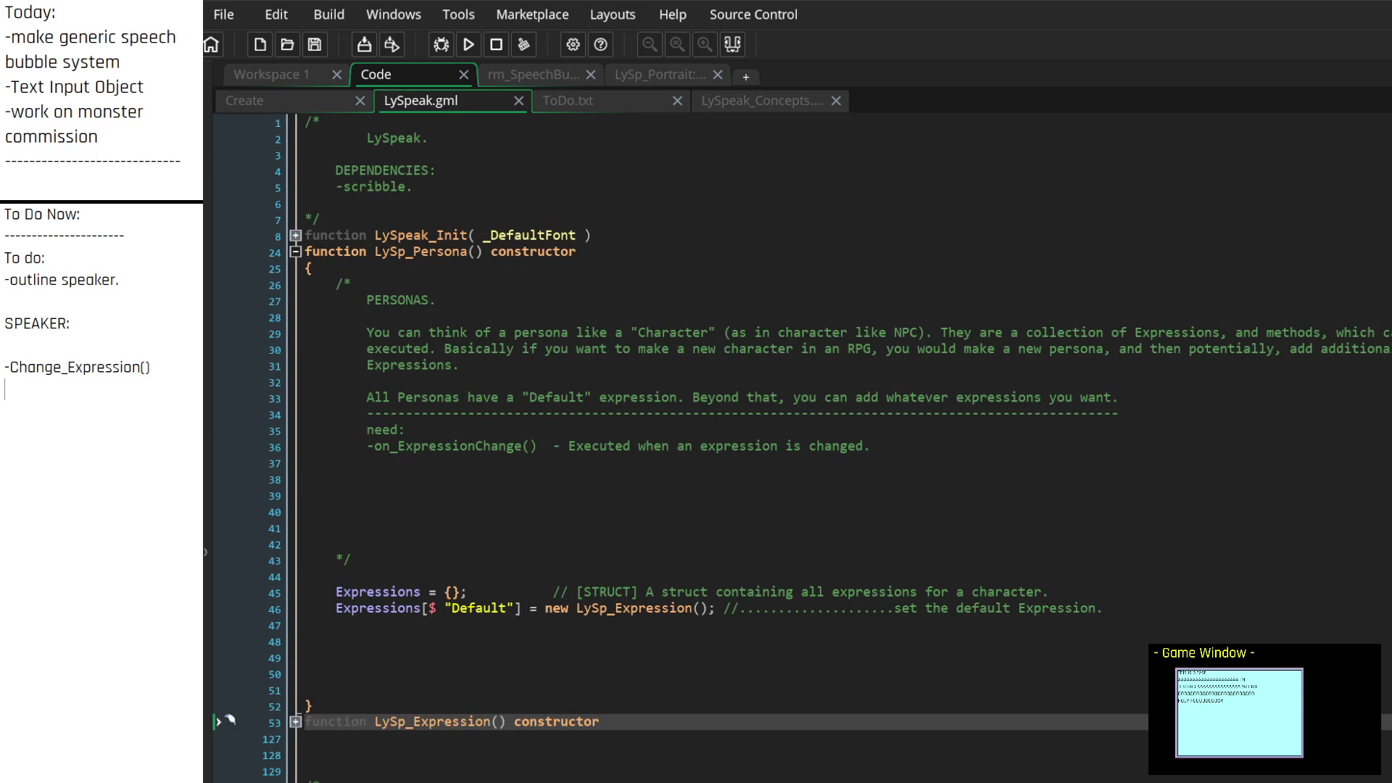
pyautogui.click(432, 252)
# Add '-Get_Persona()' and '-Get_Expression_Current()' entries to the SPEAKER notes
pyautogui.click(475, 251)
pyautogui.write('-')
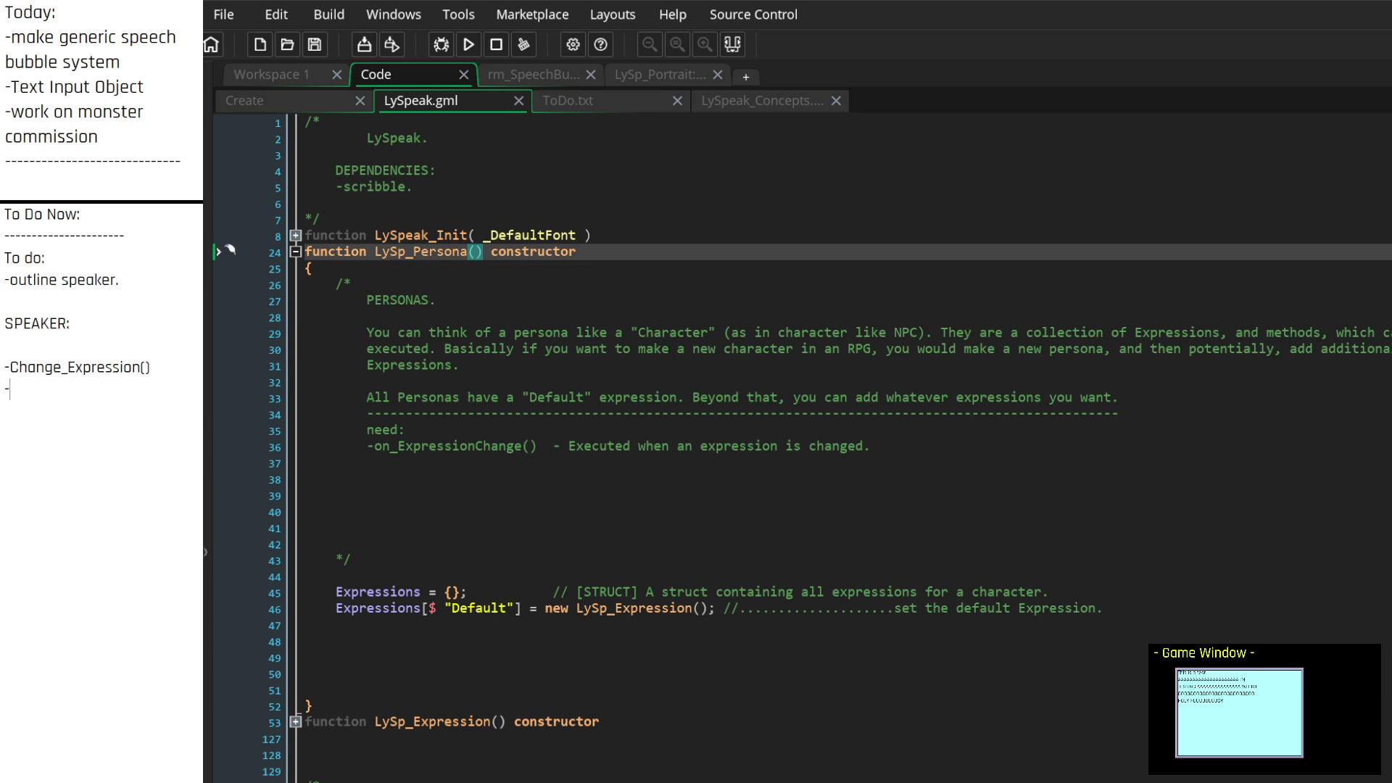
pyautogui.write('GetPersona')
pyautogui.write('()')
pyautogui.write('Get')
pyautogui.write('_Current')
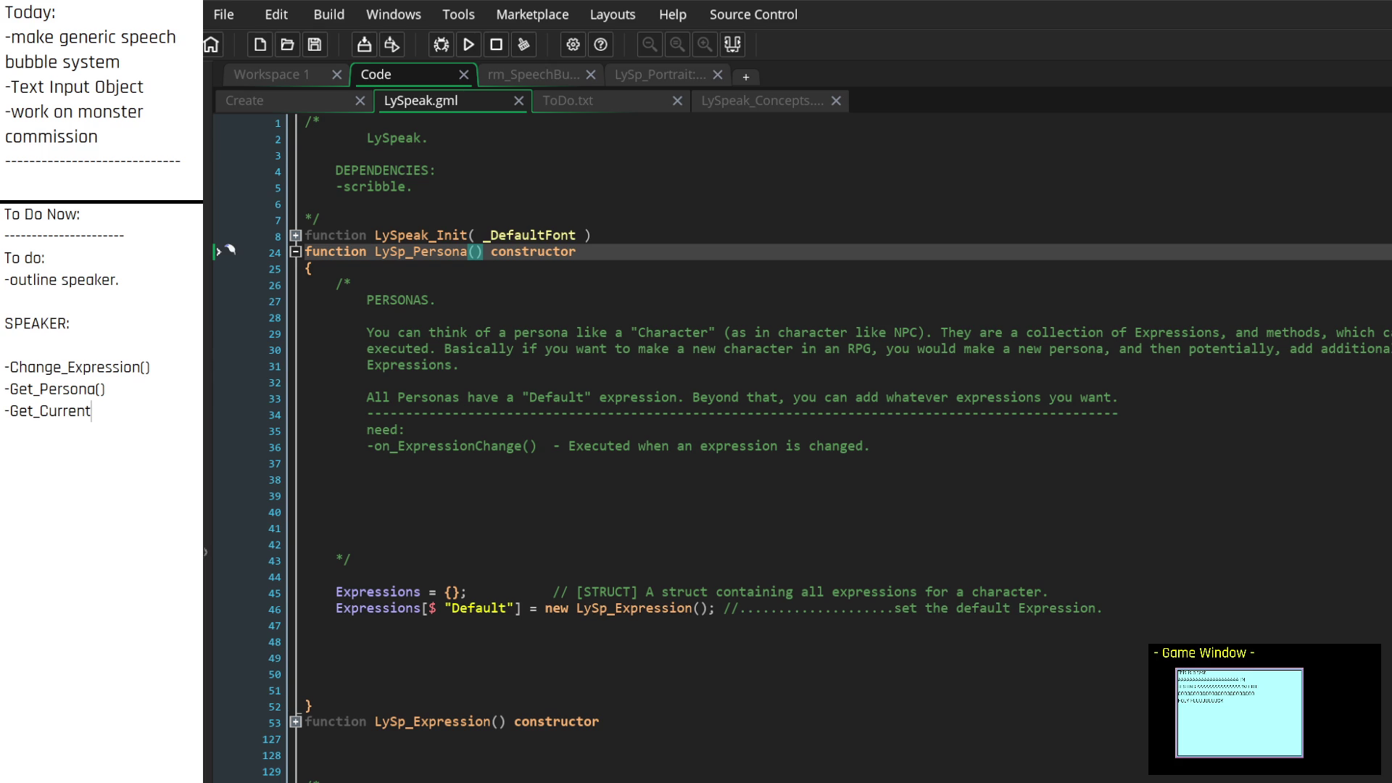
pyautogui.write('Expres')
pyautogui.write('sion')
pyautogui.press('BackSpace')
pyautogui.press('BackSpace')
pyautogui.press('BackSpace')
pyautogui.press('BackSpace')
pyautogui.press('BackSpace')
pyautogui.write('Expression')
pyautogui.write('_Current()_')
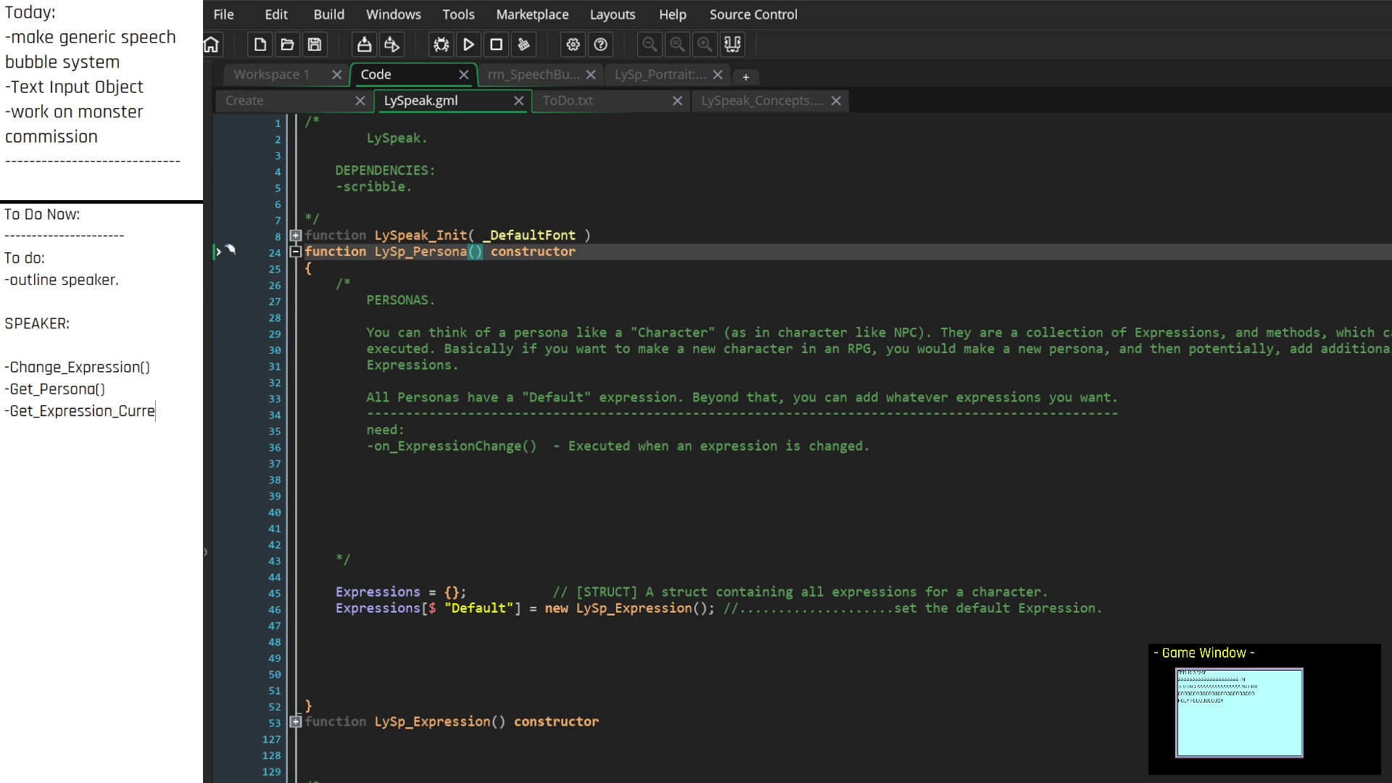
pyautogui.press('BackSpace')
pyautogui.scroll(-10, 798, 435)
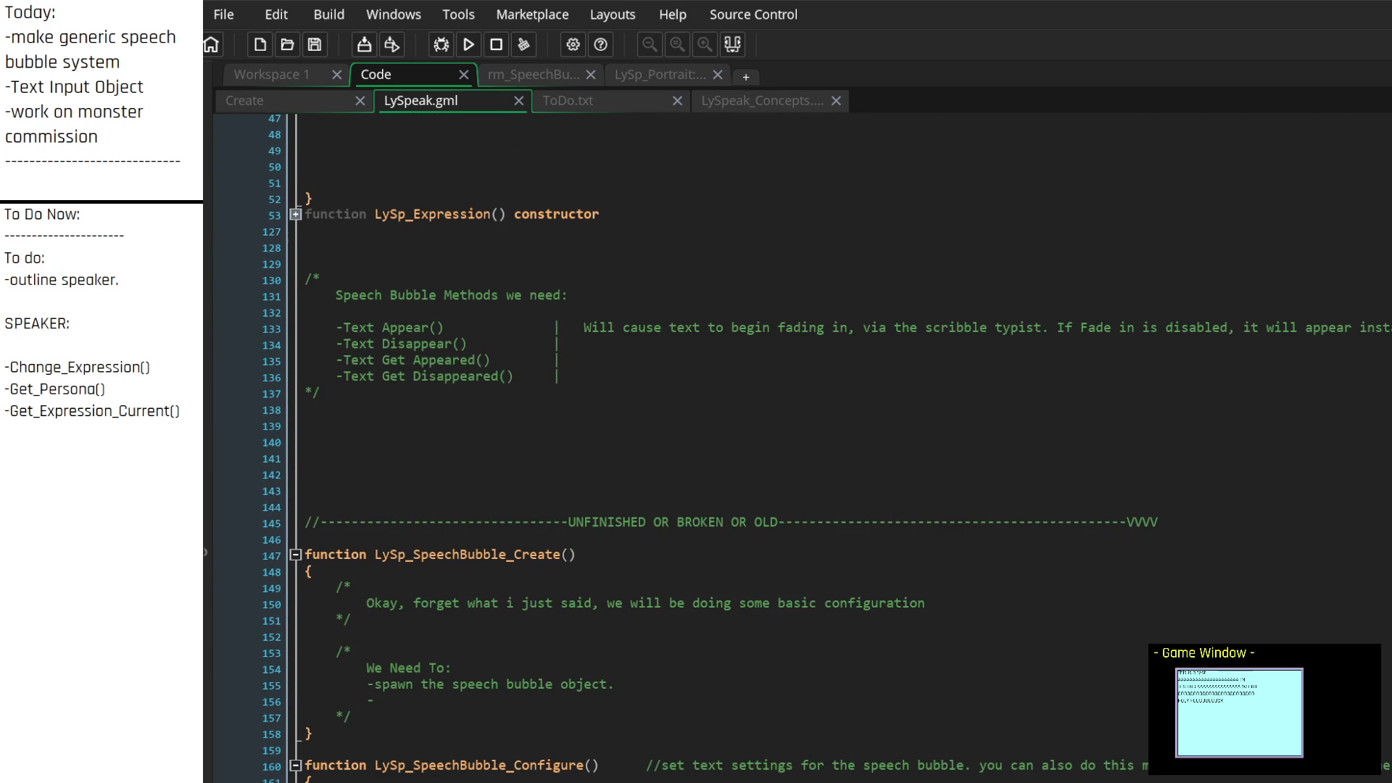
pyautogui.scroll(4, 797, 435)
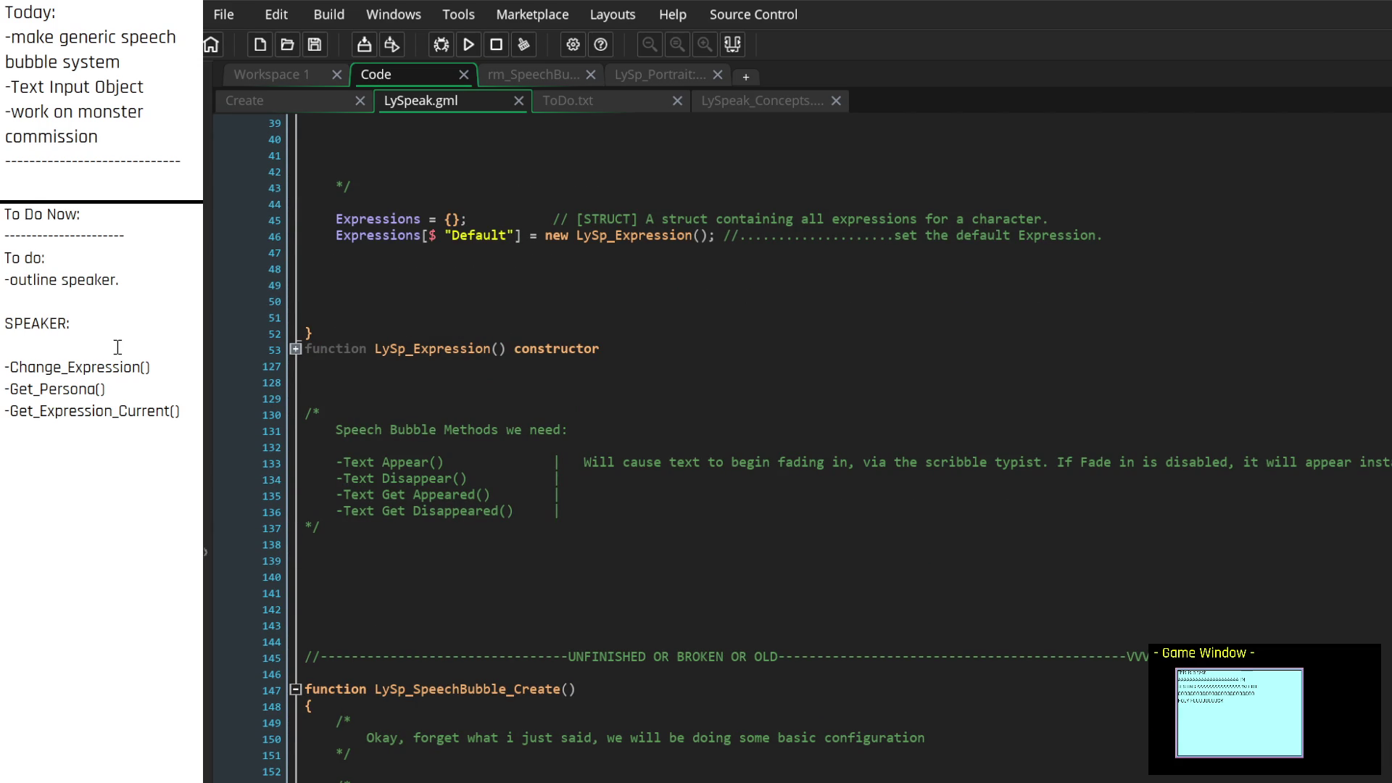
# Add '-NewSpeechBubble' and '-SetPersona' entries to the SPEAKER notes
pyautogui.press('Return')
pyautogui.press('Return')
pyautogui.write('-Ne')
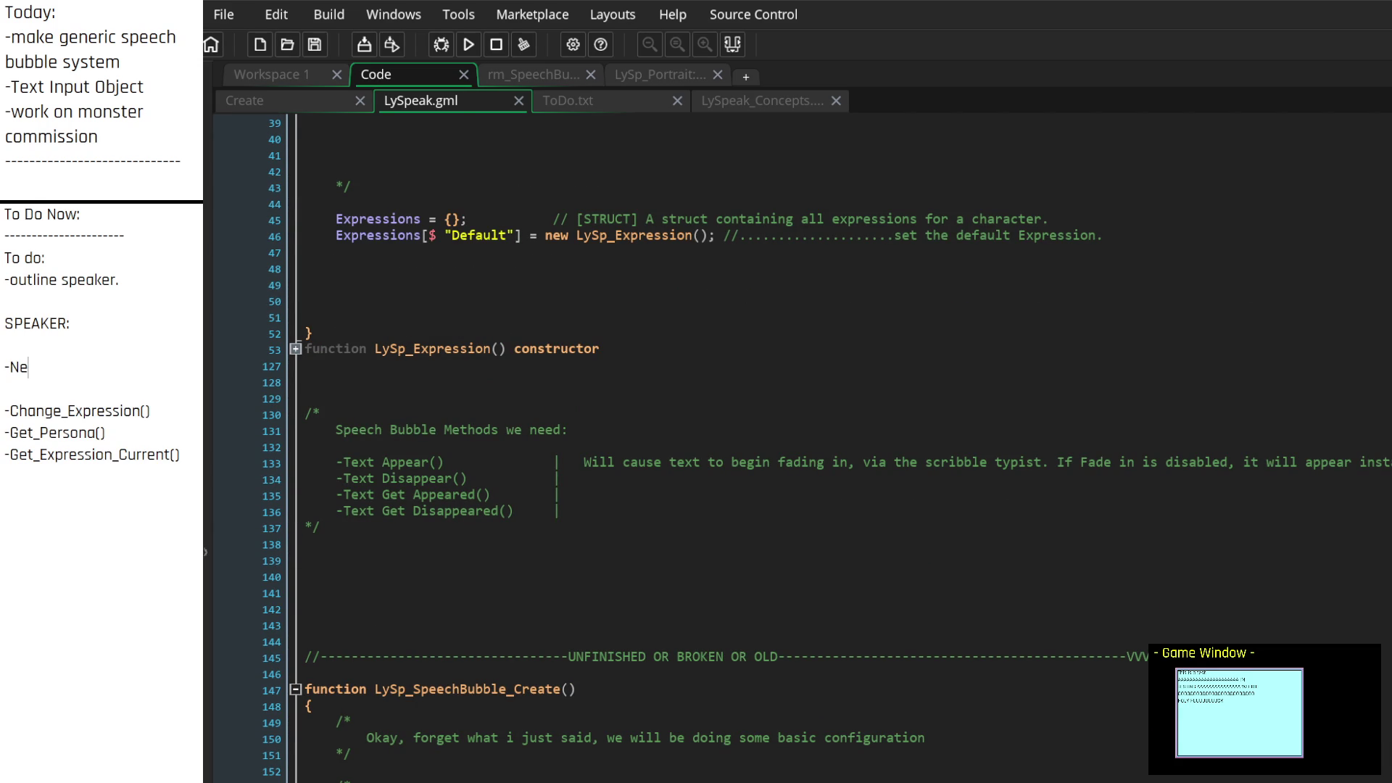
pyautogui.write('wSpeechBubble')
pyautogui.click(115, 348)
pyautogui.press('Return')
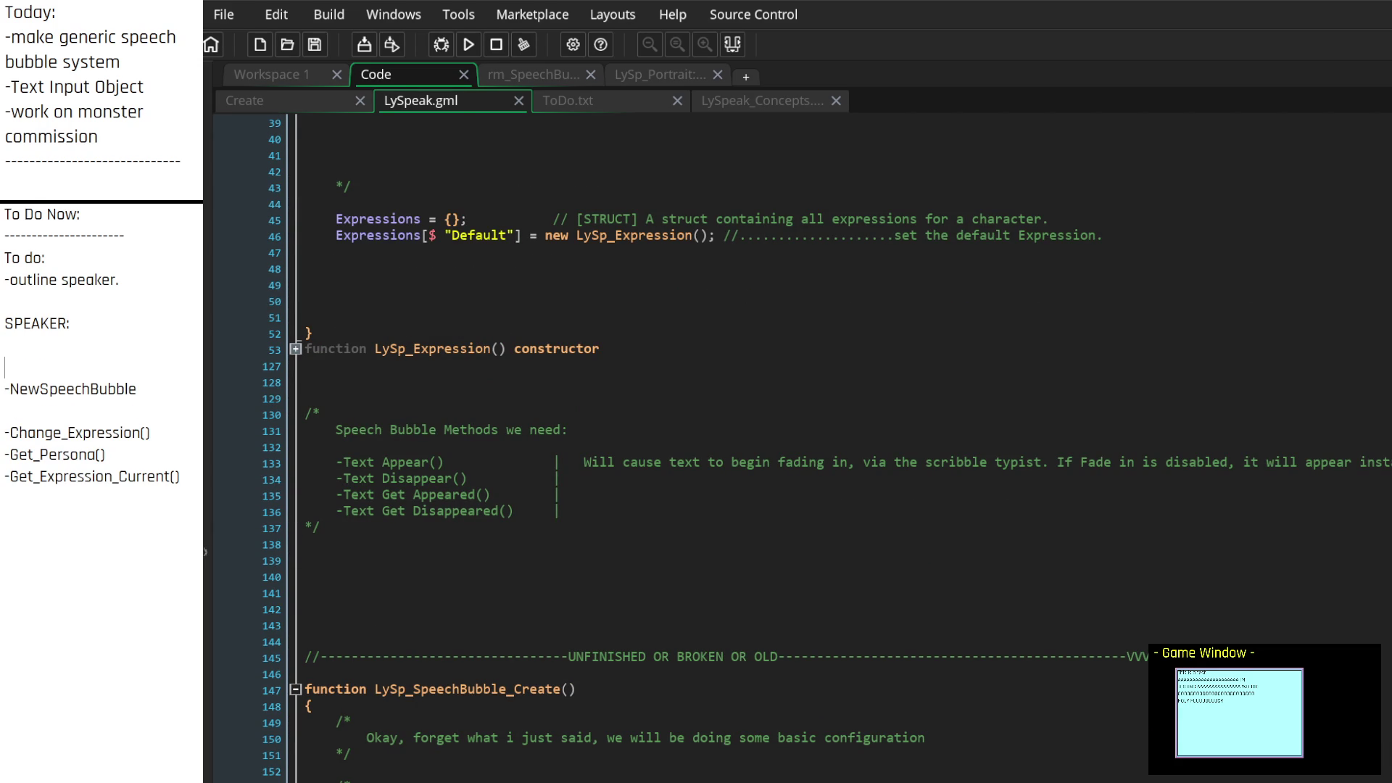
pyautogui.write('-New')
pyautogui.write('Persona')
pyautogui.press('BackSpace')
pyautogui.press('BackSpace')
pyautogui.press('BackSpace')
pyautogui.write('SetPersona')
# Move the '-SetPersona' line below '-NewSpeechBubble'
pyautogui.moveTo(100, 367); pyautogui.dragTo(3, 367)
pyautogui.hotkey('ctrl', 'c')
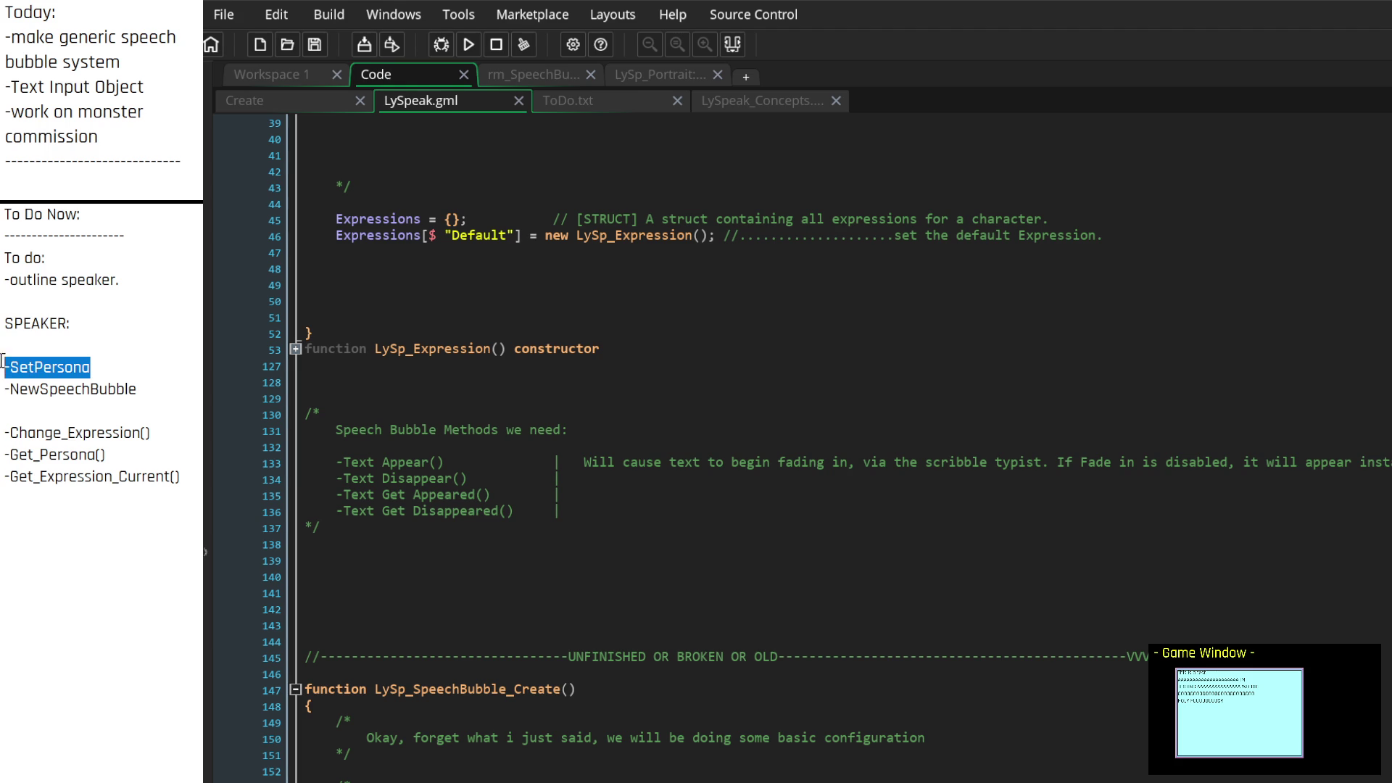
pyautogui.press('BackSpace')
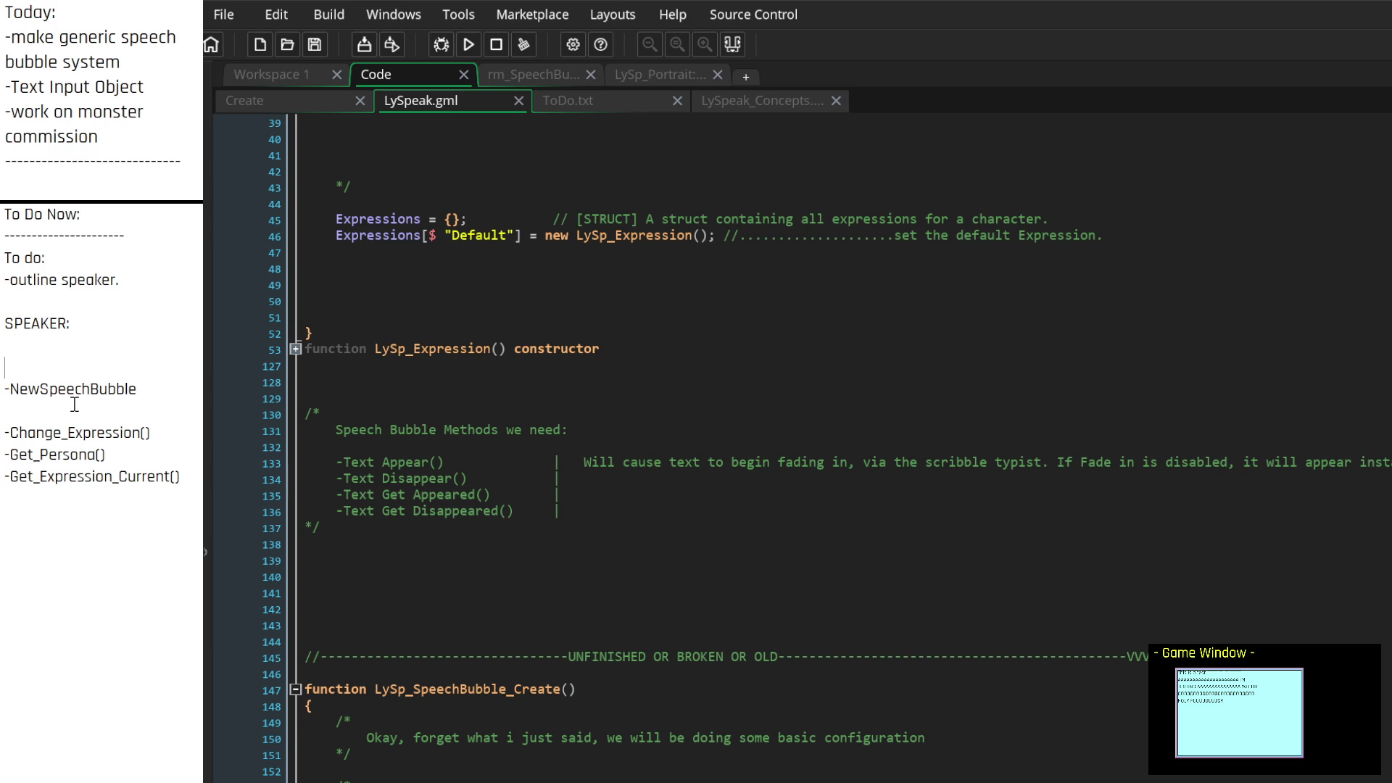
pyautogui.press('Delete')
pyautogui.press('End')
pyautogui.press('Return')
pyautogui.press('Return')
pyautogui.hotkey('ctrl', 'v')
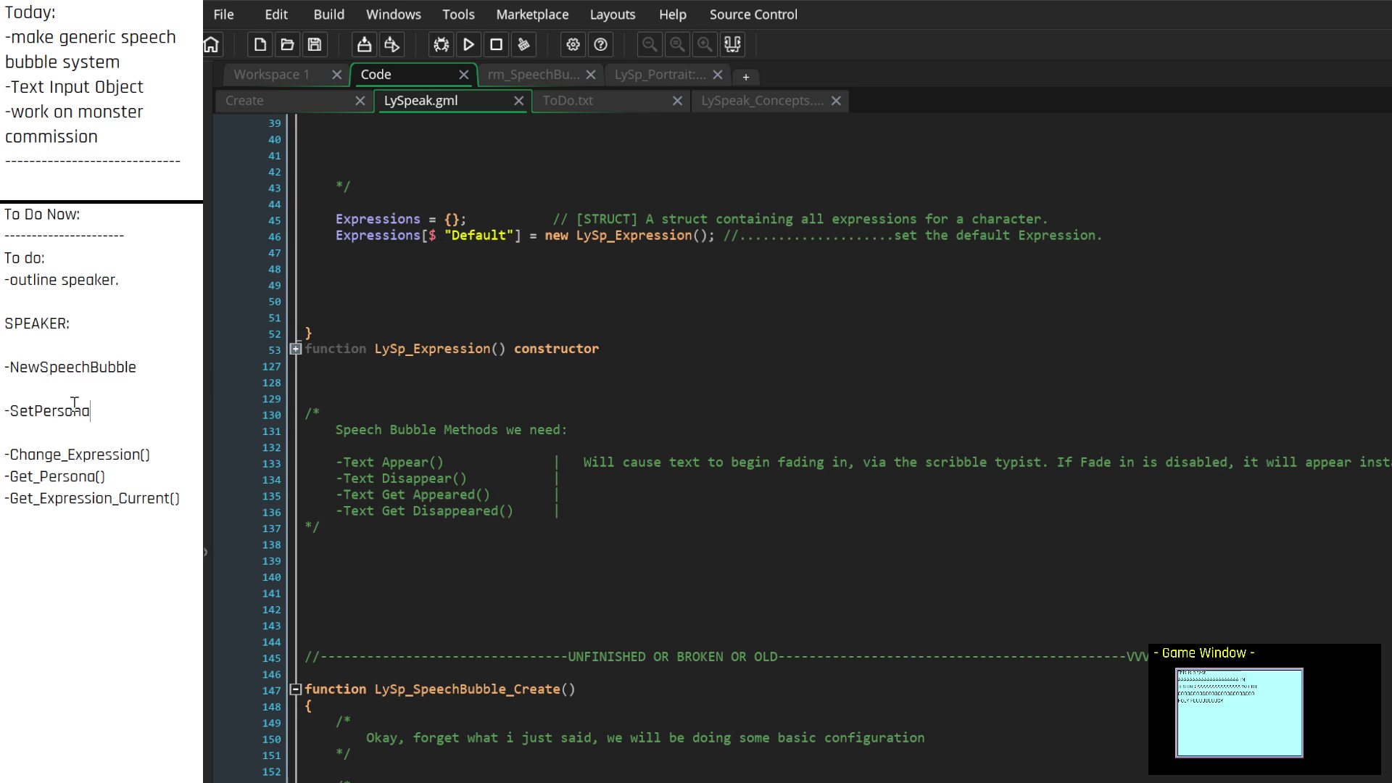
pyautogui.scroll(8, 230, 251)
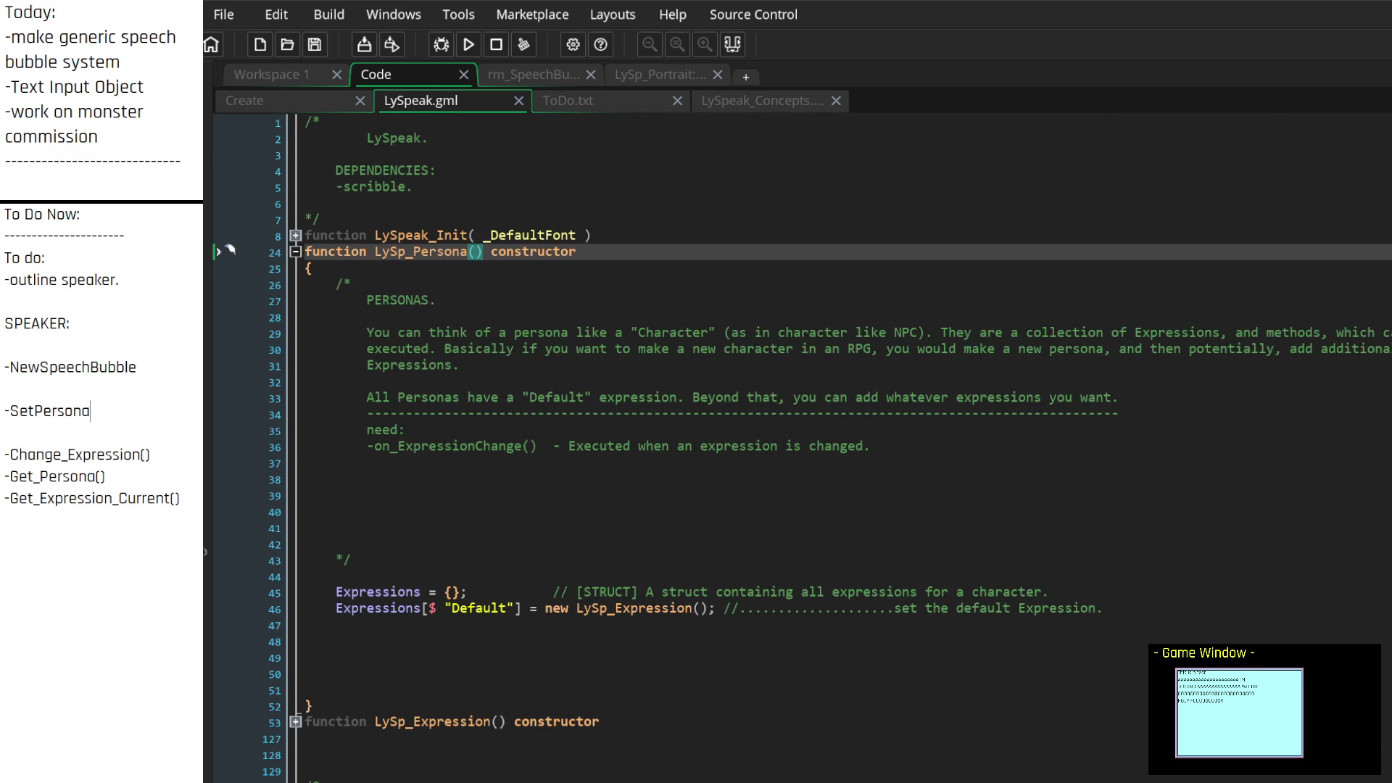
pyautogui.scroll(-9, 230, 251)
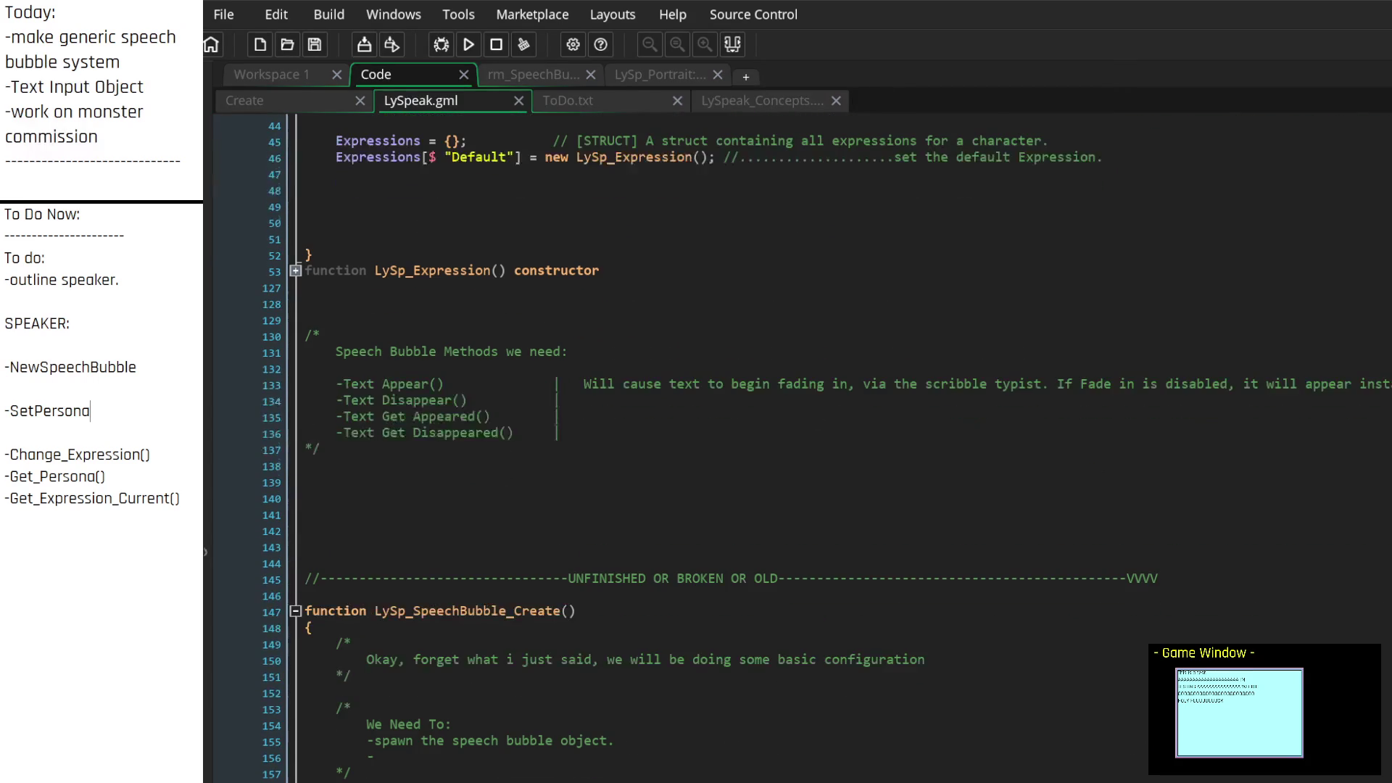
# Add '-SpeechBubbleIsFinished()' and '-SpeechBubbleStart()' entries, discarding an abandoned '-Speaker_Ended()' entry
pyautogui.click(598, 401)
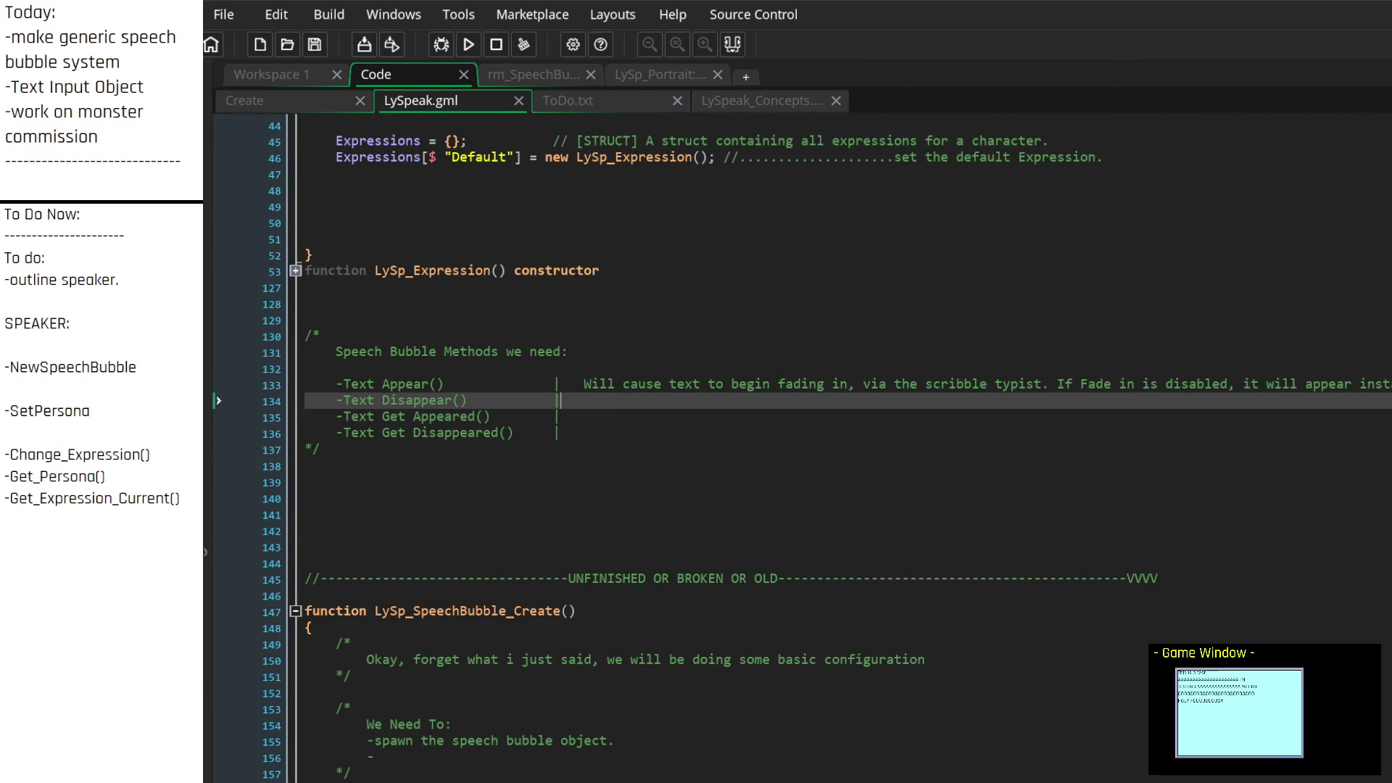
pyautogui.scroll(-2, 573, 456)
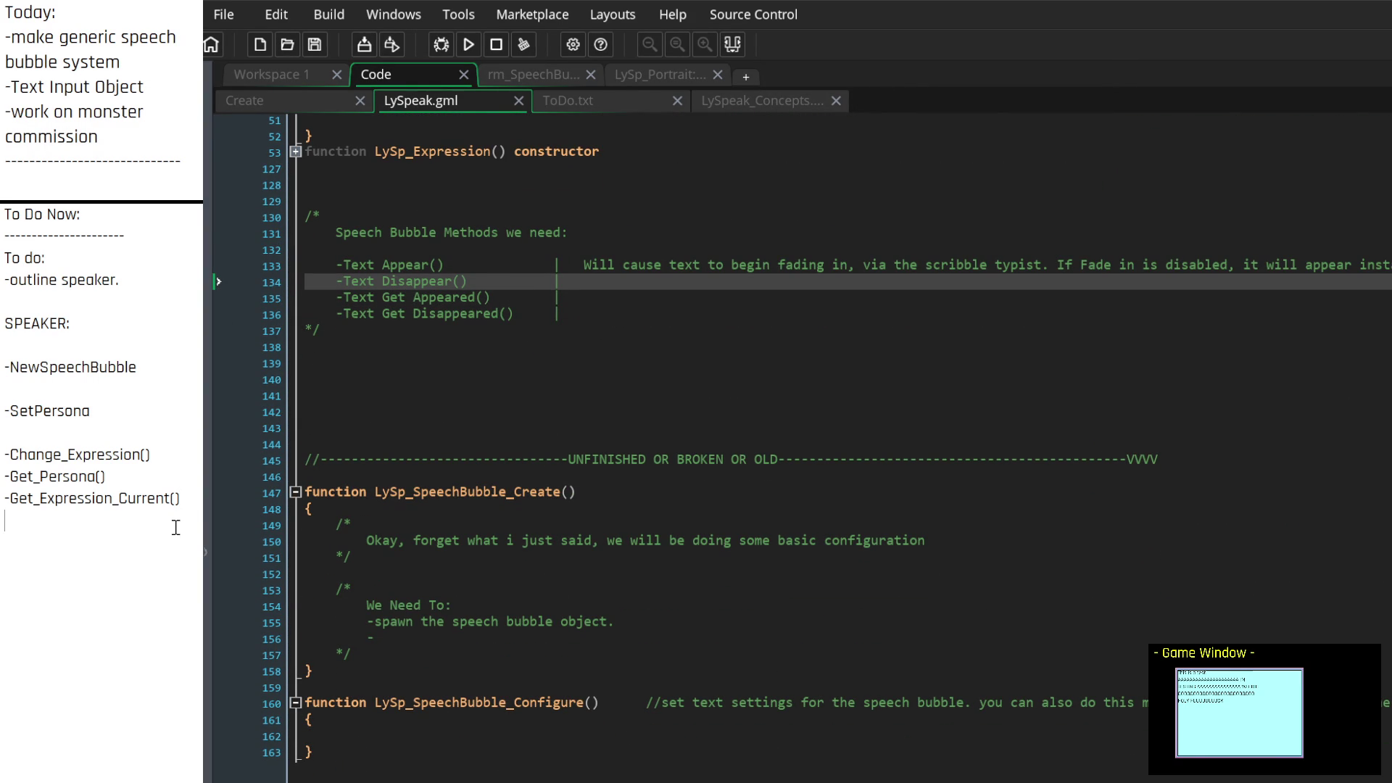
pyautogui.write('-Speaker')
pyautogui.write('_E')
pyautogui.write('()')
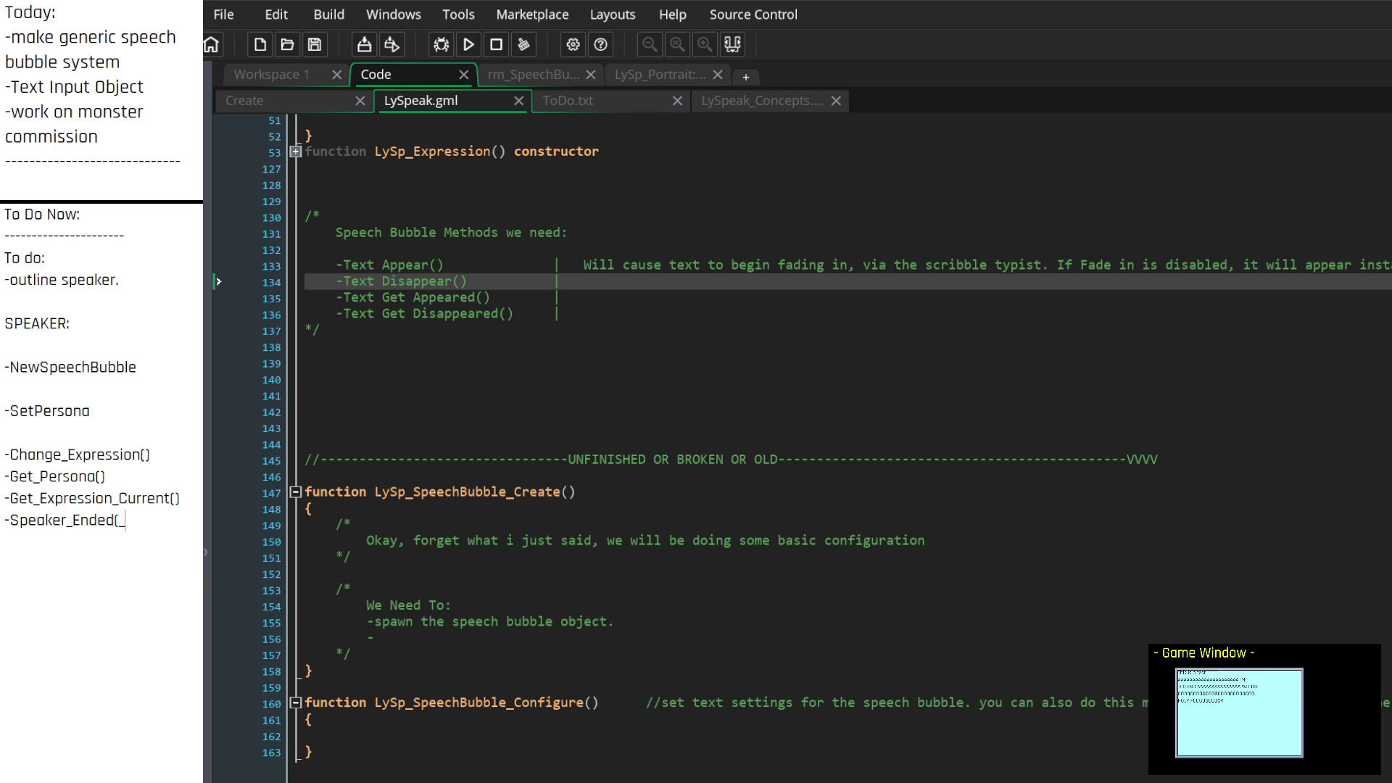
pyautogui.write(';')
pyautogui.press('BackSpace')
pyautogui.press('BackSpace')
pyautogui.press('BackSpace')
pyautogui.press('BackSpace')
pyautogui.press('BackSpace')
pyautogui.press('BackSpace')
pyautogui.press('Up')
pyautogui.press('Up')
pyautogui.press('Up')
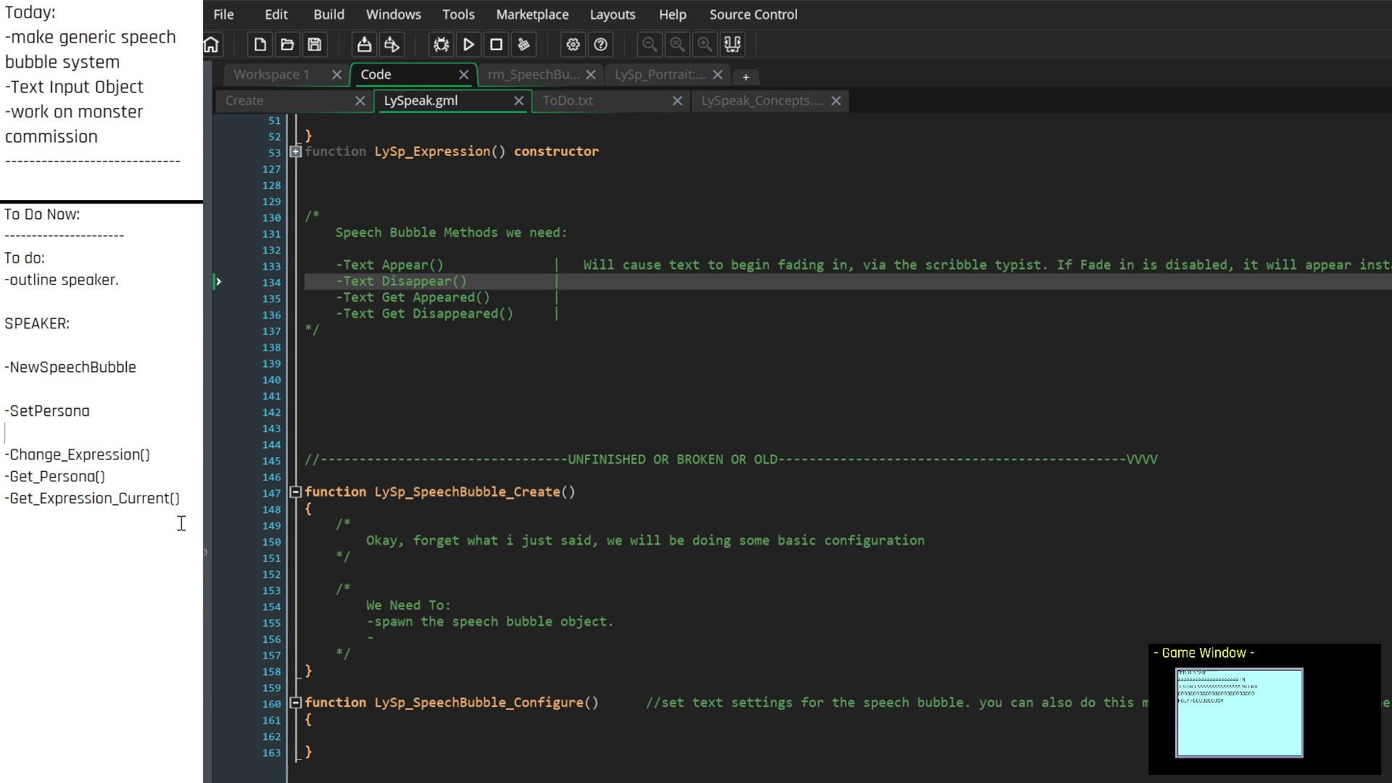
pyautogui.press('Down')
pyautogui.press('Down')
pyautogui.press('Down')
pyautogui.write('-SpeechBu')
pyautogui.write('bbleIsFinis')
pyautogui.write('hed()')
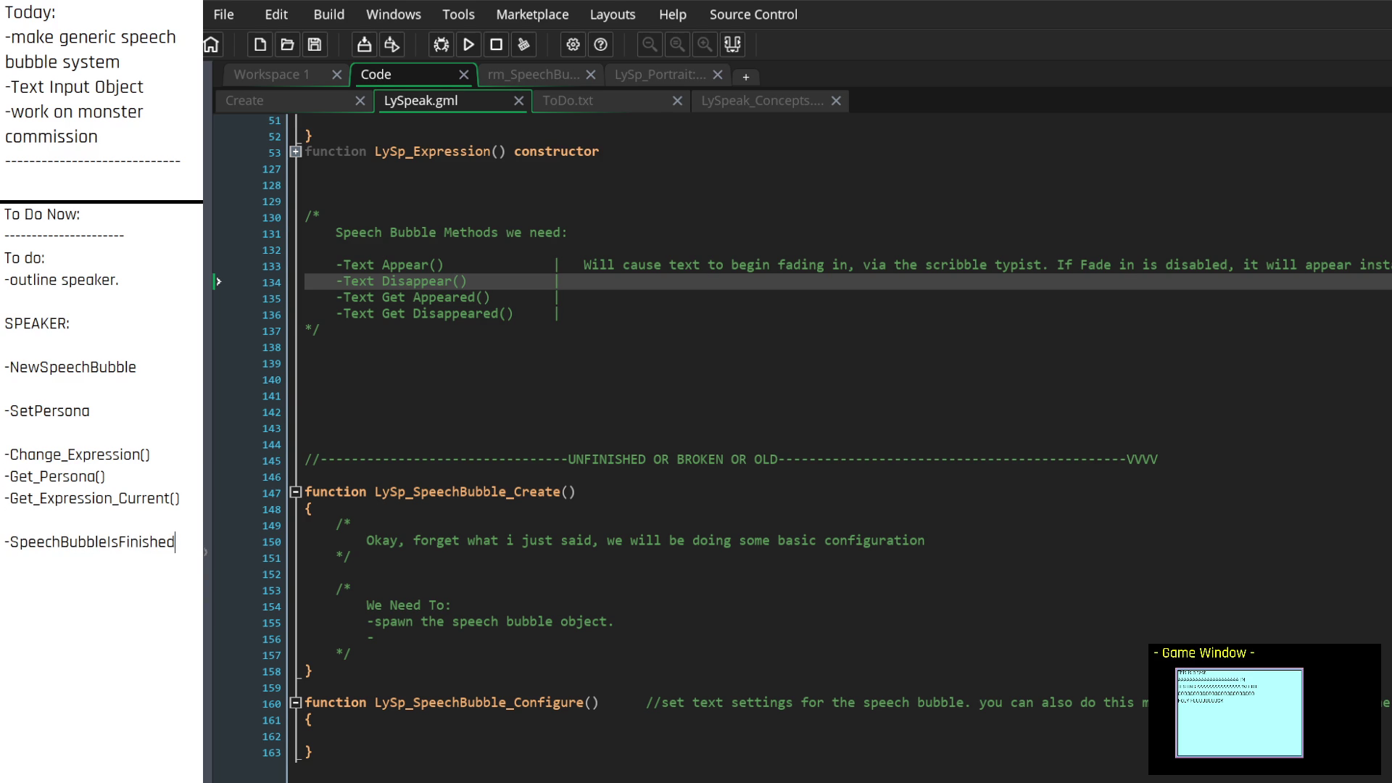
pyautogui.press('Return')
pyautogui.write('-SpeechBubbleStarted9')
pyautogui.press('BackSpace')
pyautogui.write('()')
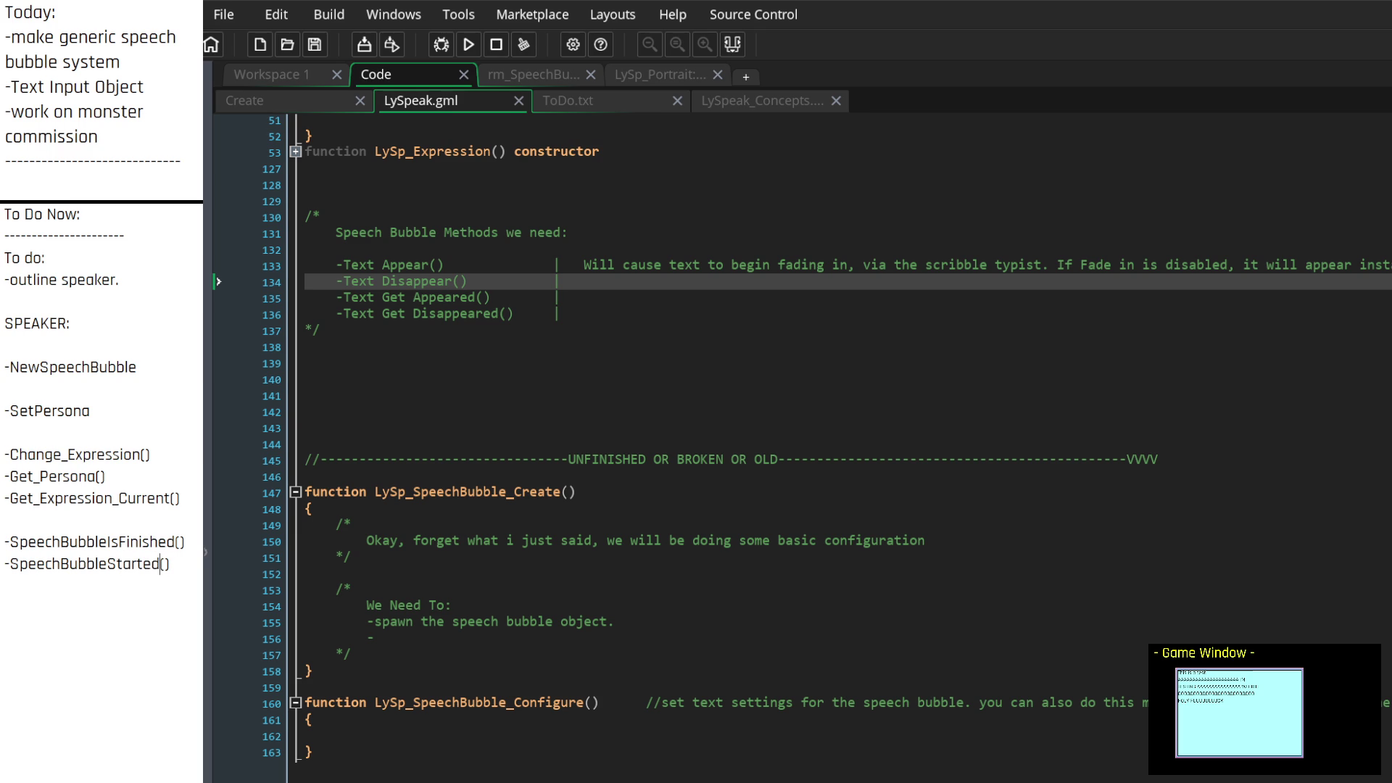
pyautogui.press('BackSpace')
pyautogui.press('BackSpace')
# Move '-NewSpeechBubble' to sit with the other speech bubble entries
pyautogui.click(182, 523)
pyautogui.moveTo(154, 368); pyautogui.dragTo(4, 367)
pyautogui.hotkey('ctrl', 'x')
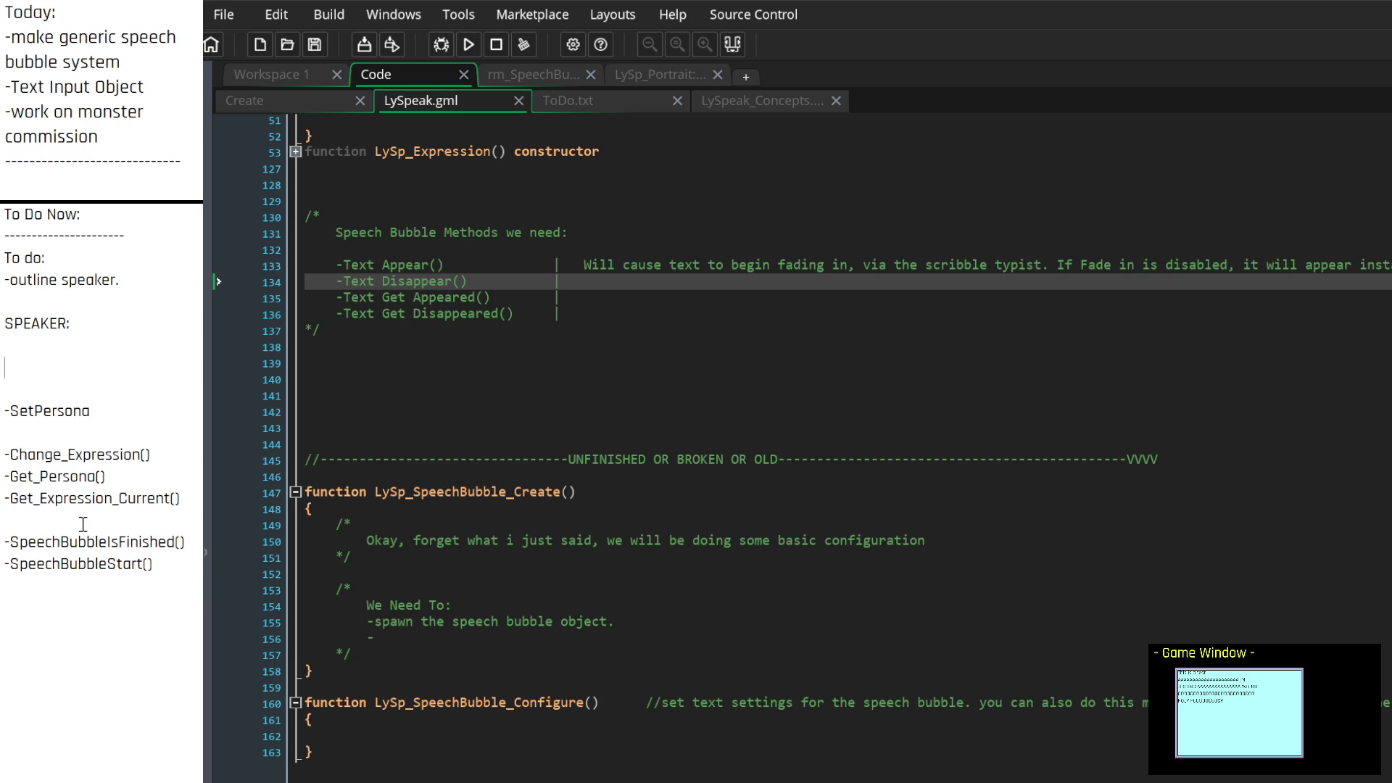
pyautogui.press('Return')
pyautogui.hotkey('ctrl', 'v')
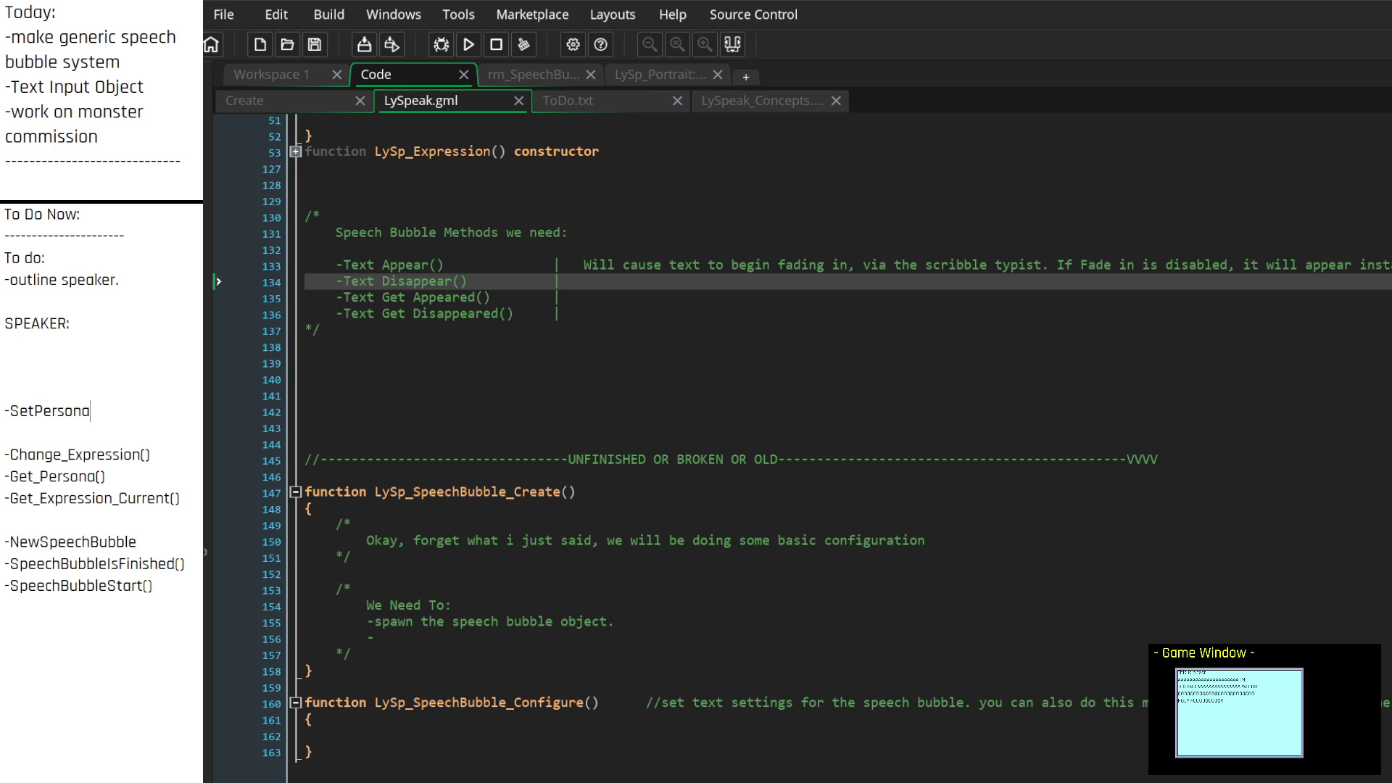
pyautogui.click(174, 587)
pyautogui.scroll(12, 798, 435)
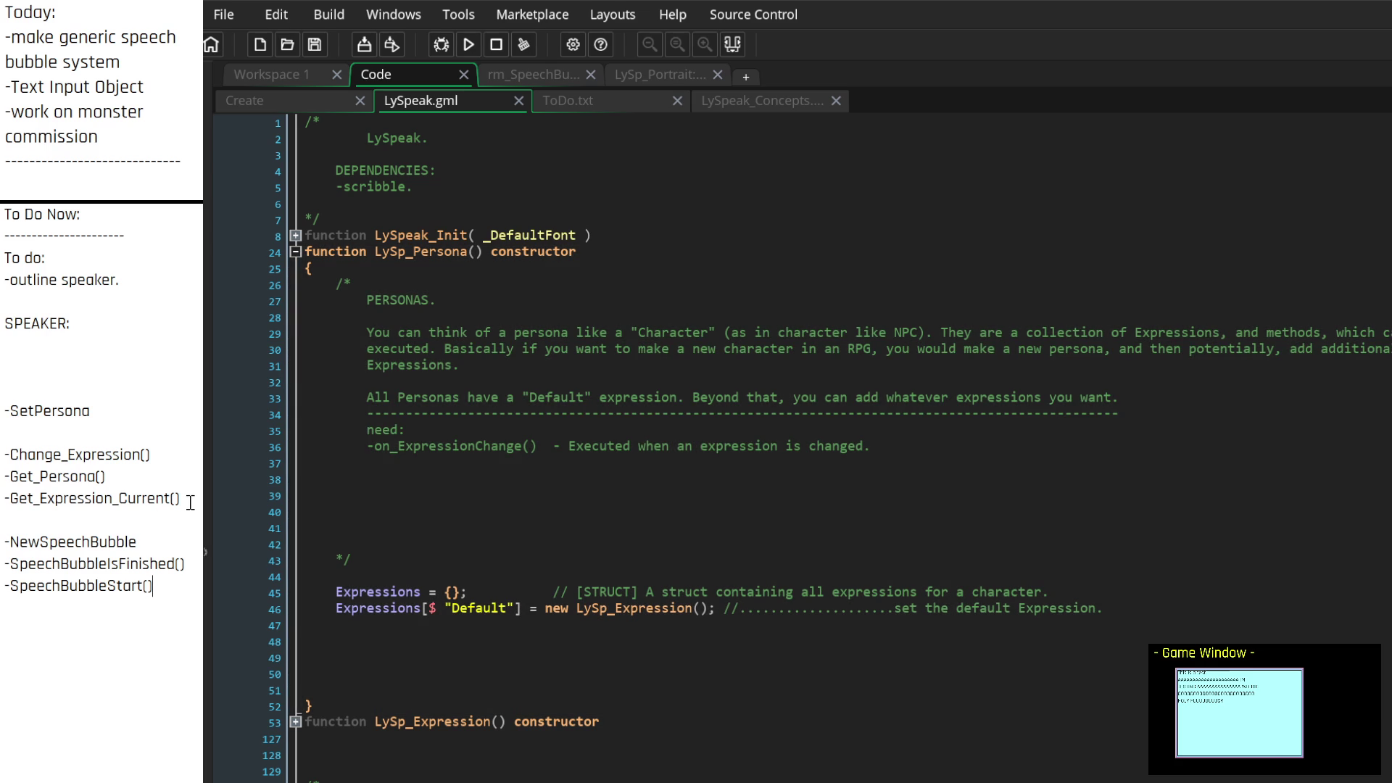
# Move the '-Get_Persona()' line directly under '-SetPersona'
pyautogui.moveTo(184, 498)
pyautogui.mouseDown()
pyautogui.moveTo(7, 501)
pyautogui.moveTo(4, 479)
pyautogui.moveTo(64, 501)
pyautogui.mouseUp()
pyautogui.click(133, 421)
pyautogui.moveTo(137, 479); pyautogui.dragTo(5, 480)
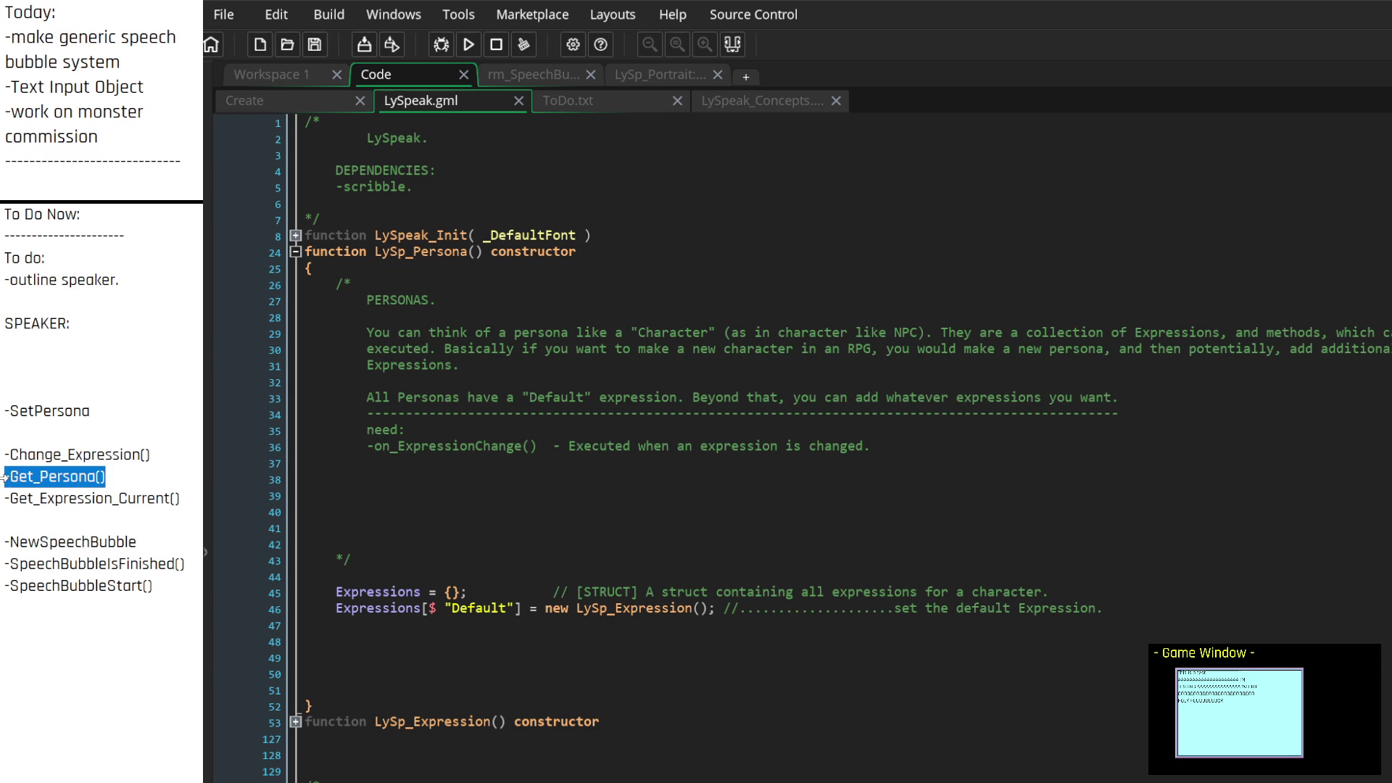
pyautogui.hotkey('ctrl', 'x')
pyautogui.click(96, 423)
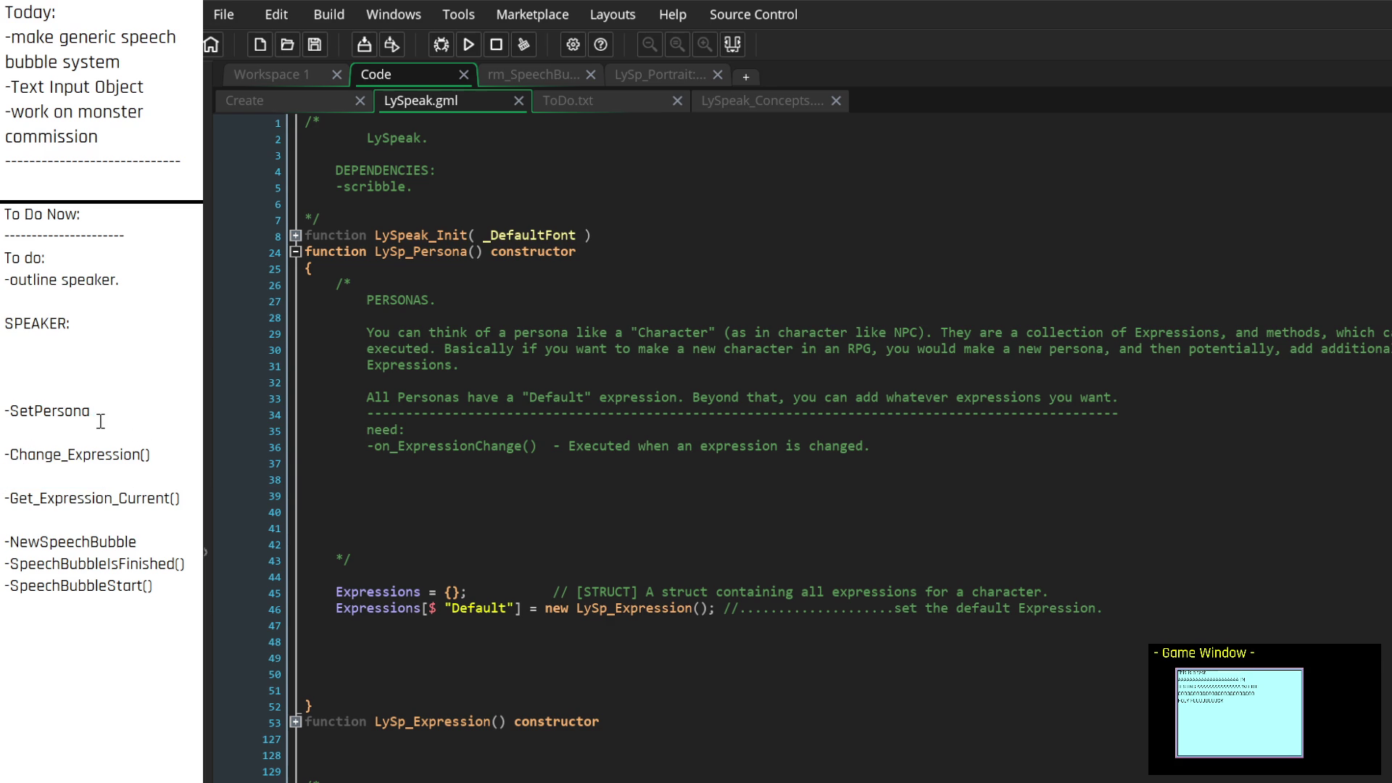
pyautogui.press('Return')
pyautogui.hotkey('ctrl', 'v')
pyautogui.press('Down')
pyautogui.press('Down')
pyautogui.press('Down')
# Move '-Change_Expression()' to the top of SPEAKER and rename it '-Expression_Change()'
pyautogui.moveTo(92, 477); pyautogui.dragTo(27, 479)
pyautogui.moveTo(152, 479); pyautogui.dragTo(6, 475)
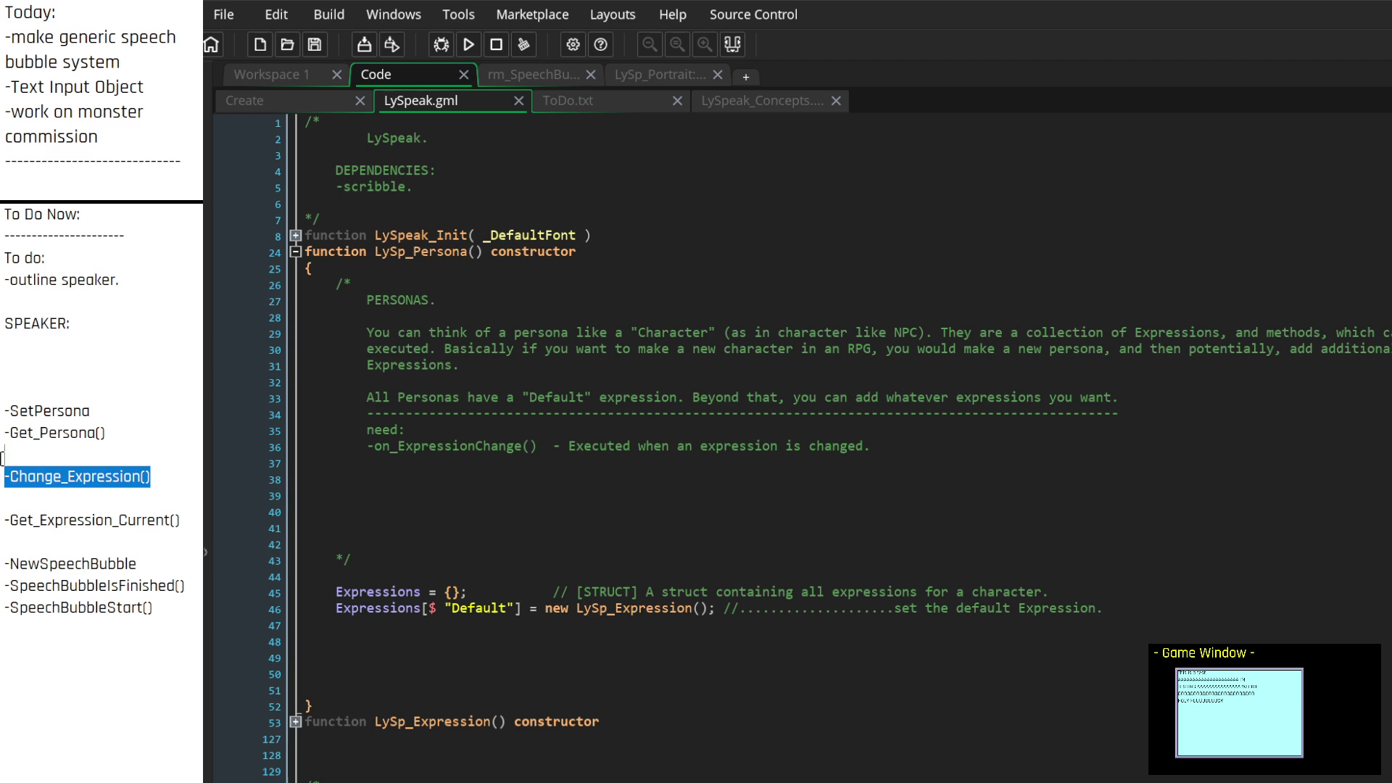
pyautogui.press('BackSpace')
pyautogui.press('BackSpace')
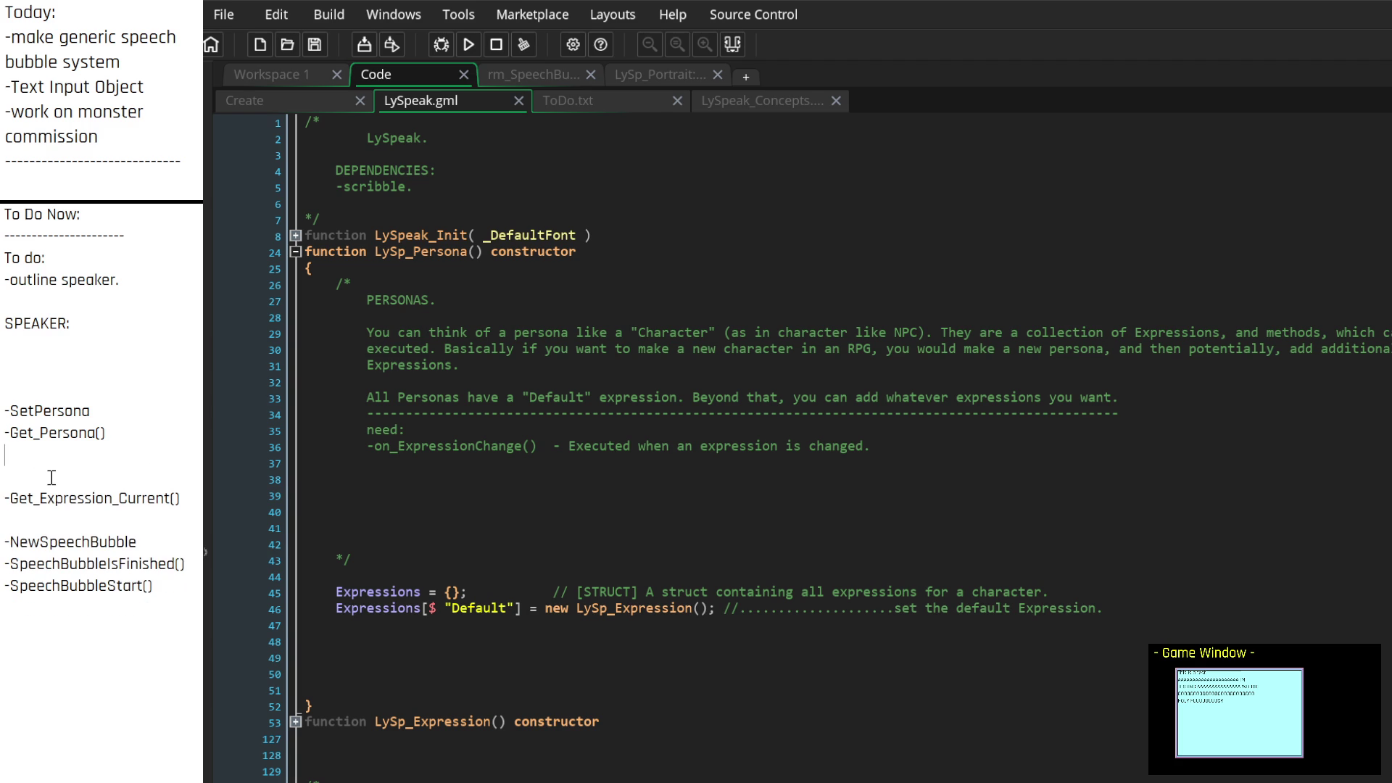
pyautogui.press('BackSpace')
pyautogui.press('Up')
pyautogui.press('Up')
pyautogui.press('Up')
pyautogui.hotkey('ctrl', 'v')
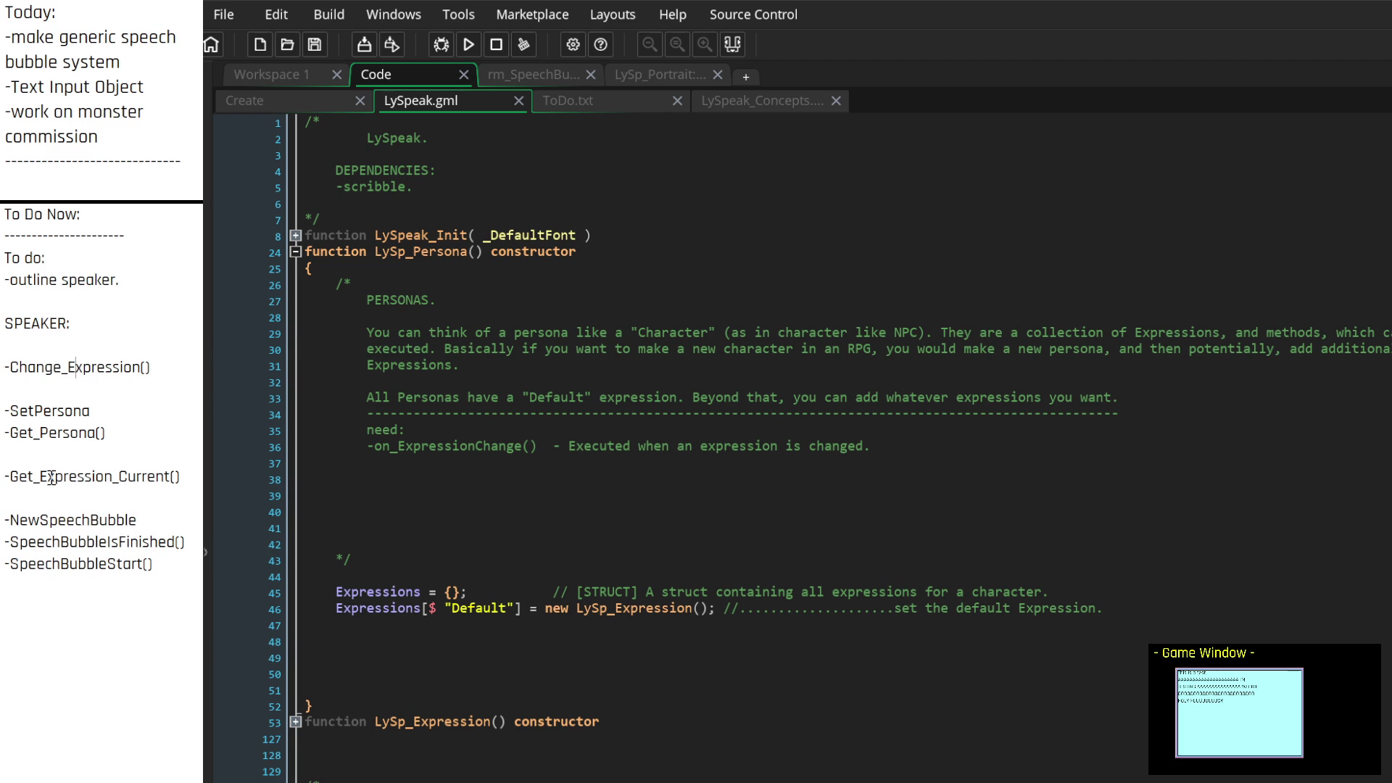
pyautogui.press('BackSpace')
pyautogui.press('BackSpace')
pyautogui.press('BackSpace')
pyautogui.press('Down')
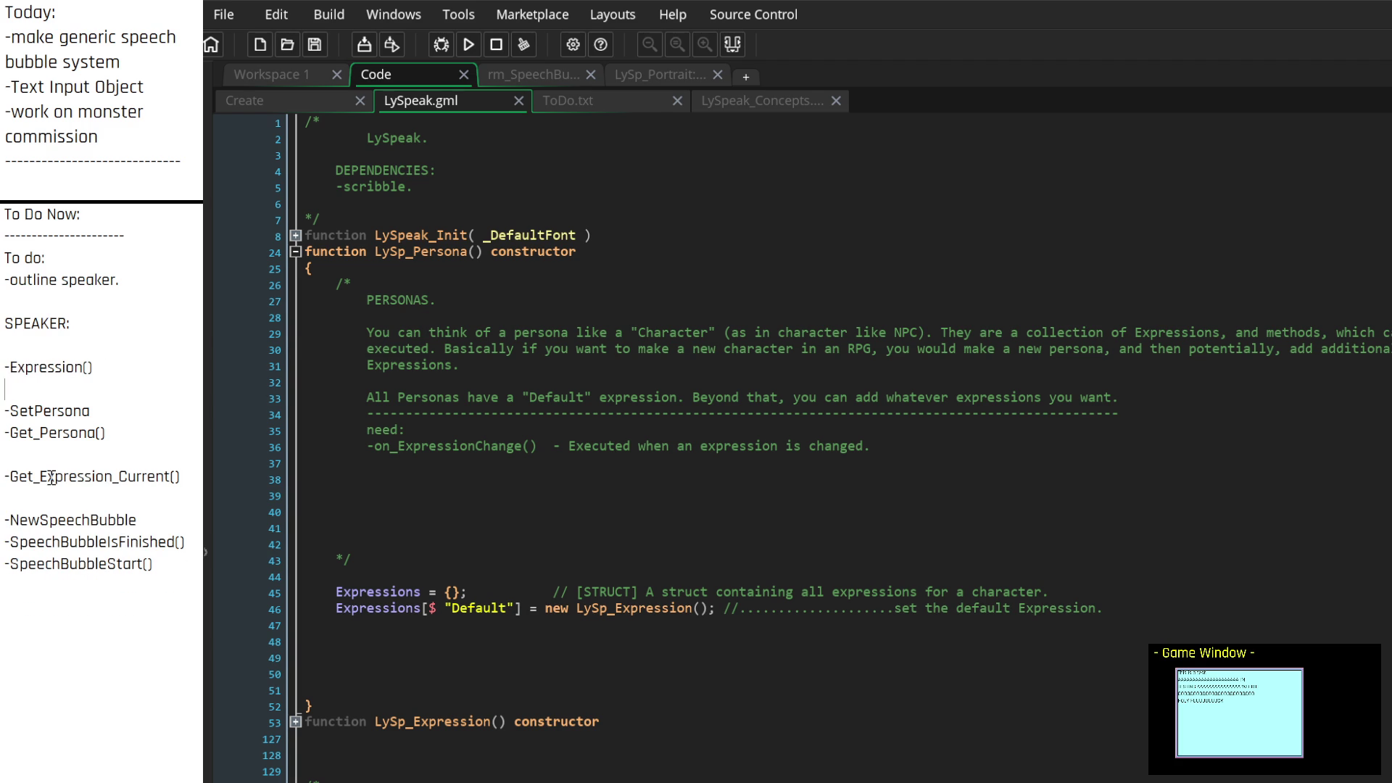
pyautogui.write('_Change')
pyautogui.press('Down')
# Add '-Expression_Add()' and '-Expression_Remove()' entries below '-Expression_Change()'
pyautogui.press('Return')
pyautogui.press('Return')
pyautogui.press('Up')
pyautogui.press('Up')
pyautogui.write('-New_Expre')
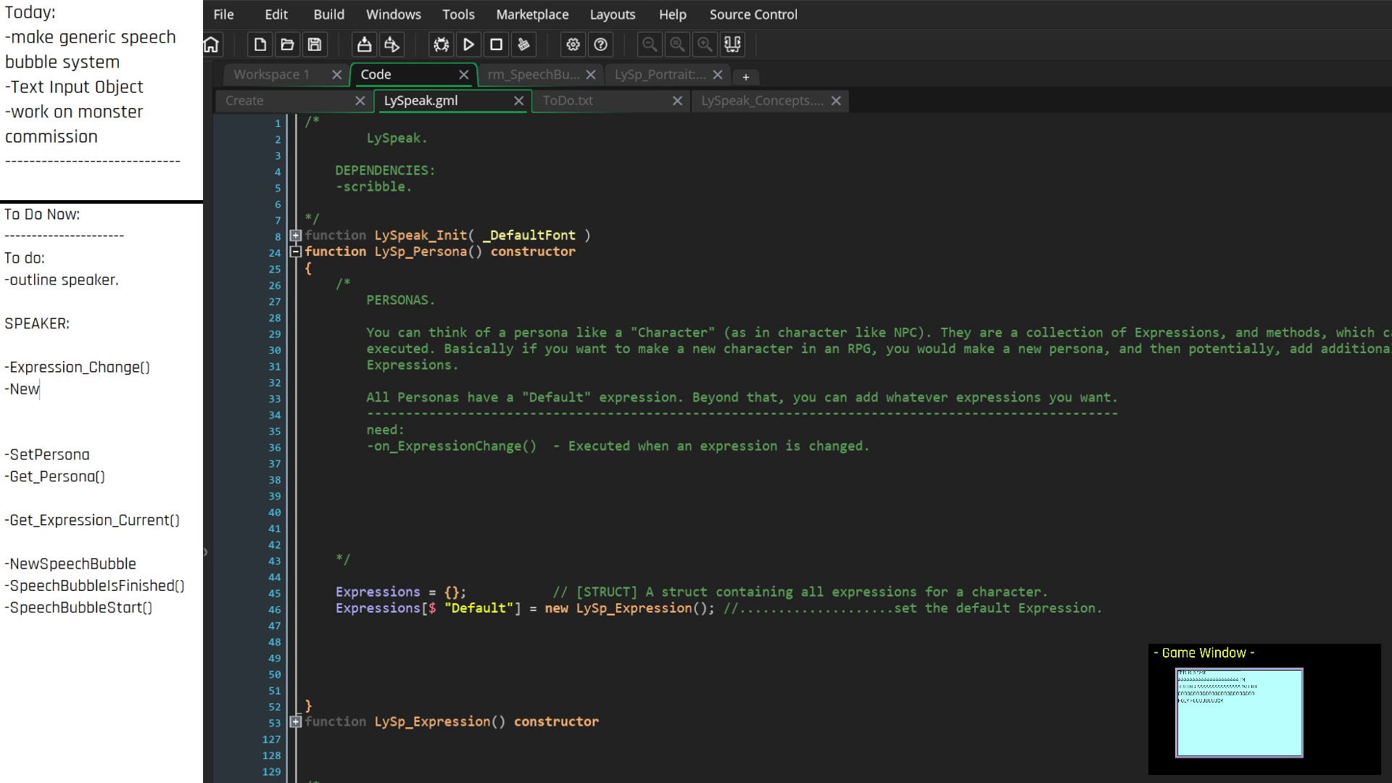
pyautogui.write('ssion')
pyautogui.press('BackSpace')
pyautogui.press('BackSpace')
pyautogui.press('BackSpace')
pyautogui.write('_New')
pyautogui.press('BackSpace')
pyautogui.press('BackSpace')
pyautogui.press('BackSpace')
pyautogui.write('Add')
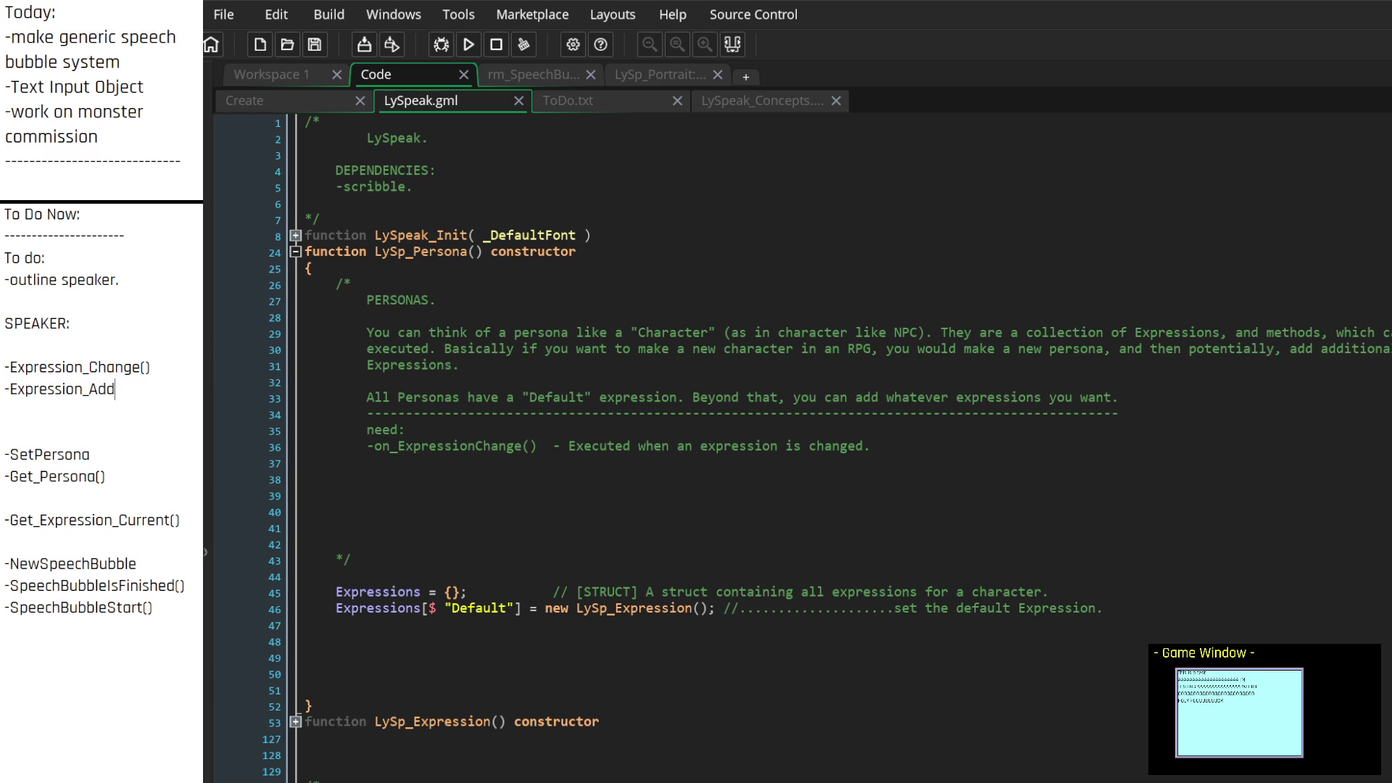
pyautogui.press('Return')
pyautogui.write('-Ex')
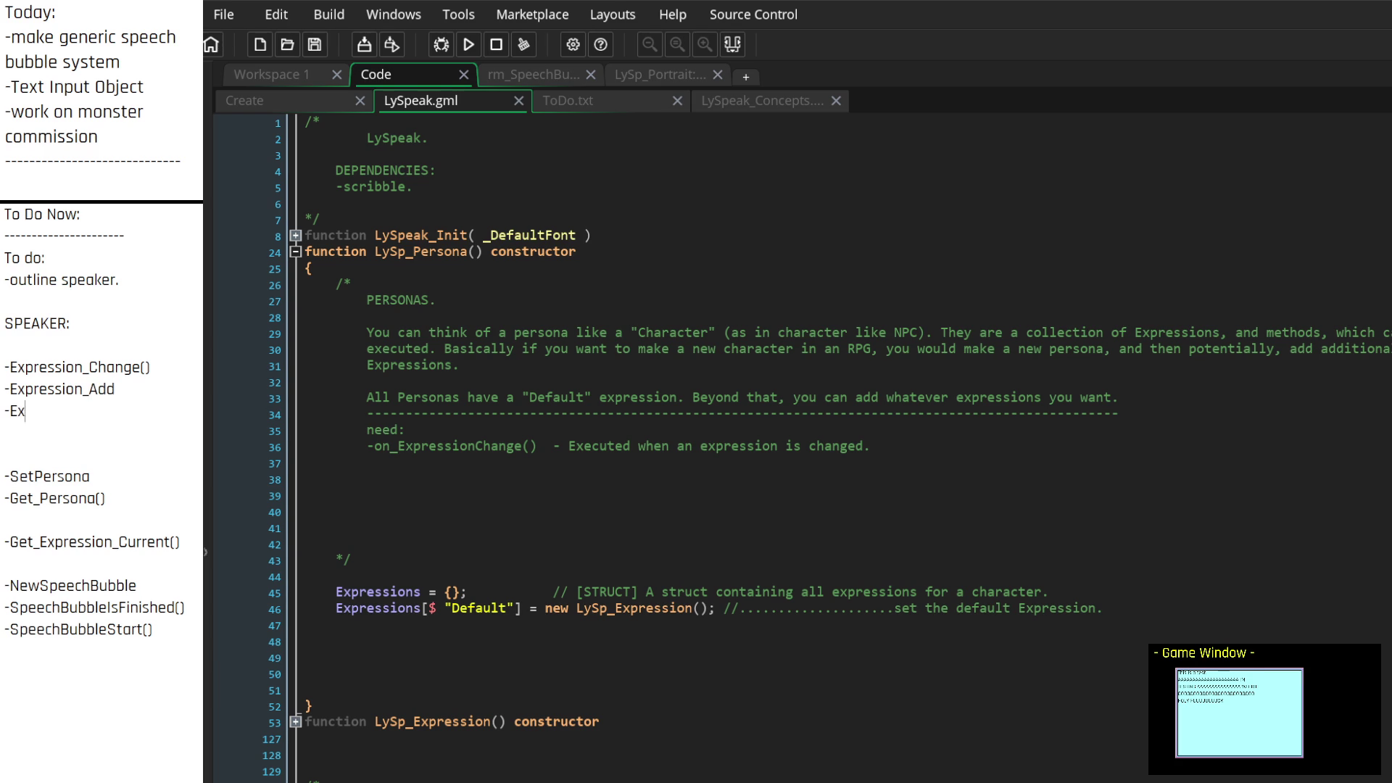
pyautogui.write('pression_Remove')
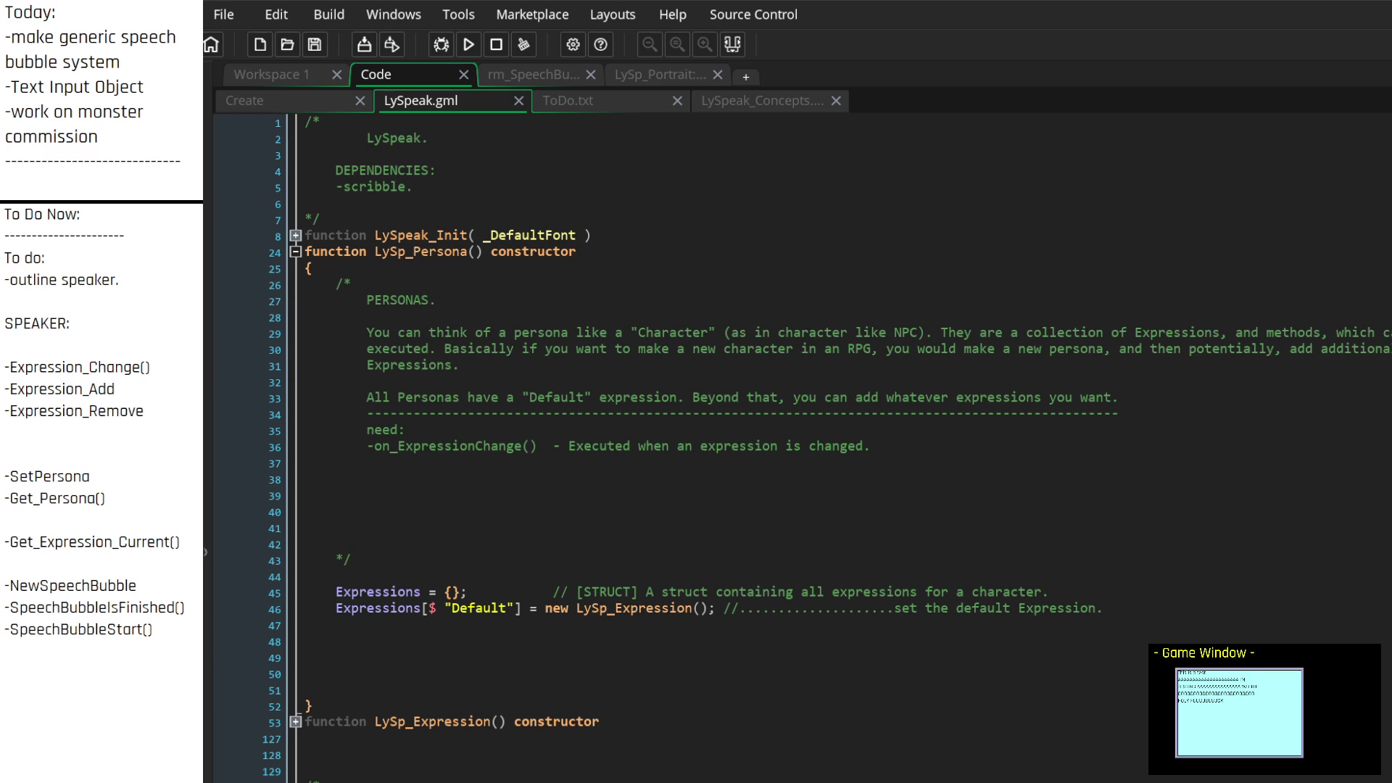
pyautogui.write('()')
pyautogui.click(116, 390)
pyautogui.write('()')
pyautogui.press('Down')
pyautogui.press('Down')
pyautogui.scroll(-5, 801, 446)
pyautogui.scroll(5, 802, 446)
pyautogui.scroll(-5, 802, 447)
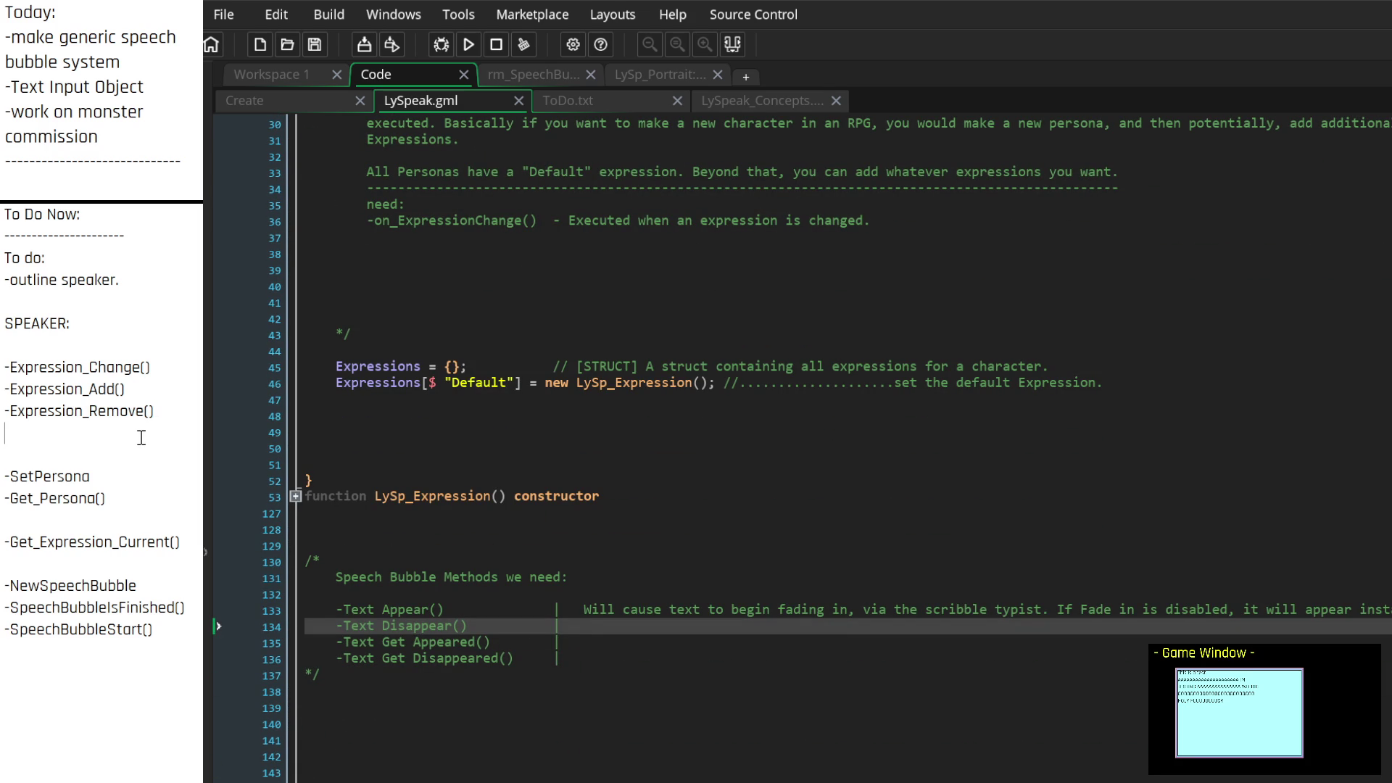
pyautogui.click(140, 366)
# Rename the Expression_Change() note to Expression_Set()
pyautogui.press('BackSpace')
pyautogui.press('BackSpace')
pyautogui.press('BackSpace')
pyautogui.write('Set')
pyautogui.press('Down')
pyautogui.press('Down')
pyautogui.press('Down')
pyautogui.press('Up')
pyautogui.press('Up')
pyautogui.press('Up')
pyautogui.scroll(5, 798, 435)
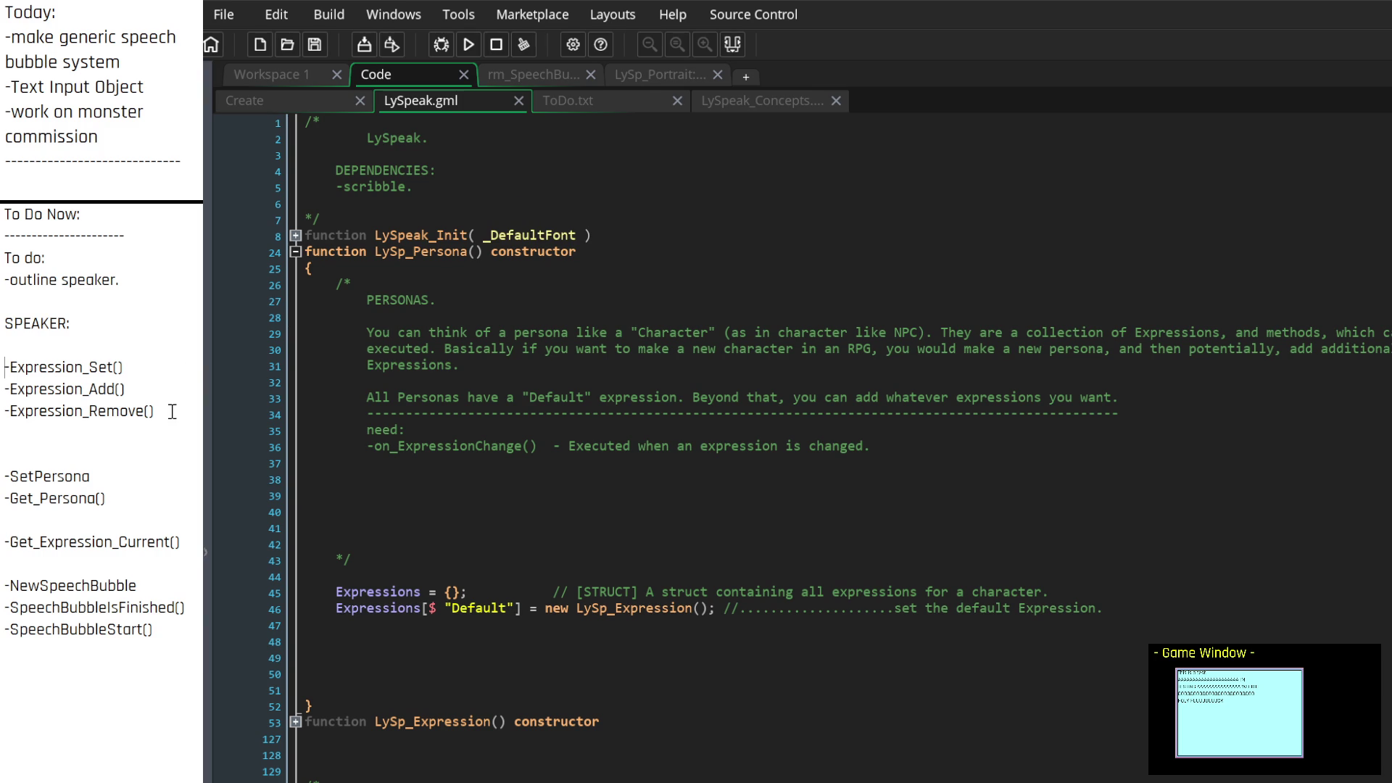
pyautogui.scroll(-5, 798, 435)
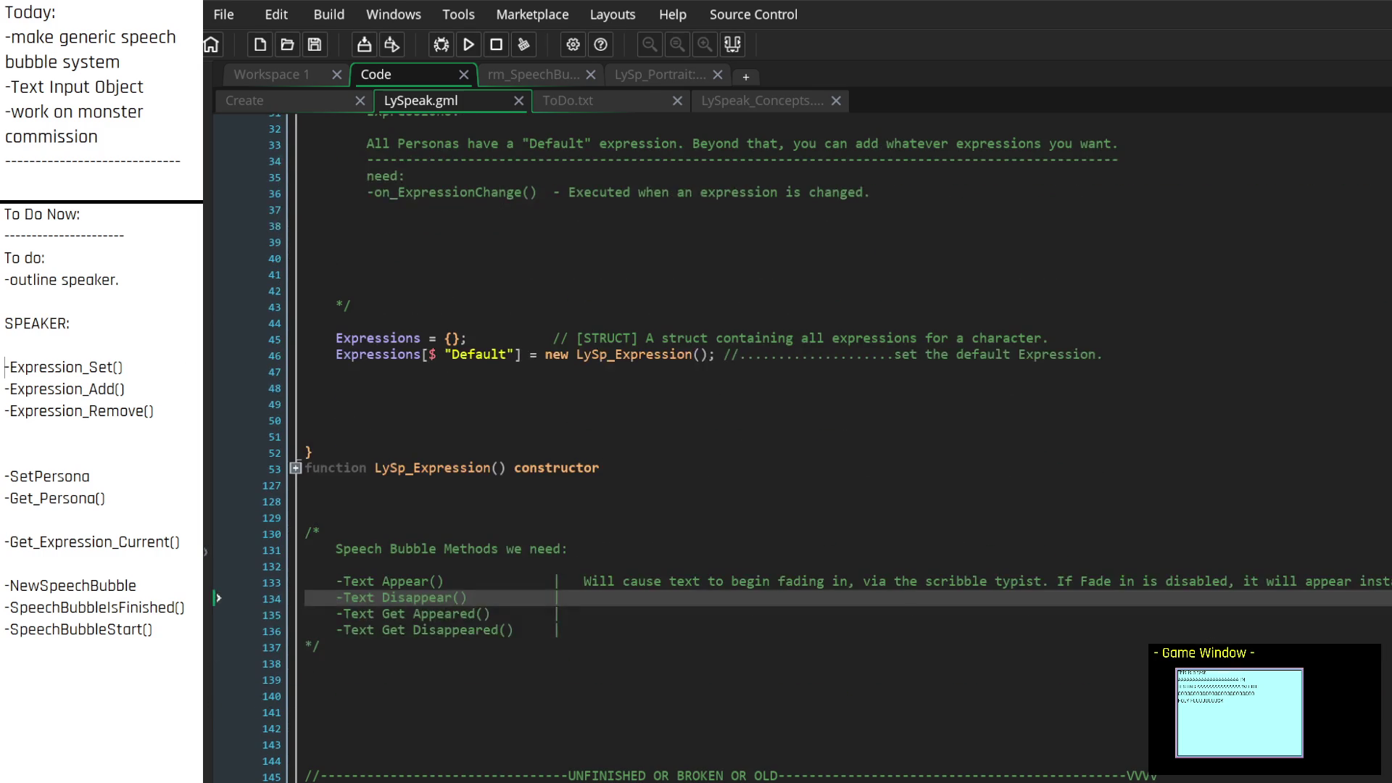
pyautogui.scroll(-3, 798, 435)
# Add an AddPersona line below SetPersona and strip the Set and Add prefixes
pyautogui.click(125, 485)
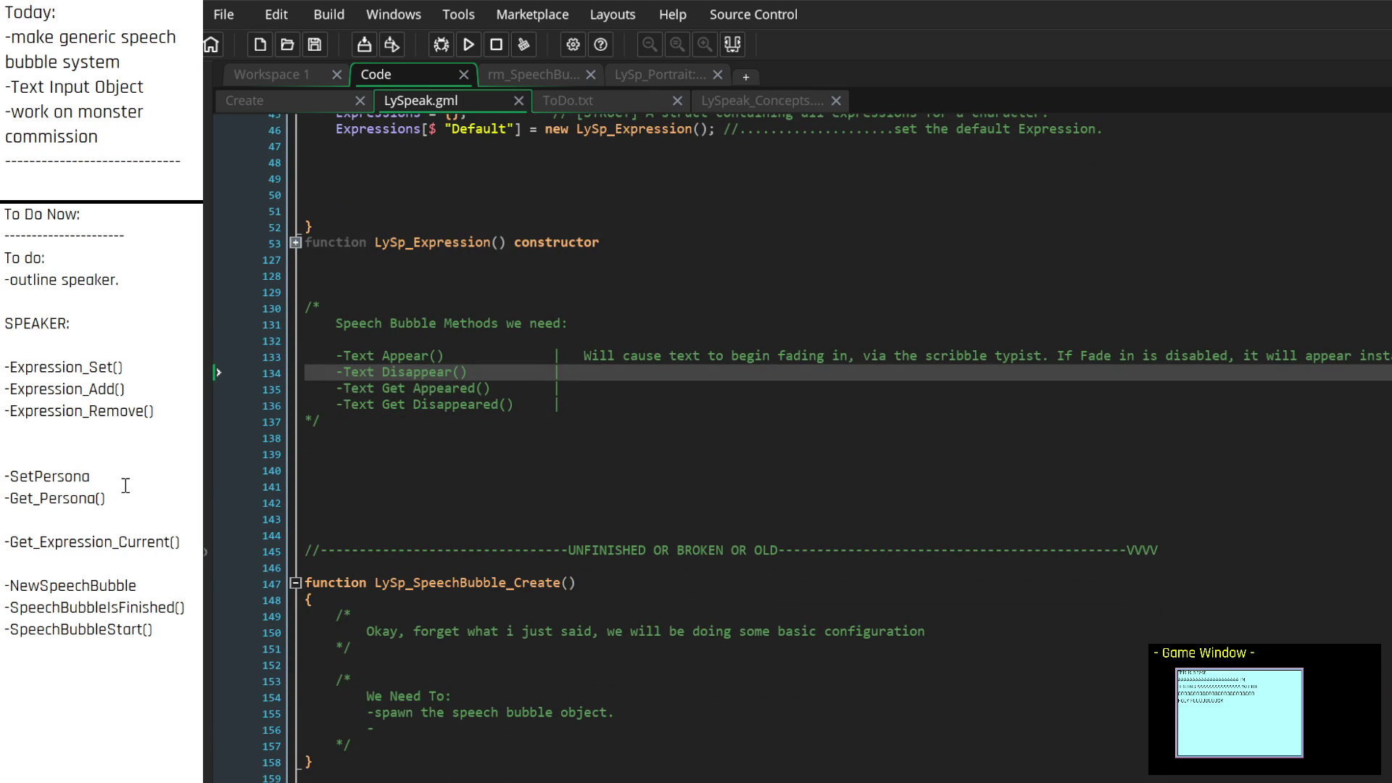
pyautogui.press('Return')
pyautogui.write('AddPerson')
pyautogui.write('a')
pyautogui.press('Up')
pyautogui.press('Delete')
pyautogui.press('Delete')
pyautogui.press('Delete')
pyautogui.press('Down')
pyautogui.press('Delete')
pyautogui.press('Delete')
pyautogui.press('Delete')
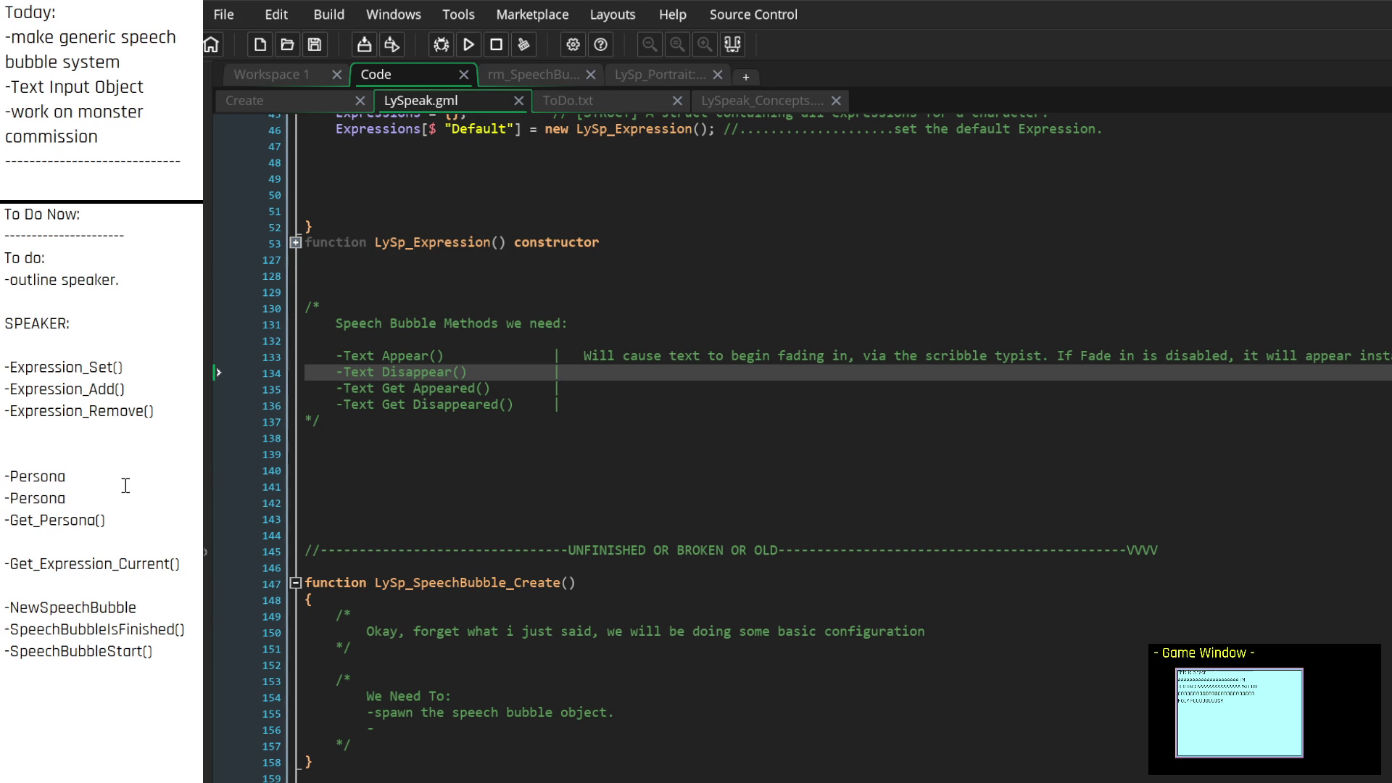
# Rewrite the two persona entries as Persona_Set() and Persona_Add()
pyautogui.write('P')
pyautogui.write('+')
pyautogui.press('BackSpace')
pyautogui.write('_Set')
pyautogui.write('()')
pyautogui.press('Down')
pyautogui.write('_Add()')
pyautogui.press('BackSpace')
pyautogui.press('BackSpace')
pyautogui.write('()')
# Move Persona_Set() below Get_Persona() and rename Get_Persona() to Persona_Get()
pyautogui.press('Down')
pyautogui.tripleClick(94, 477)
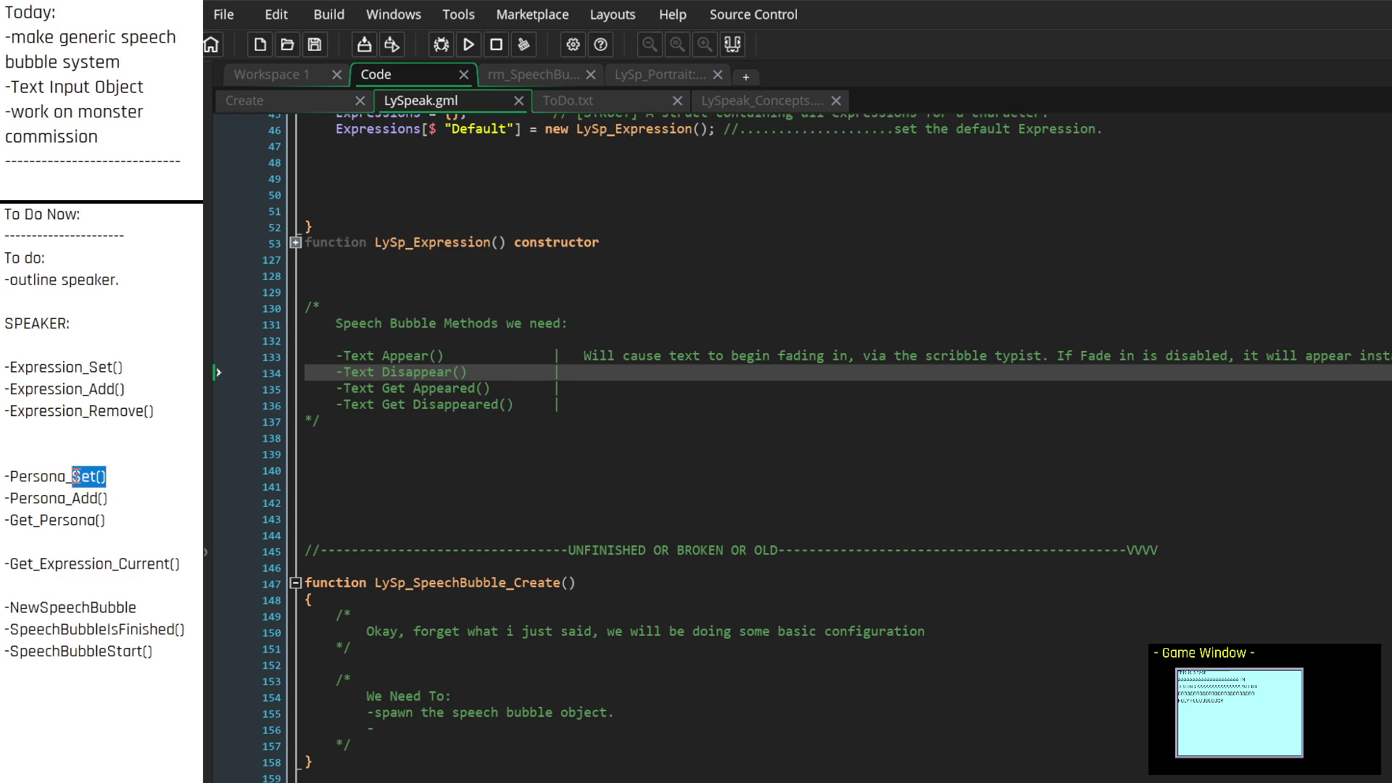
pyautogui.press('BackSpace')
pyautogui.click(123, 524)
pyautogui.press('Return')
pyautogui.write('-Persona_Set()')
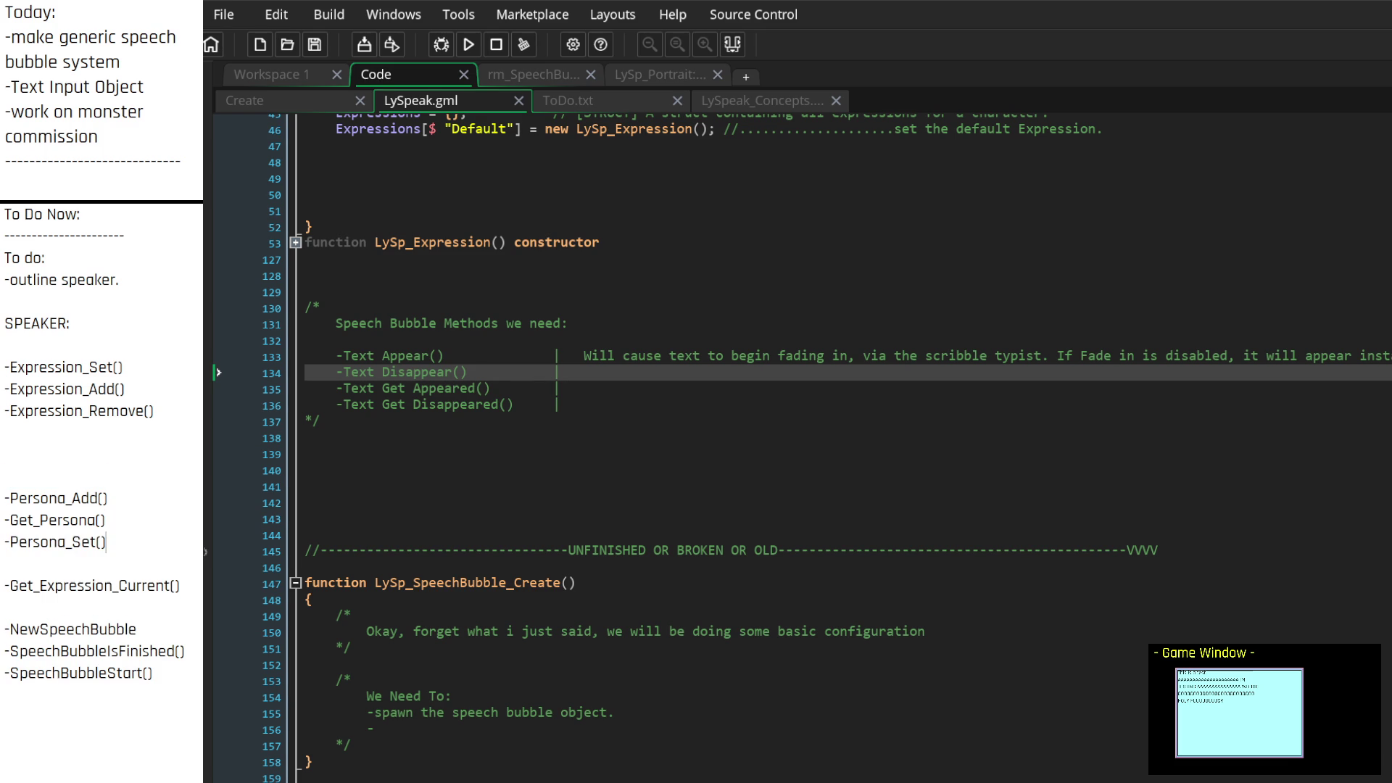
pyautogui.press('Up')
pyautogui.press('Delete')
pyautogui.press('Delete')
pyautogui.press('Delete')
pyautogui.press('Down')
pyautogui.write('_Get')
# Insert a -Persona_Remove() entry above Persona_Get()
pyautogui.press('Up')
pyautogui.press('Up')
pyautogui.press('Down')
pyautogui.press('Down')
pyautogui.press('Return')
pyautogui.press('Up')
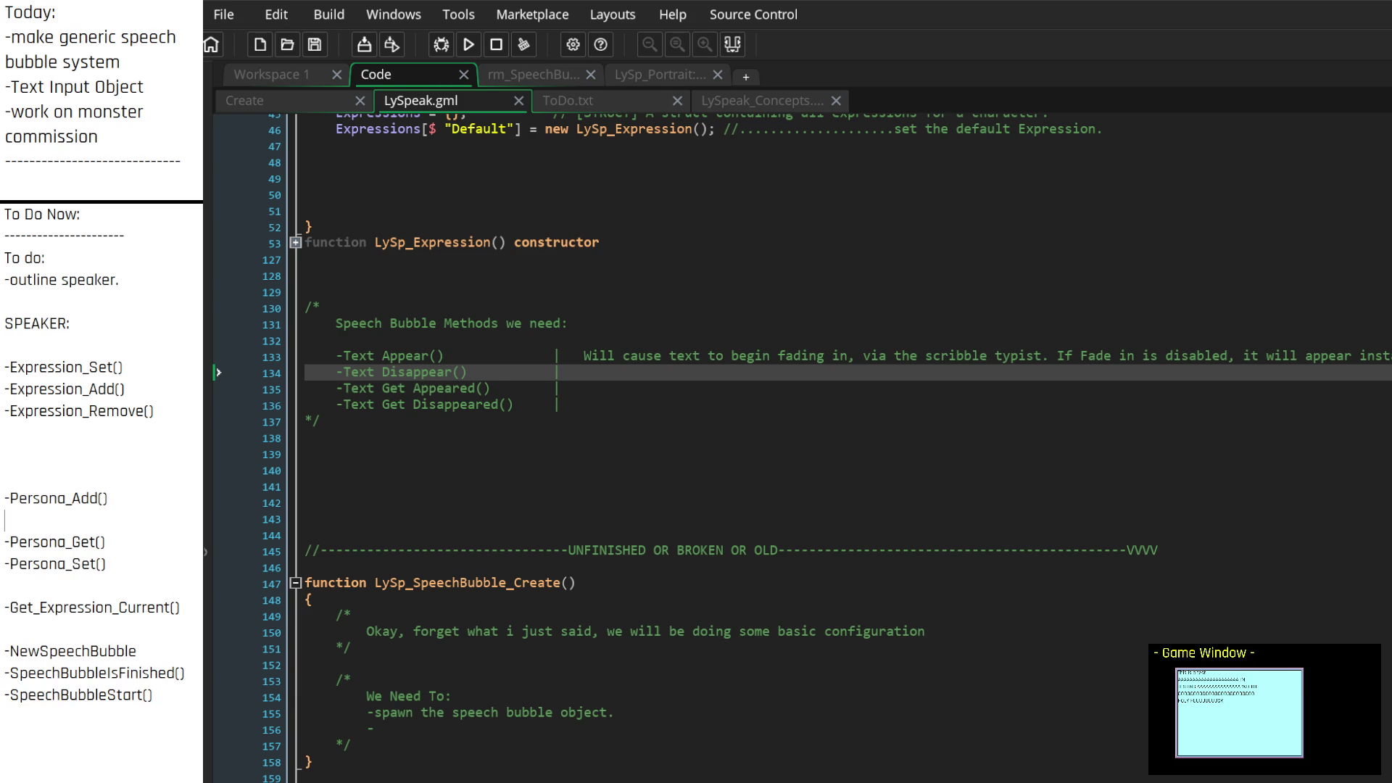
pyautogui.write('-Pers')
pyautogui.write('ona_Remove)')
pyautogui.press('BackSpace')
pyautogui.write('()')
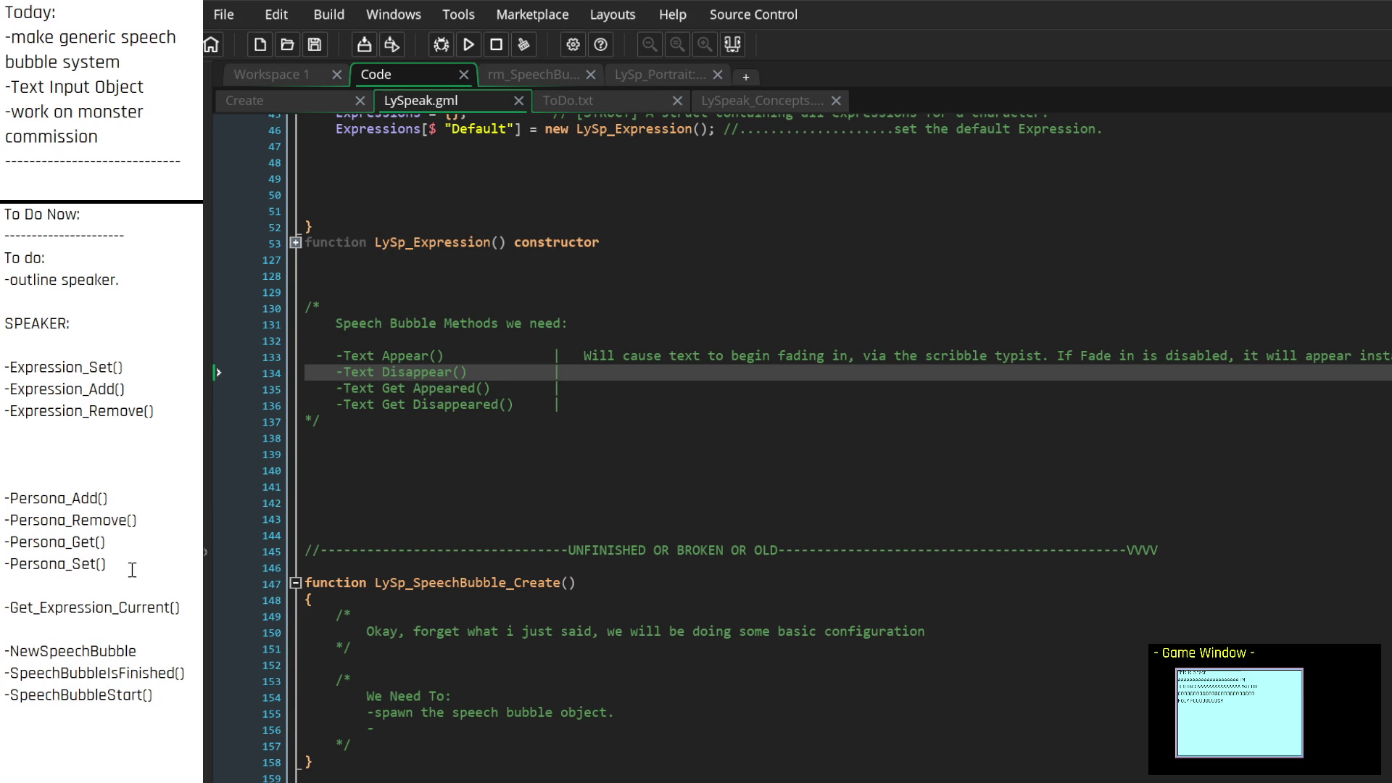
pyautogui.click(116, 480)
# Replace the Persona_Add and Persona_Remove lines with '-CurrentPersona = //'
pyautogui.press('Down')
pyautogui.press('Down')
pyautogui.press('Down')
pyautogui.press('Left')
pyautogui.press('BackSpace')
pyautogui.press('BackSpace')
pyautogui.press('BackSpace')
pyautogui.press('BackSpace')
pyautogui.press('BackSpace')
pyautogui.press('BackSpace')
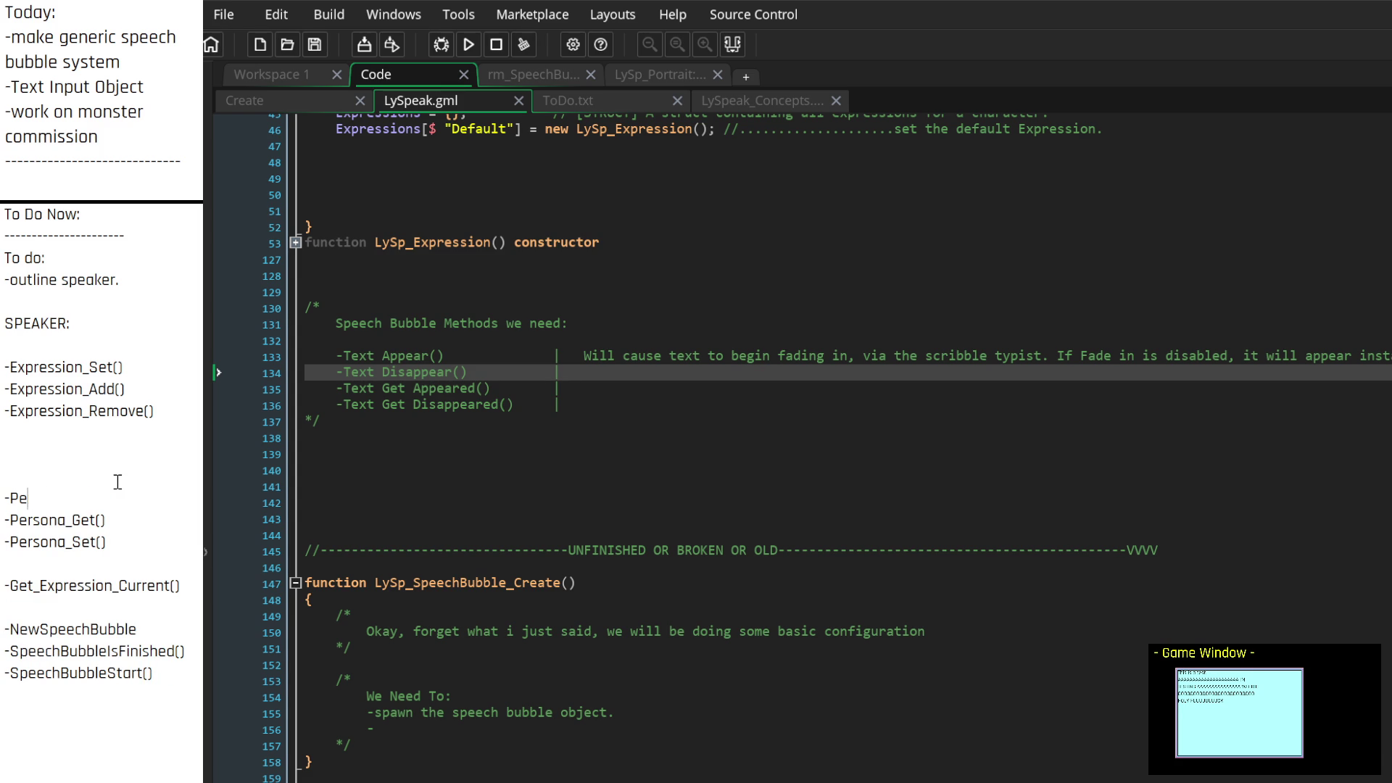
pyautogui.press('BackSpace')
pyautogui.write('-Current')
pyautogui.write('Persona')
pyautogui.write(' =')
pyautogui.press('BackSpace')
pyautogui.press('BackSpace')
pyautogui.write('= ')
pyautogui.write('undefined')
pyautogui.press('BackSpace')
pyautogui.press('BackSpace')
pyautogui.press('BackSpace')
pyautogui.press('BackSpace')
pyautogui.press('BackSpace')
pyautogui.press('BackSpace')
pyautogui.write('//')
# Flag the -Expression_Add() note with '???'
pyautogui.click(118, 481)
pyautogui.press('Up')
pyautogui.press('Up')
pyautogui.press('Up')
pyautogui.press('Down')
pyautogui.press('Down')
pyautogui.press('Down')
pyautogui.press('Up')
pyautogui.press('Up')
pyautogui.press('Up')
pyautogui.press('Down')
pyautogui.press('Down')
pyautogui.write('???')
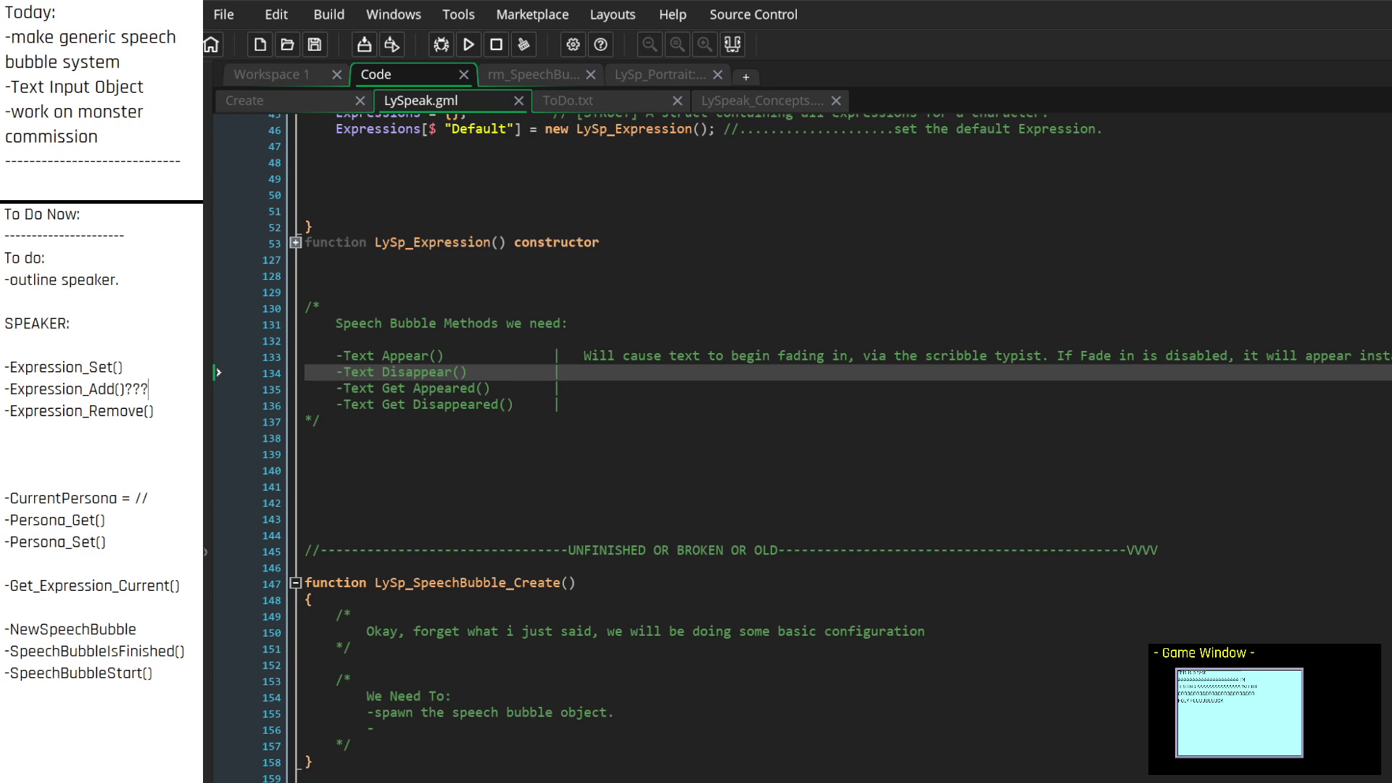
pyautogui.click(117, 482)
pyautogui.press('Down')
pyautogui.press('Down')
pyautogui.press('Down')
pyautogui.press('Up')
pyautogui.press('Left')
# Review the LySpeak_Concepts notes and speech bubble Create code, then return to LySpeak.gml
pyautogui.click(764, 101)
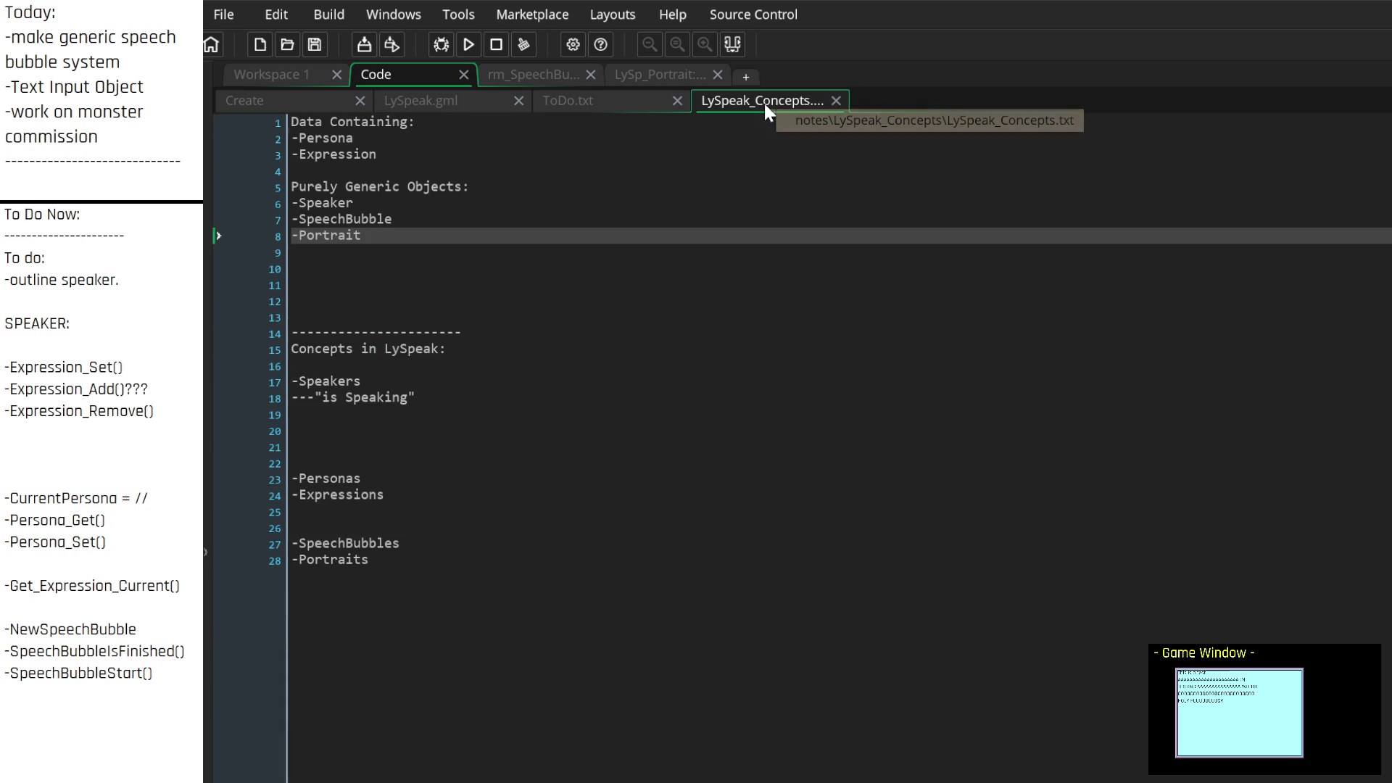
pyautogui.click(455, 106)
pyautogui.click(328, 100)
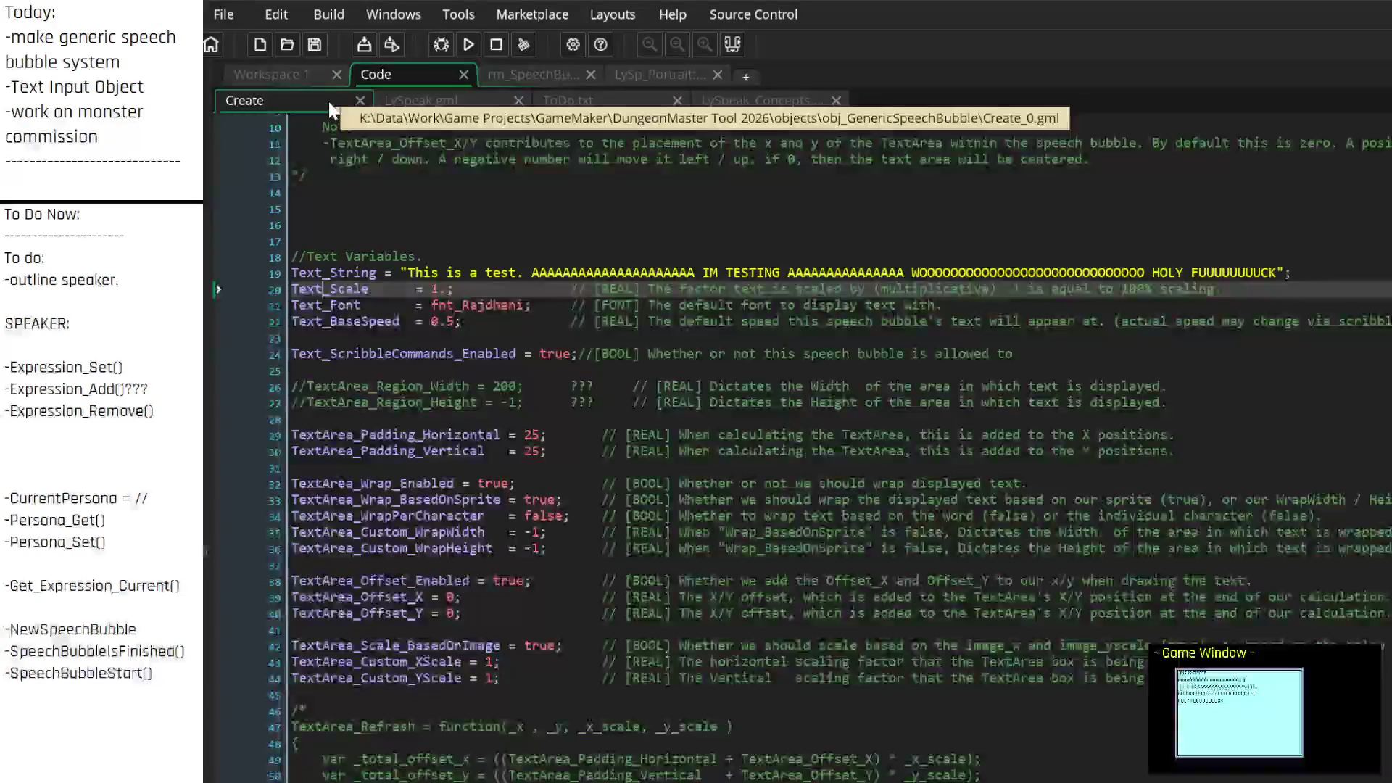
pyautogui.scroll(3, 475, 232)
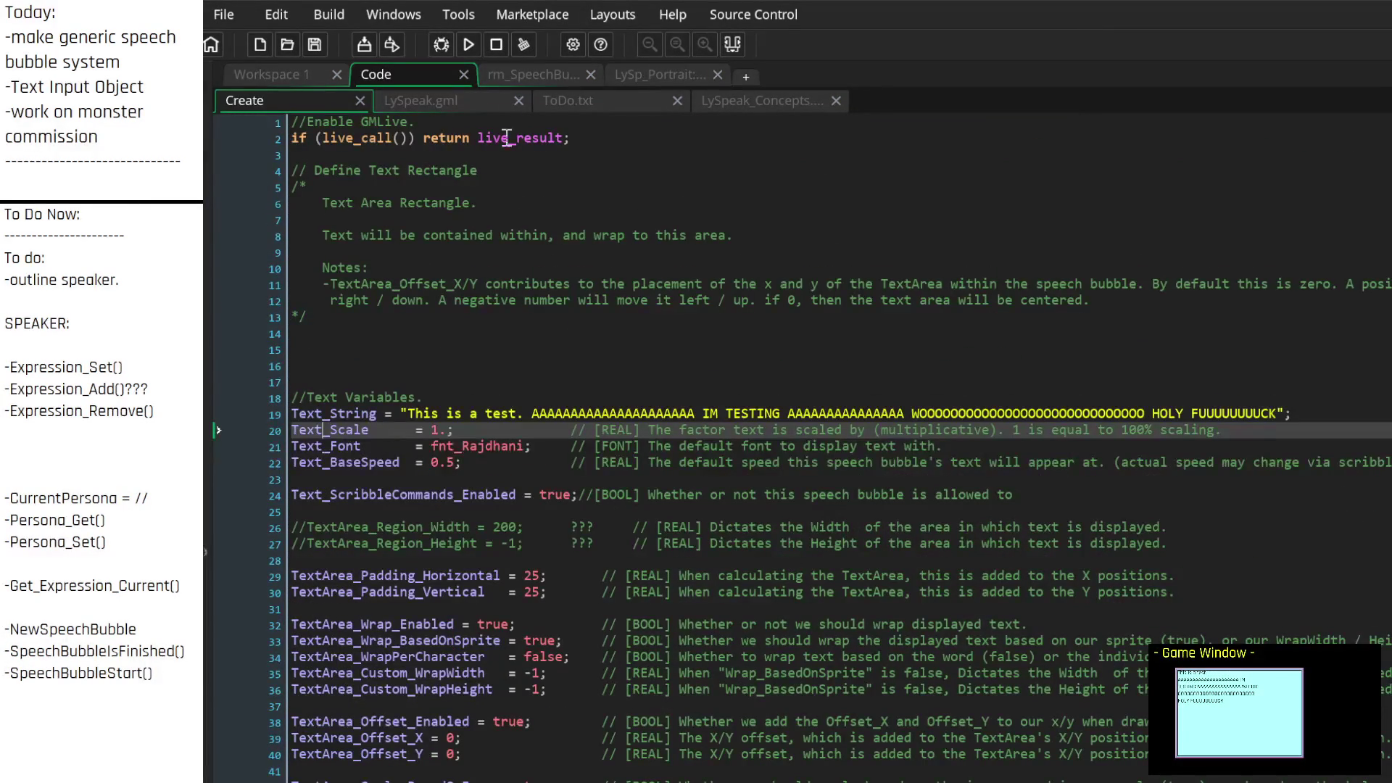
pyautogui.click(461, 103)
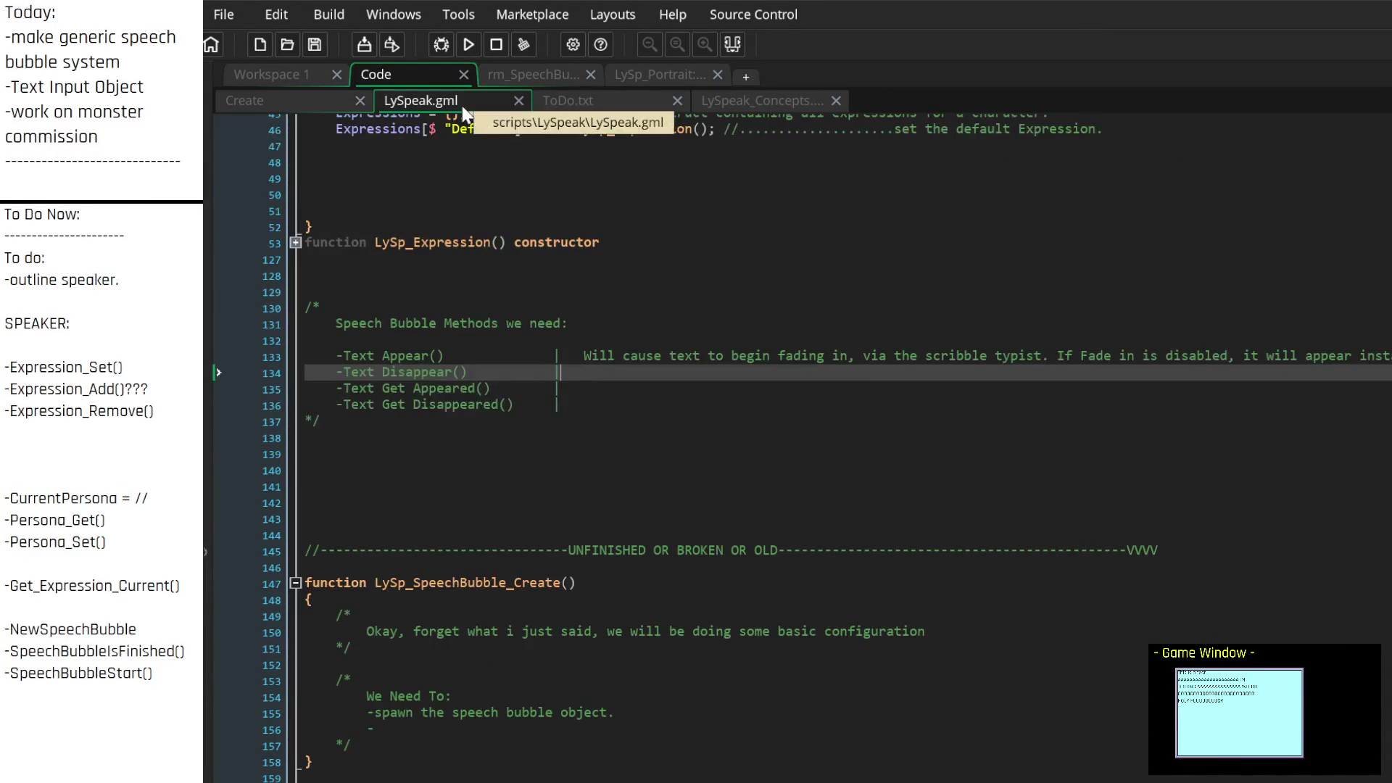
pyautogui.scroll(10, 466, 212)
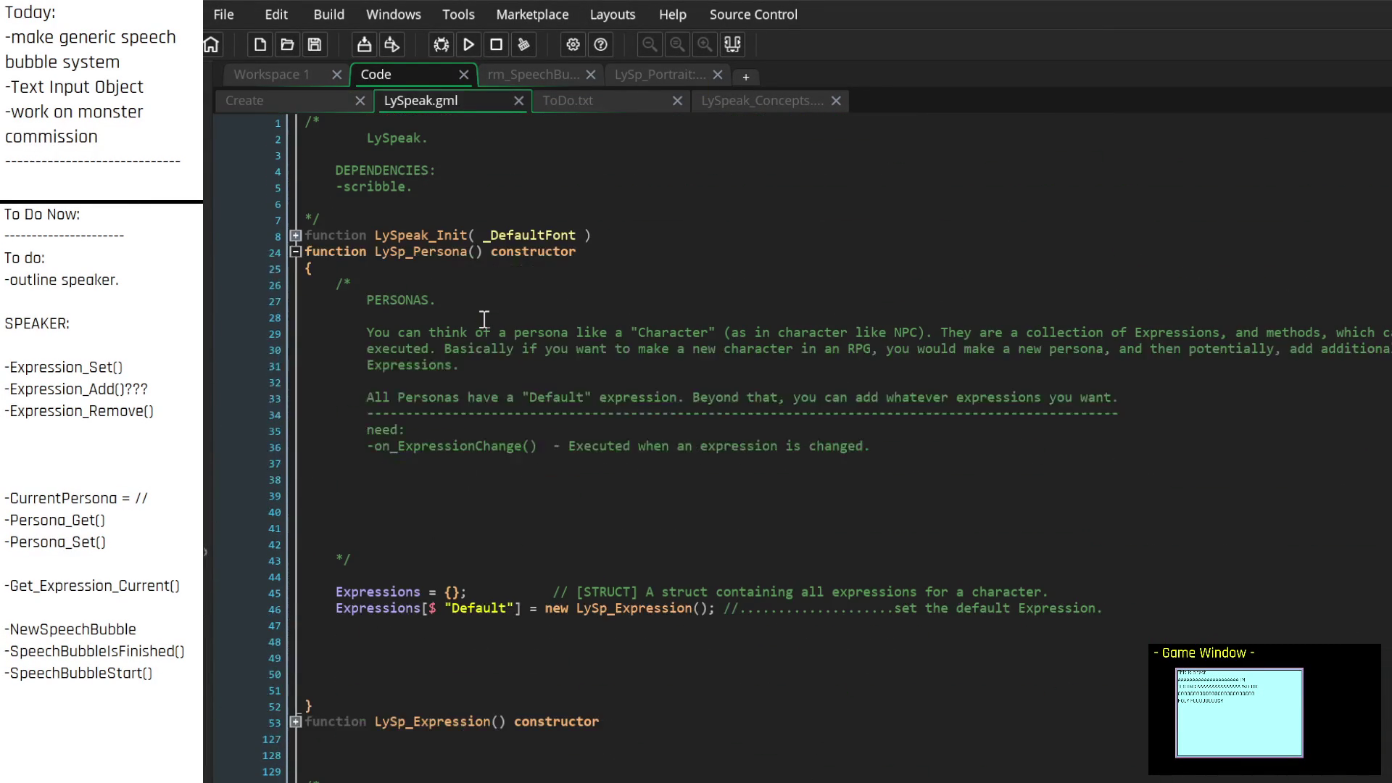
# Add a Name = ""; declaration above Expressions in the LySp_Persona constructor
pyautogui.click(386, 578)
pyautogui.press('Return')
pyautogui.press('Up')
pyautogui.write('Name = ""')
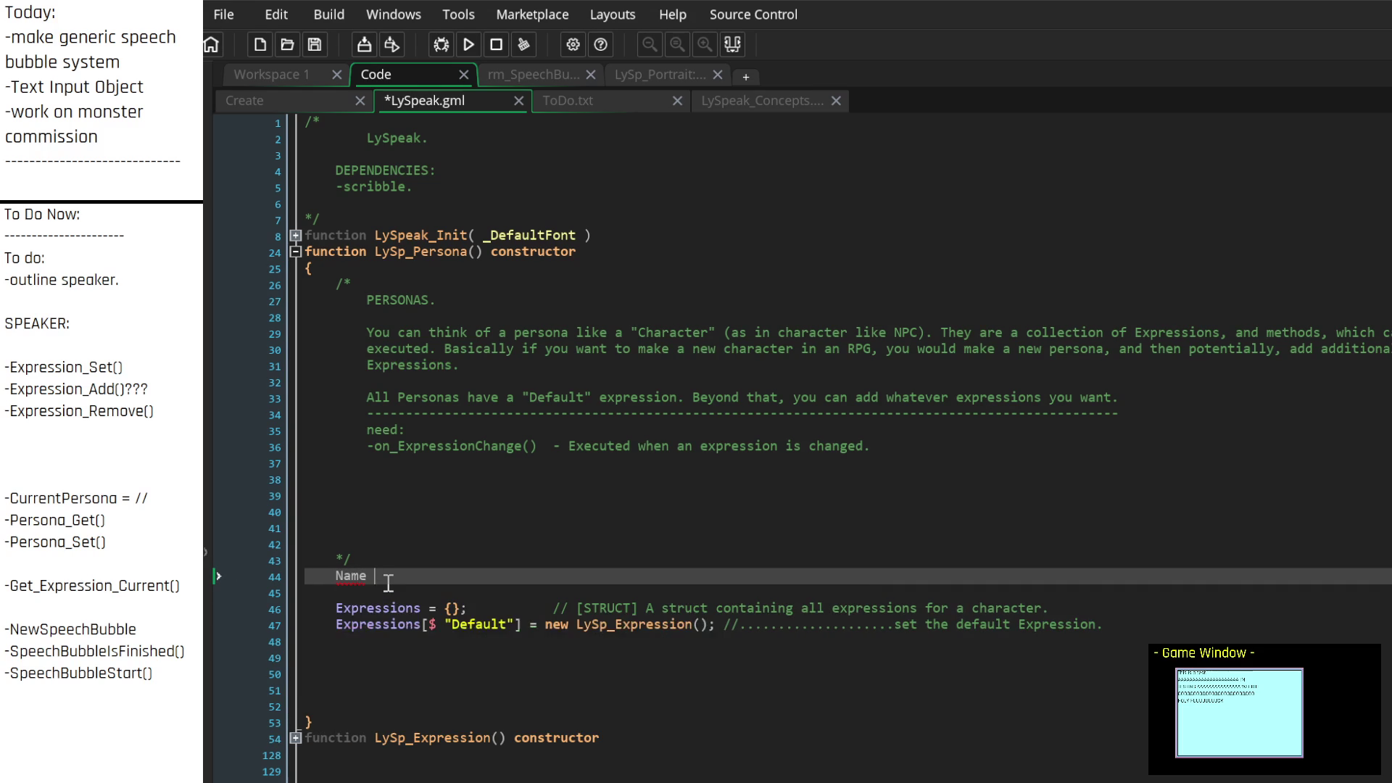
pyautogui.press('BackSpace')
pyautogui.write(';')
pyautogui.press('Tab')
pyautogui.press('Tab')
# Rename it PersonaName and start the comment '// [STRING] The name of the one'
pyautogui.press('BackSpace')
pyautogui.press('BackSpace')
pyautogui.press('Home')
pyautogui.write('Persona')
pyautogui.press('Down')
pyautogui.press('Up')
pyautogui.press('End')
pyautogui.write('// ')
pyautogui.write('[STRING] ')
pyautogui.write('The name of the one')
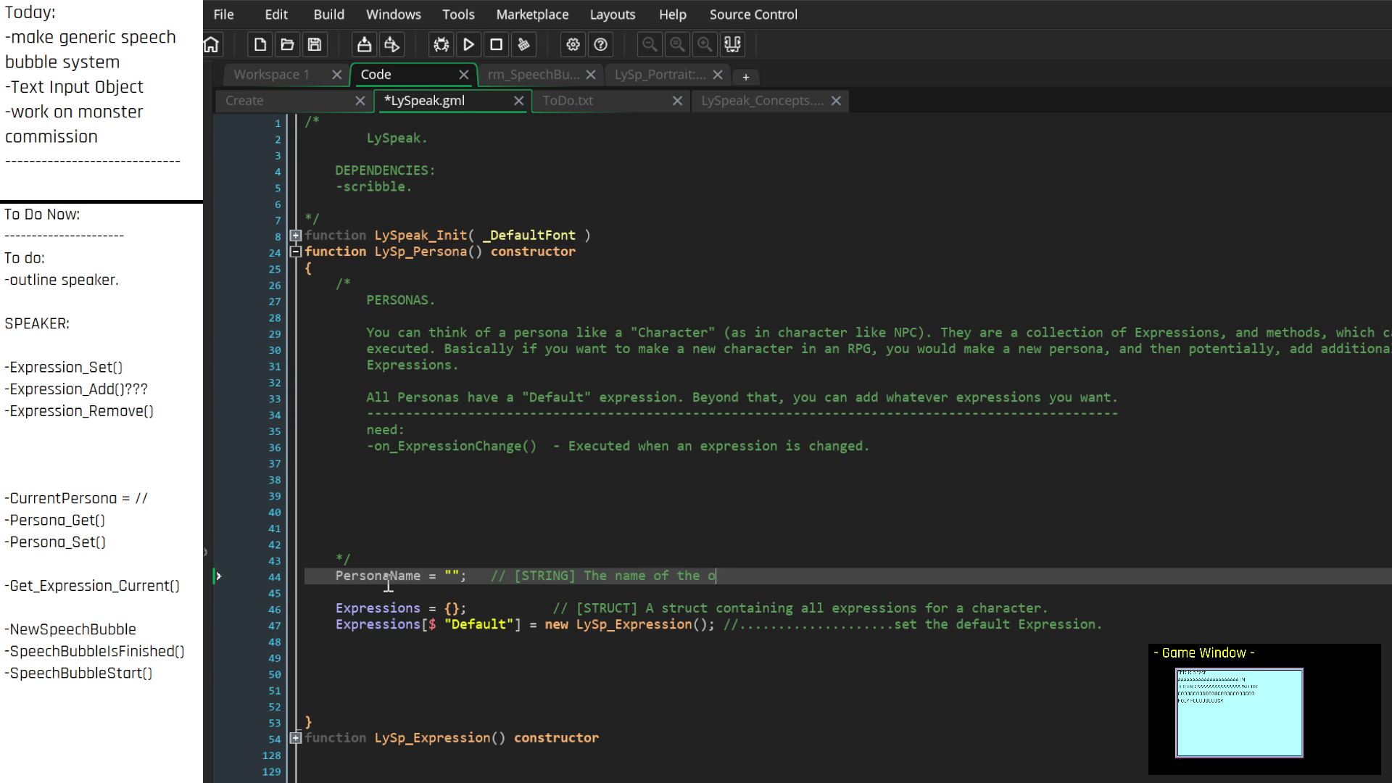
# Rename the variable to SpeakerName and finish the comment with 'speaking.'
pyautogui.press('Up')
pyautogui.press('Down')
pyautogui.press('Home')
pyautogui.press('Delete')
pyautogui.press('Delete')
pyautogui.press('Delete')
pyautogui.write('Speaker')
pyautogui.write('sp')
pyautogui.press('BackSpace')
pyautogui.press('BackSpace')
pyautogui.press('BackSpace')
pyautogui.write('speaking.')
# Delete the empty lines inside the LySp_Persona constructor
pyautogui.press('Down')
pyautogui.press('Down')
pyautogui.press('Down')
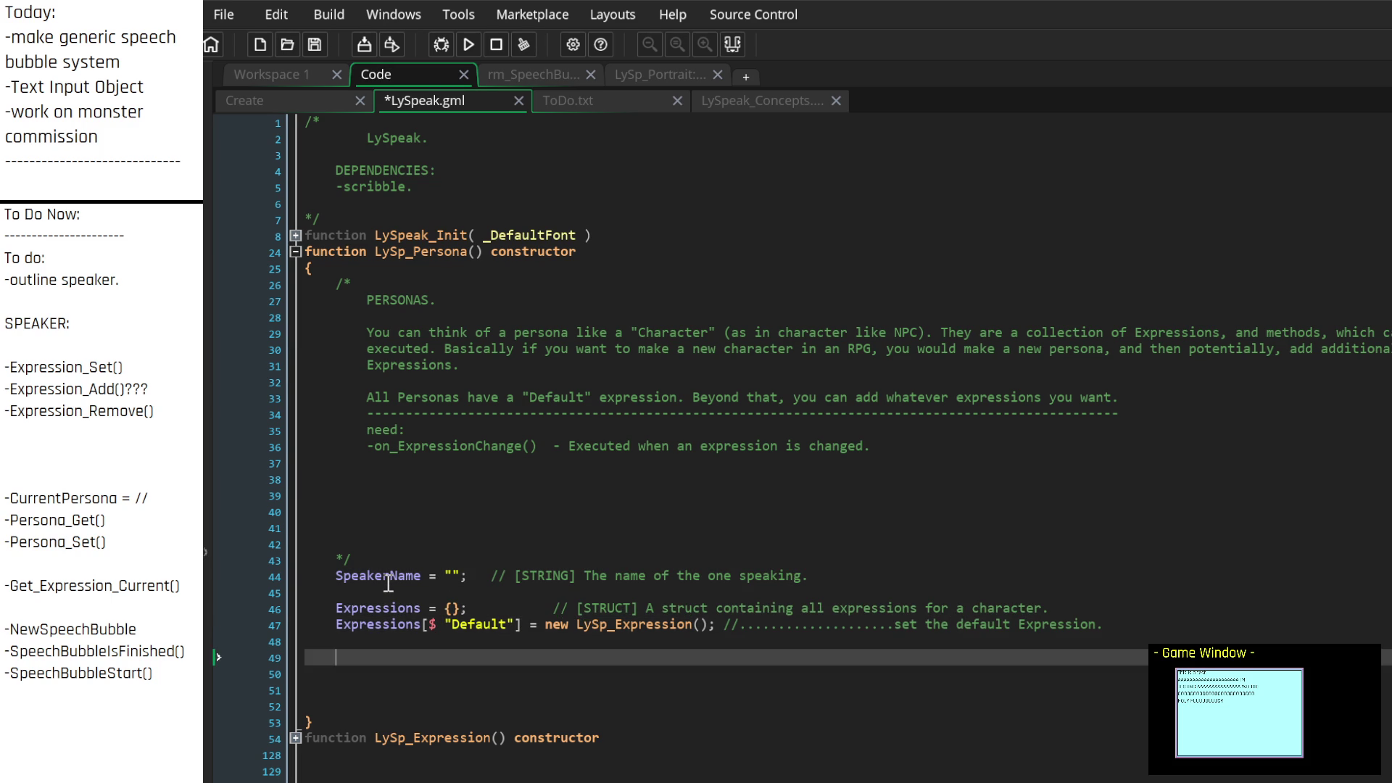
pyautogui.press('BackSpace')
pyautogui.press('BackSpace')
pyautogui.press('BackSpace')
pyautogui.press('Delete')
pyautogui.press('BackSpace')
pyautogui.press('Up')
pyautogui.press('Up')
pyautogui.press('Up')
pyautogui.press('Down')
pyautogui.press('Up')
pyautogui.press('End')
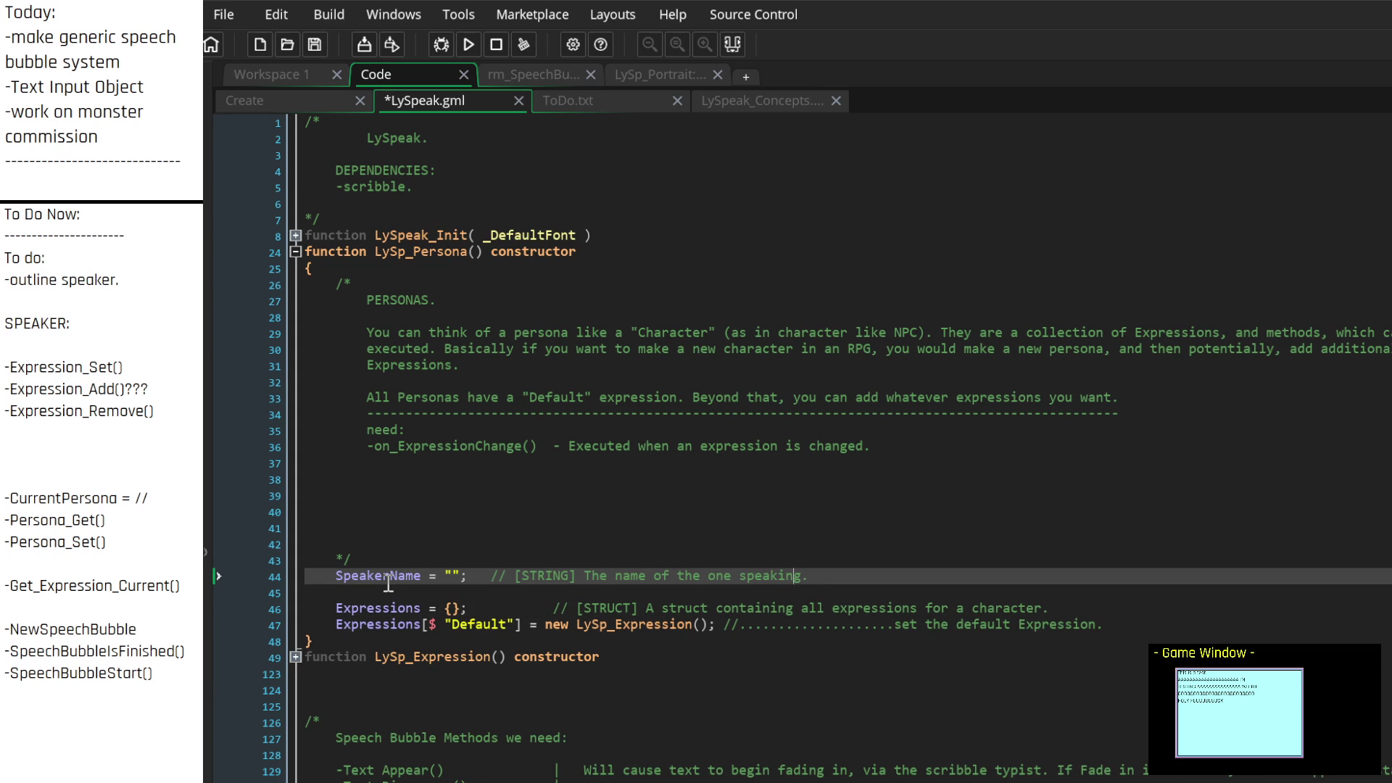
# Add 'for this persona' to the SpeakerName comment and a blank line before the brace
pyautogui.press('End')
pyautogui.press('Left')
pyautogui.press('Left')
pyautogui.press('Left')
pyautogui.write('for this p')
pyautogui.write('ersona')
pyautogui.press('Down')
pyautogui.press('Down')
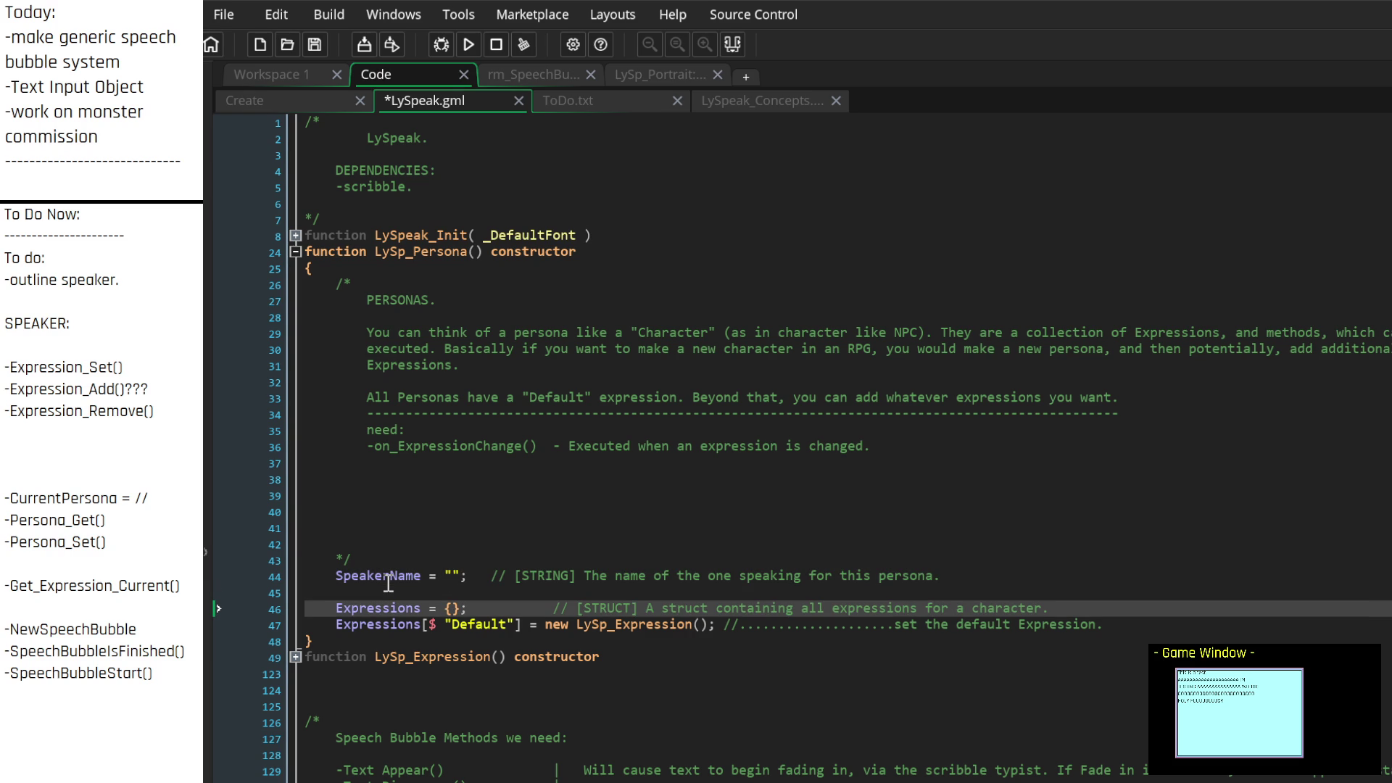
pyautogui.press('Up')
pyautogui.press('Down')
pyautogui.press('Down')
pyautogui.press('Down')
pyautogui.press('Up')
pyautogui.press('Return')
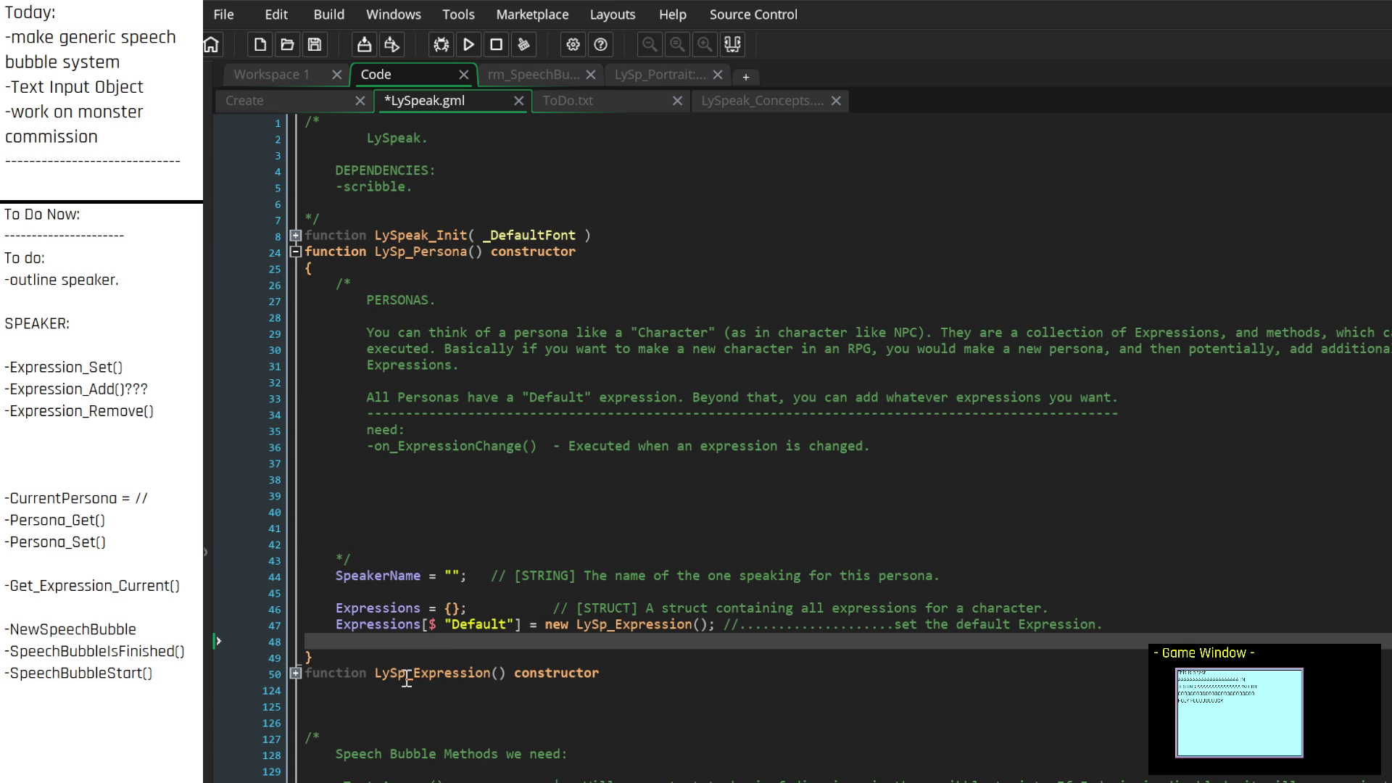
# Look over the CurrentPersona, Persona_Get and speech bubble method notes by selecting them
pyautogui.scroll(-9, 503, 596)
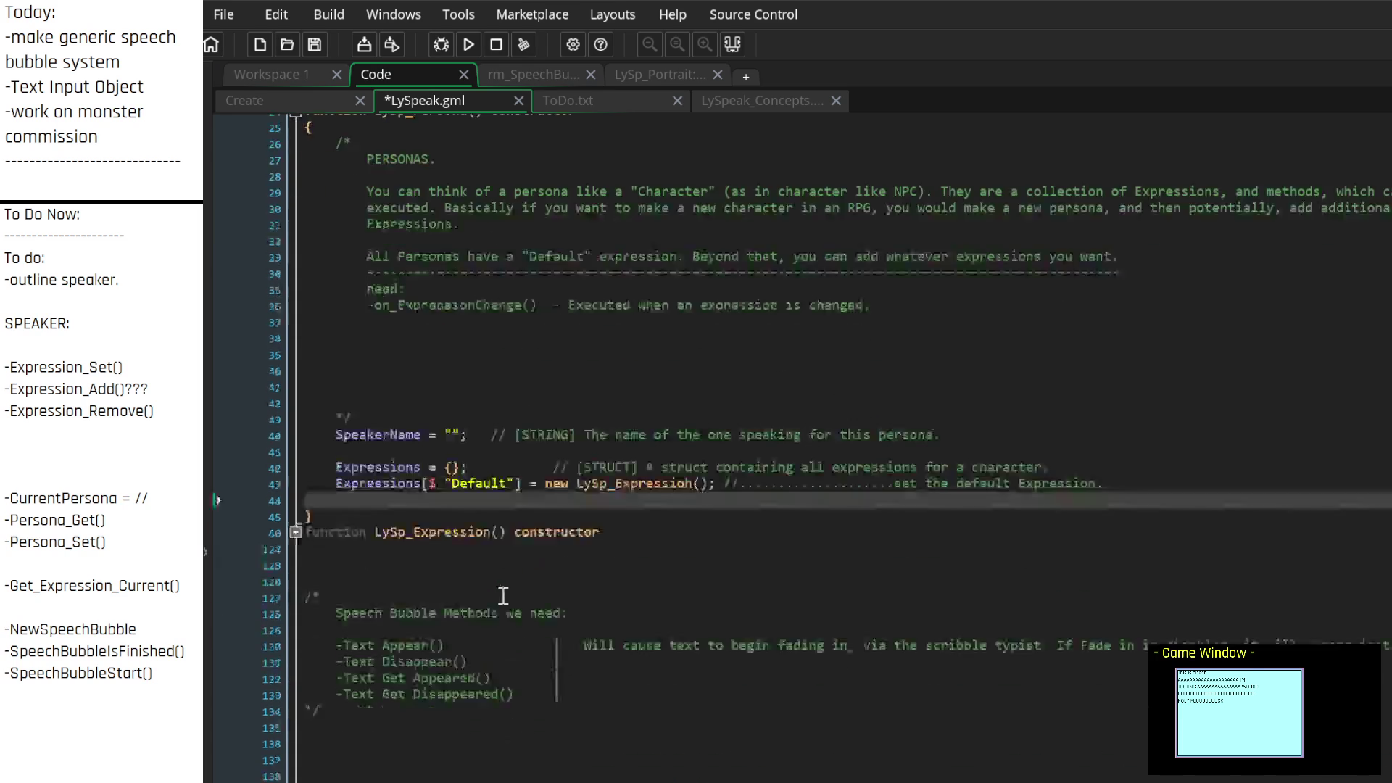
pyautogui.scroll(4, 503, 596)
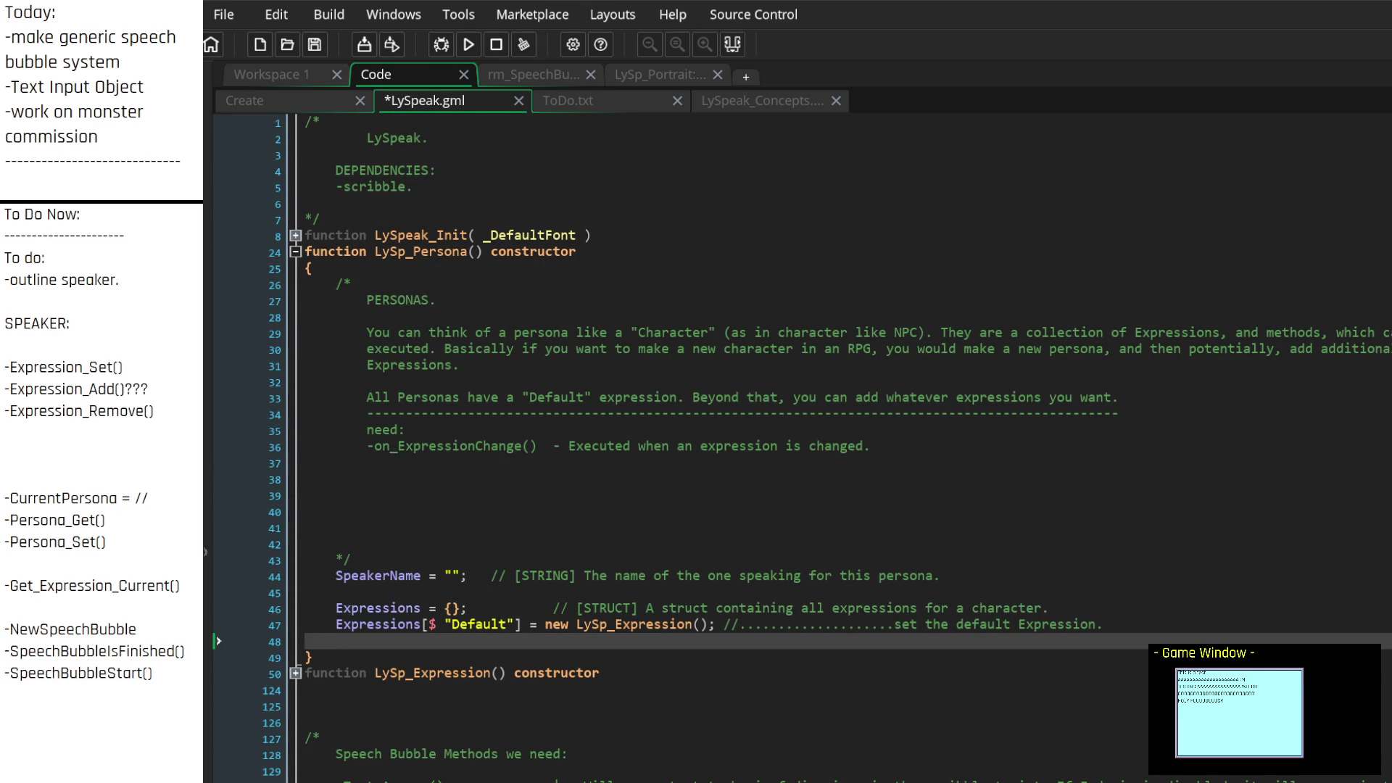
pyautogui.moveTo(107, 521)
pyautogui.mouseDown()
pyautogui.moveTo(7, 484)
pyautogui.moveTo(4, 366)
pyautogui.mouseUp()
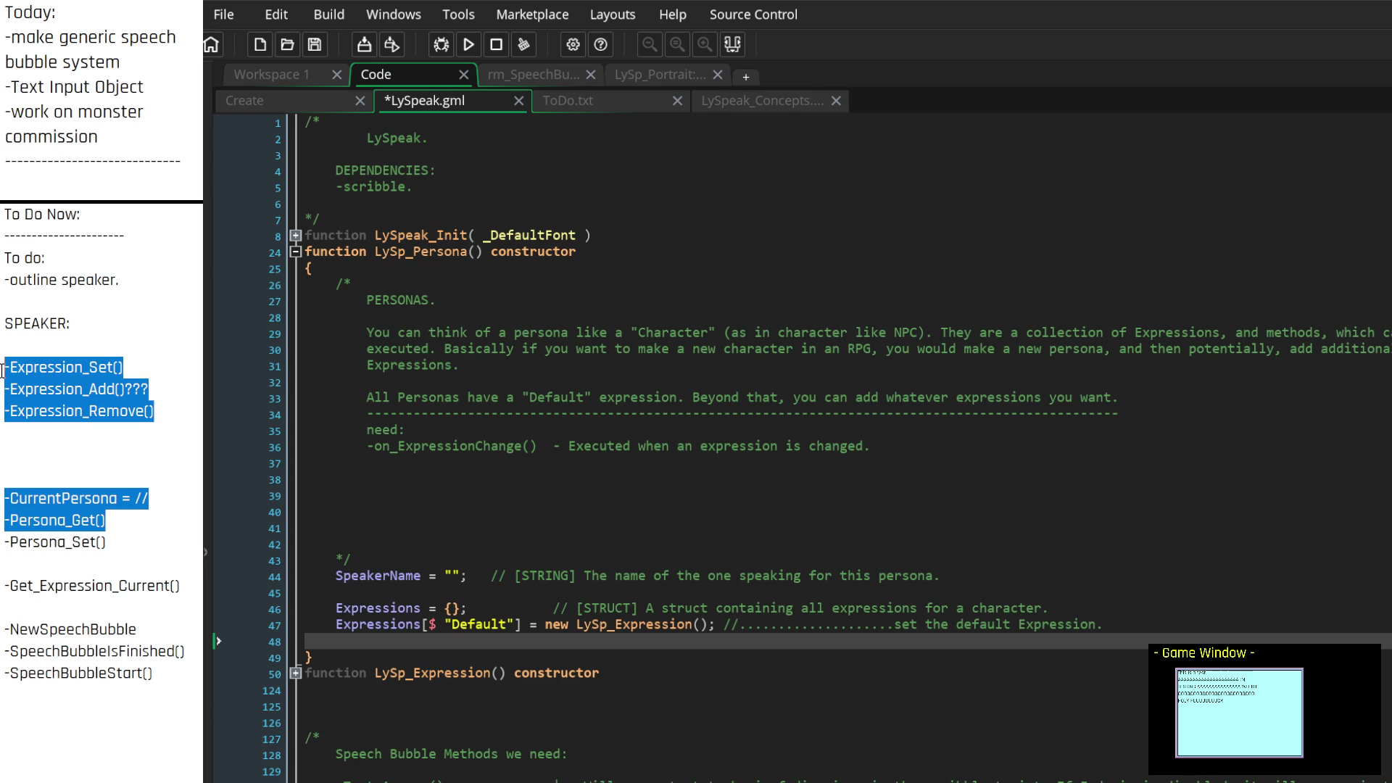
pyautogui.click(4, 367)
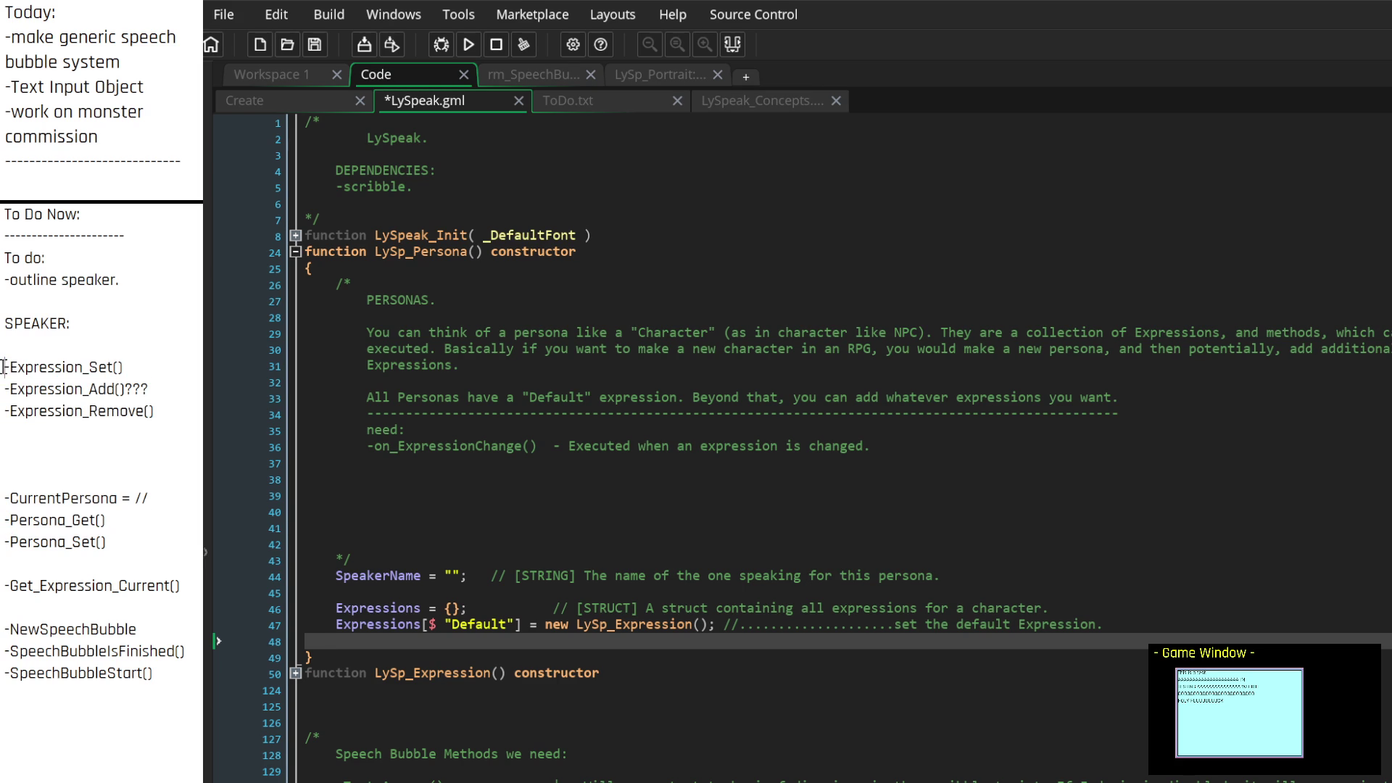
pyautogui.moveTo(166, 680)
pyautogui.mouseDown()
pyautogui.moveTo(6, 629)
pyautogui.moveTo(87, 674)
pyautogui.moveTo(166, 668)
pyautogui.mouseUp()
pyautogui.doubleClick(5, 629)
pyautogui.click(166, 668)
# Add a Create event and a Step event to LySp_Speaker
pyautogui.click(266, 74)
pyautogui.scroll(5, 725, 435)
pyautogui.click(693, 516)
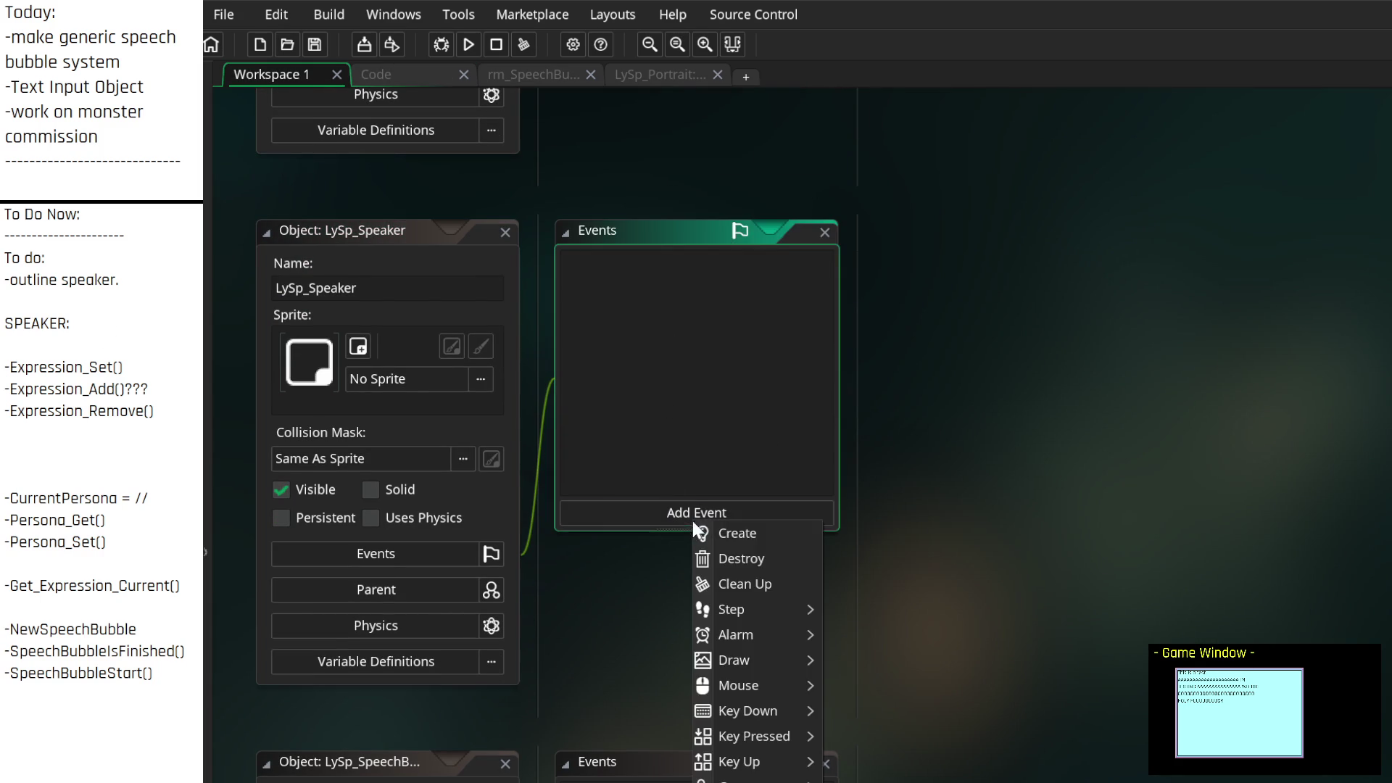
pyautogui.click(718, 533)
pyautogui.click(764, 511)
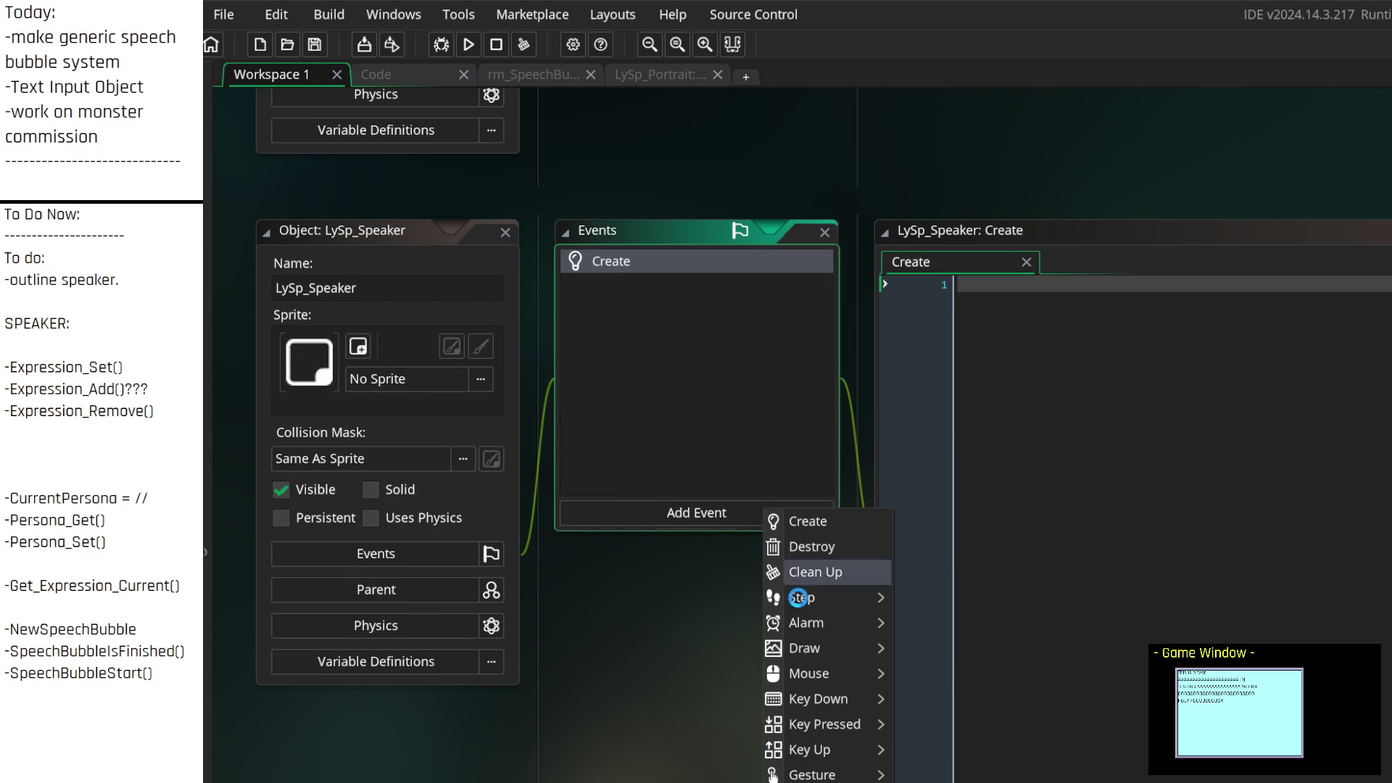
pyautogui.moveTo(862, 602)
pyautogui.click(924, 593)
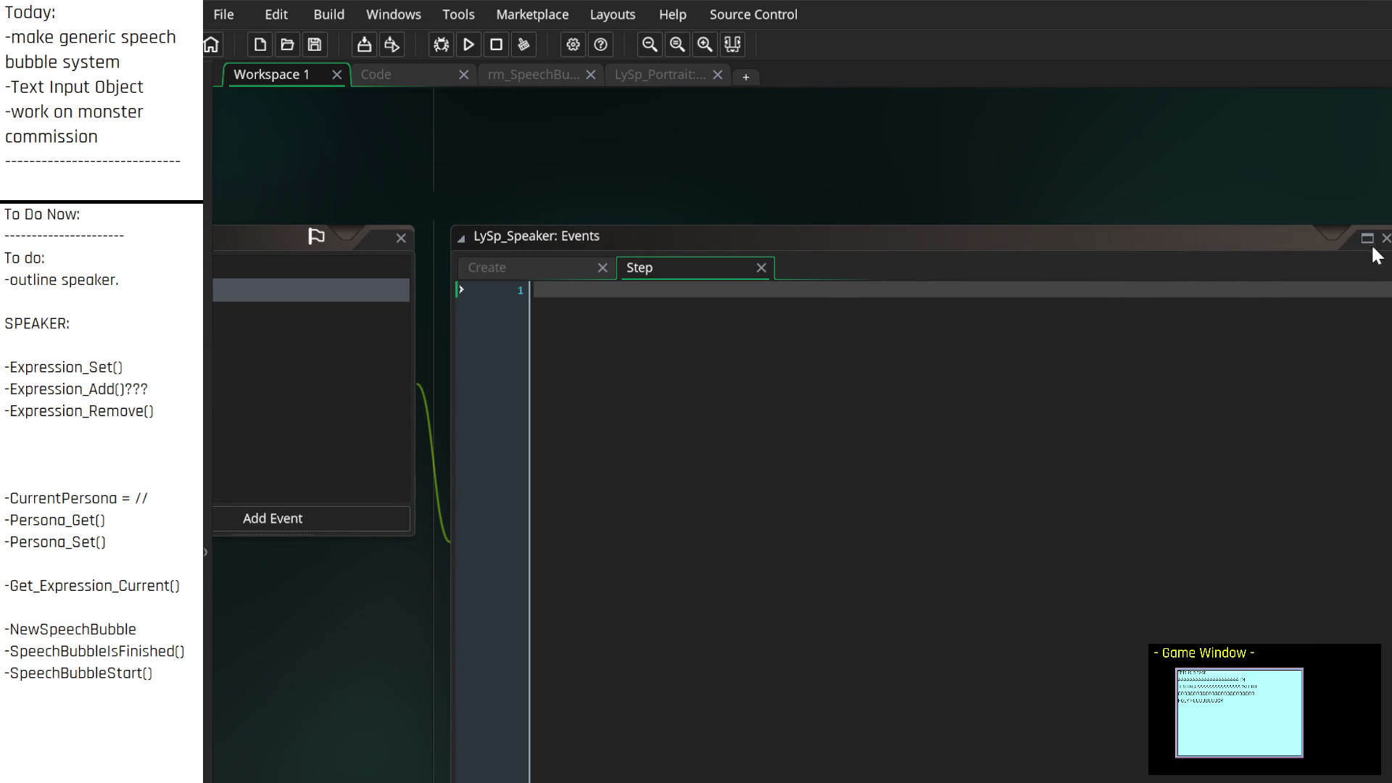
# Give the event code its own workspace tab and show the empty Create code
pyautogui.click(1367, 239)
pyautogui.click(279, 103)
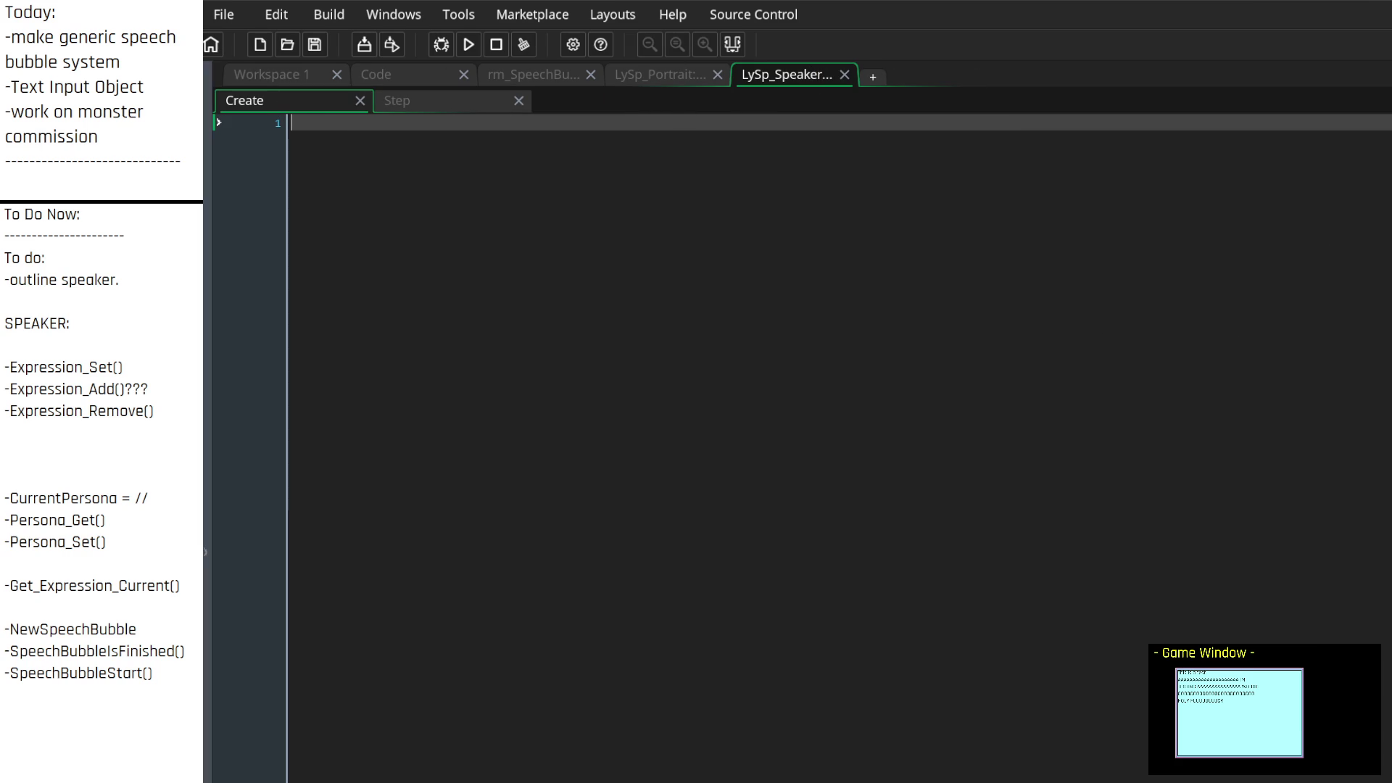
pyautogui.click(121, 428)
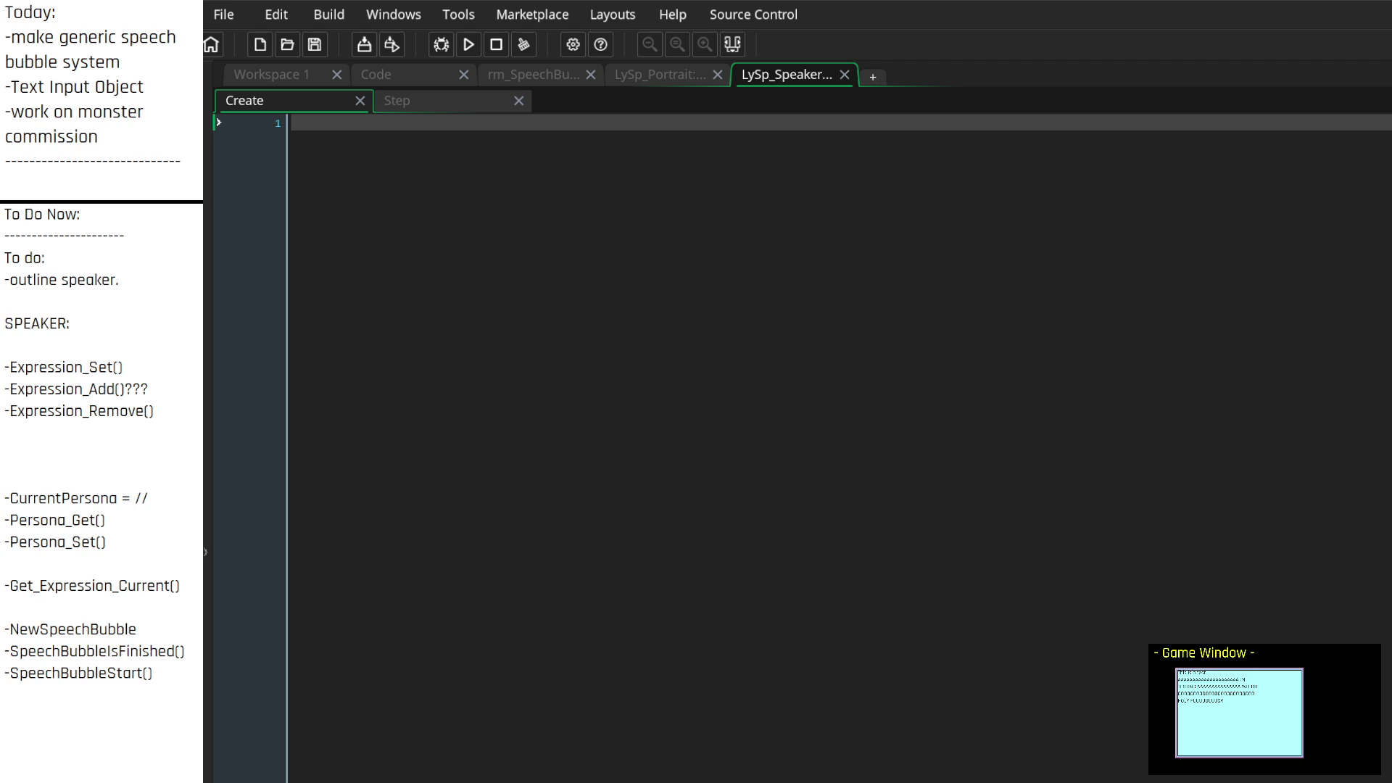
pyautogui.click(104, 586)
# Delete the -Get_Expression_Current() note
pyautogui.moveTo(180, 586)
pyautogui.mouseDown()
pyautogui.moveTo(109, 559)
pyautogui.moveTo(29, 498)
pyautogui.moveTo(89, 584)
pyautogui.mouseUp()
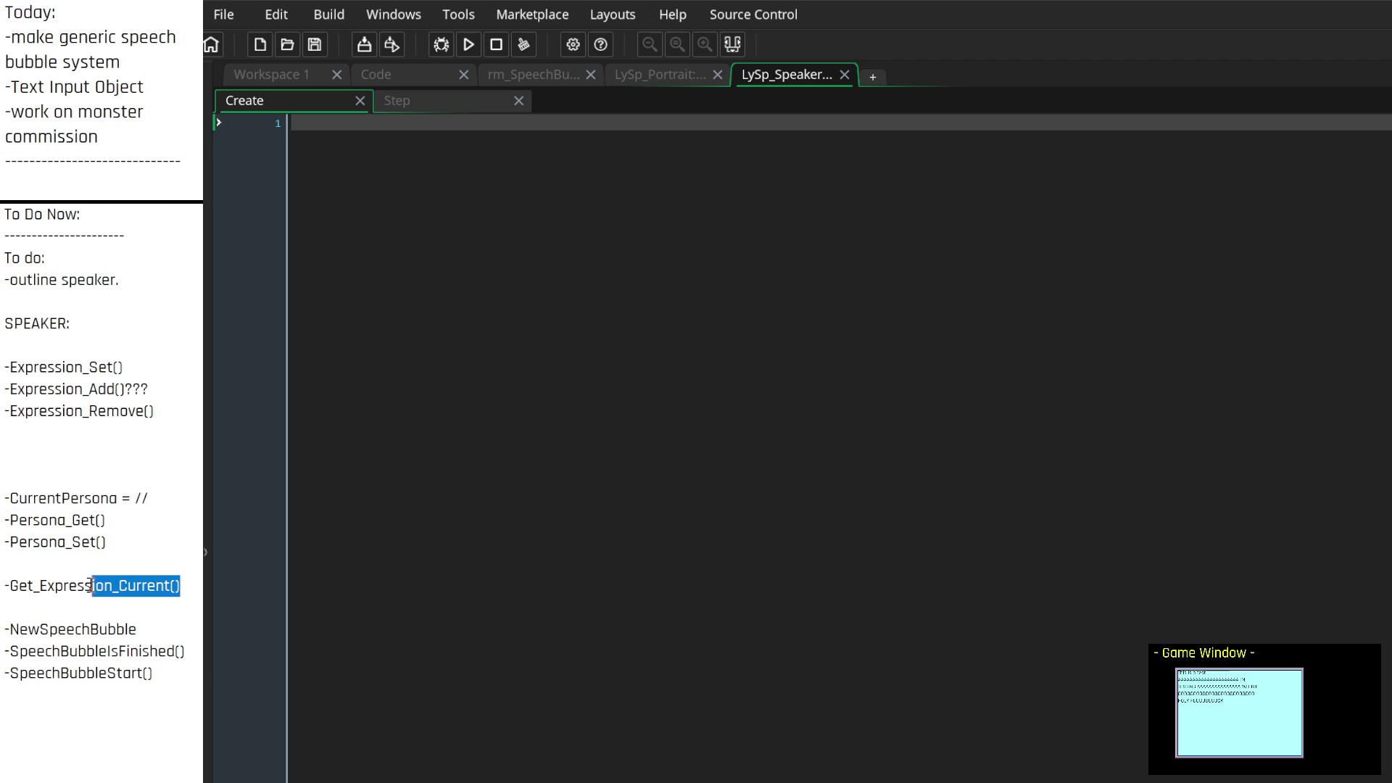
pyautogui.click(91, 617)
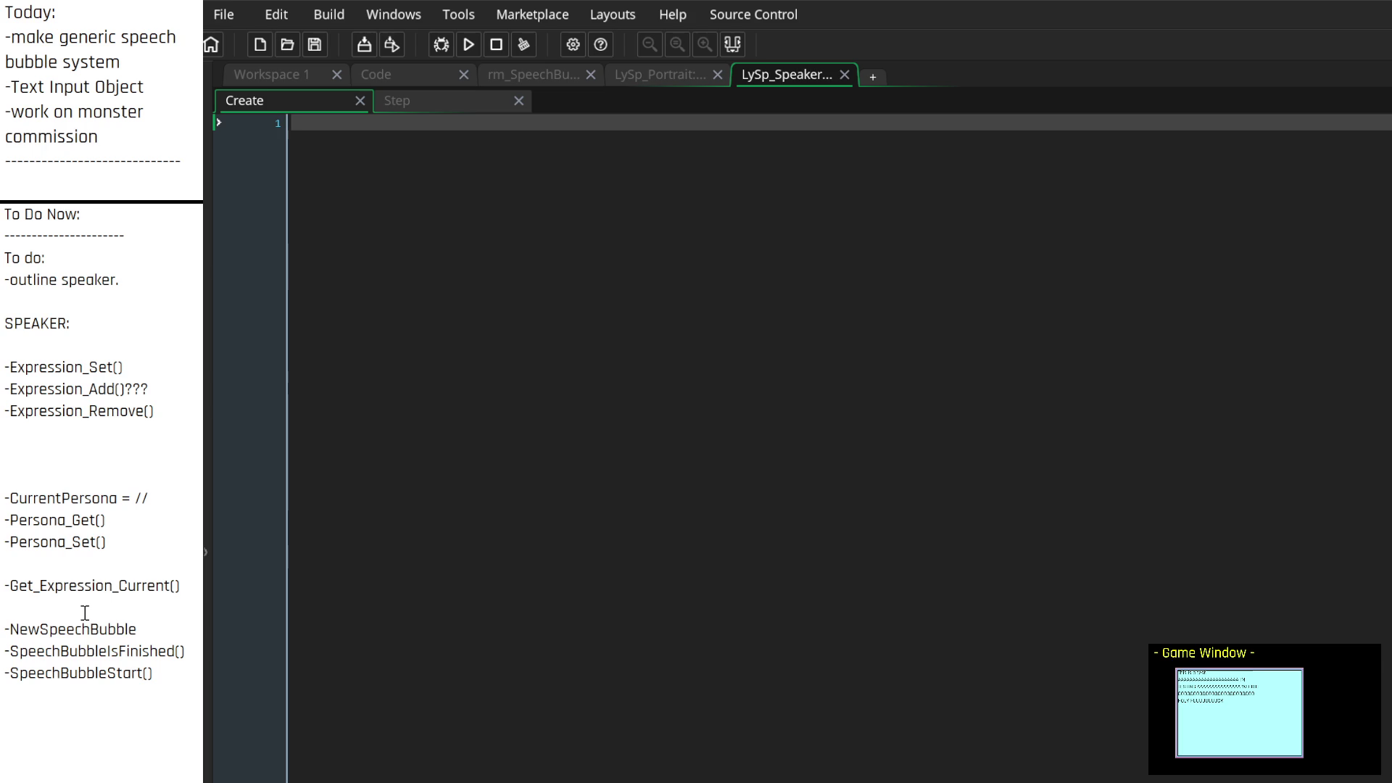
pyautogui.moveTo(182, 588); pyautogui.dragTo(6, 586)
pyautogui.press('BackSpace')
# Add -Expression_GetCurrent and -Expression_GetAll entries below Expression_Remove()
pyautogui.click(97, 355)
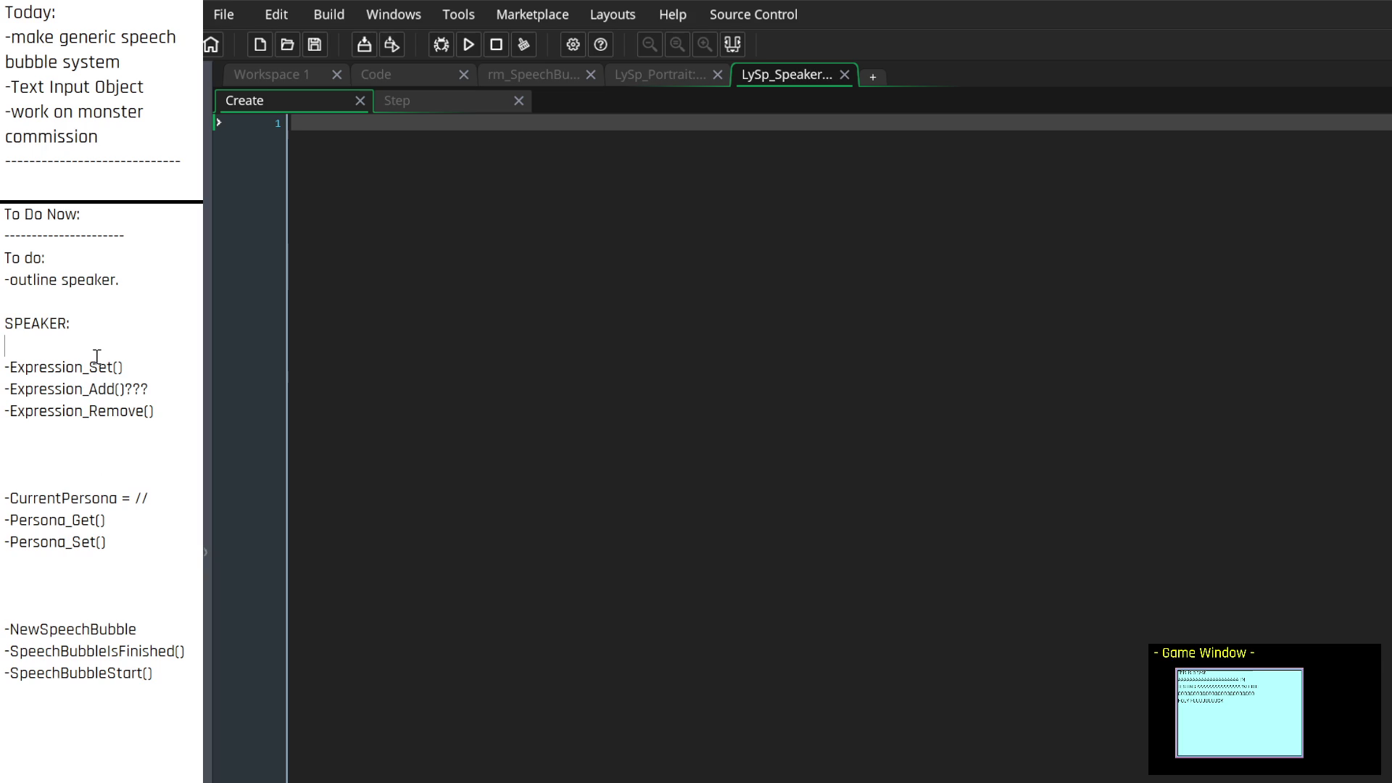
pyautogui.click(123, 433)
pyautogui.write('-Expressio')
pyautogui.write('n_Ge')
pyautogui.write('tCurrent')
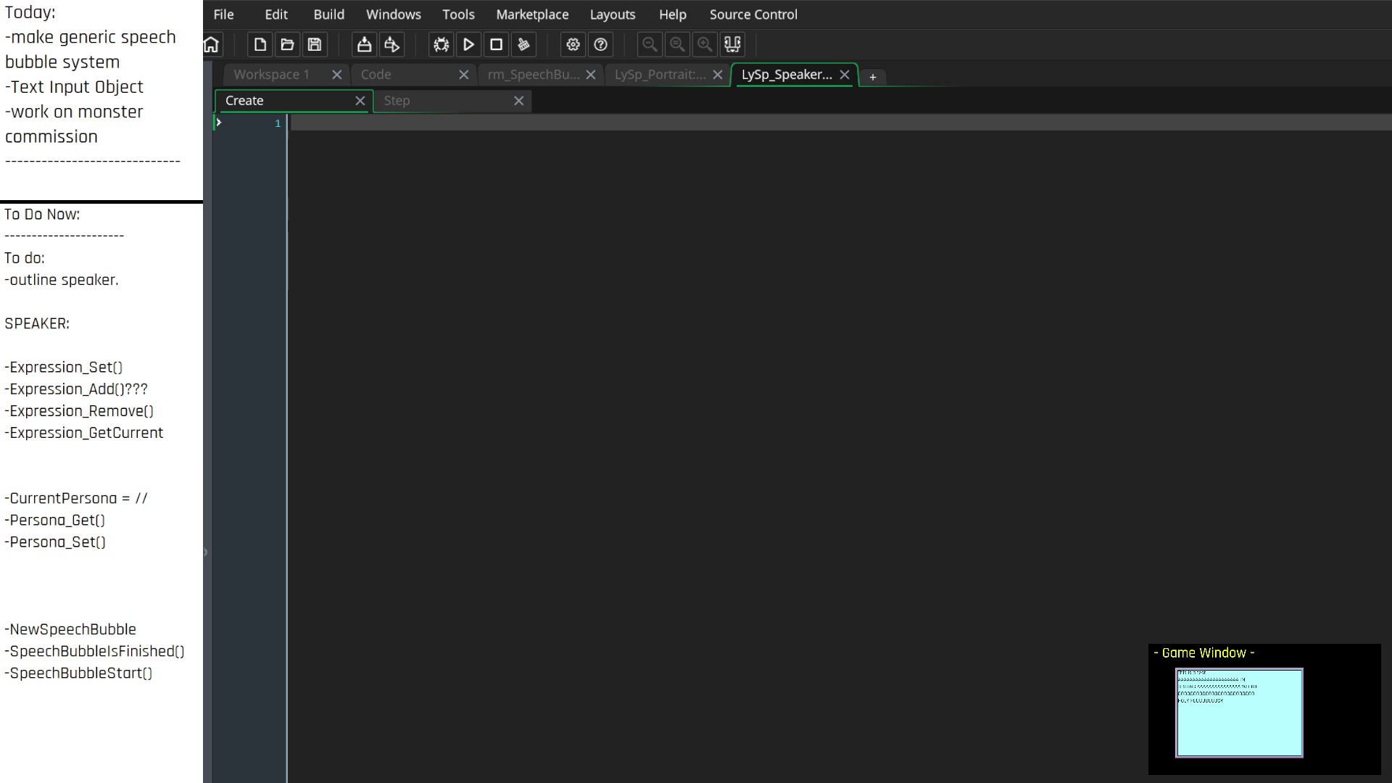
pyautogui.press('Return')
pyautogui.write('-Expression_GetAll')
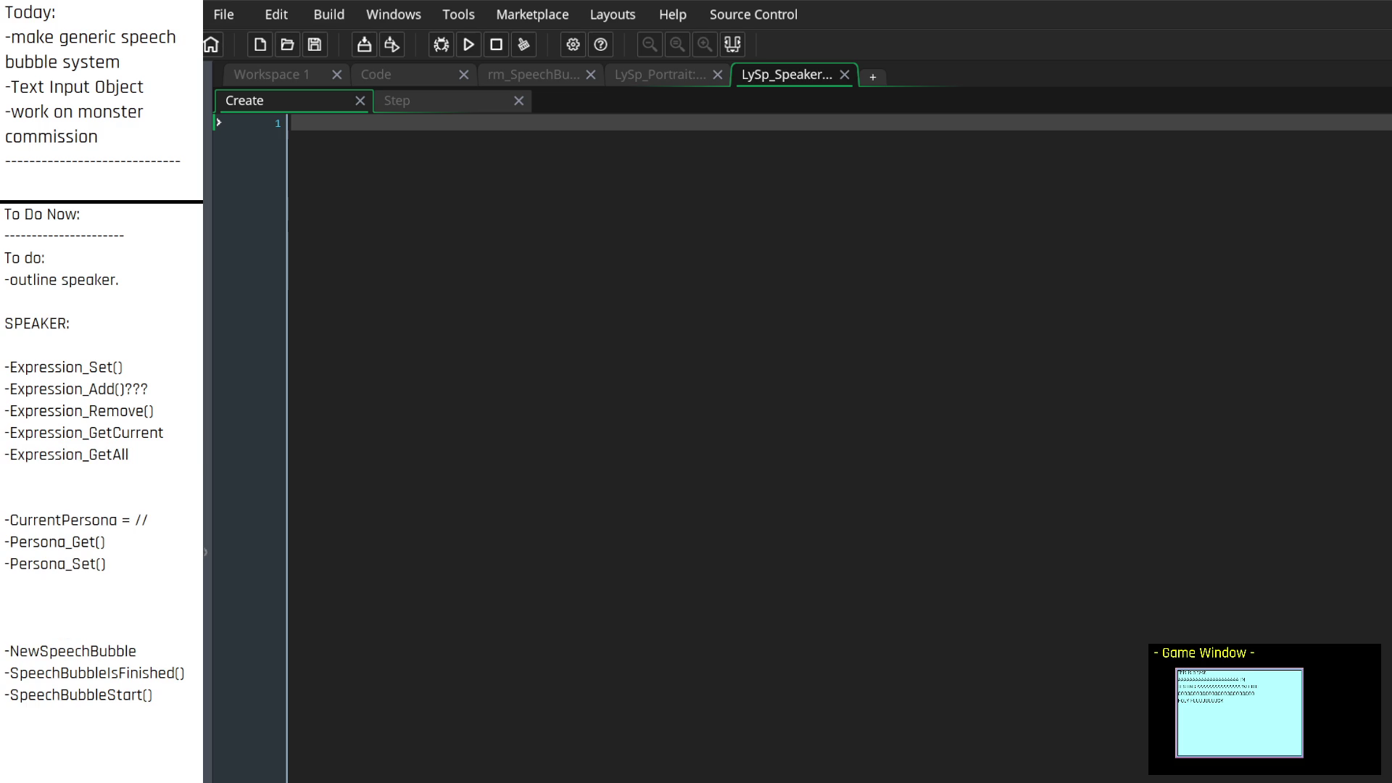
# Remove '???' from Expression_Add() and move Expression_Set() below Expression_Remove()
pyautogui.click(161, 389)
pyautogui.press('BackSpace')
pyautogui.press('BackSpace')
pyautogui.press('BackSpace')
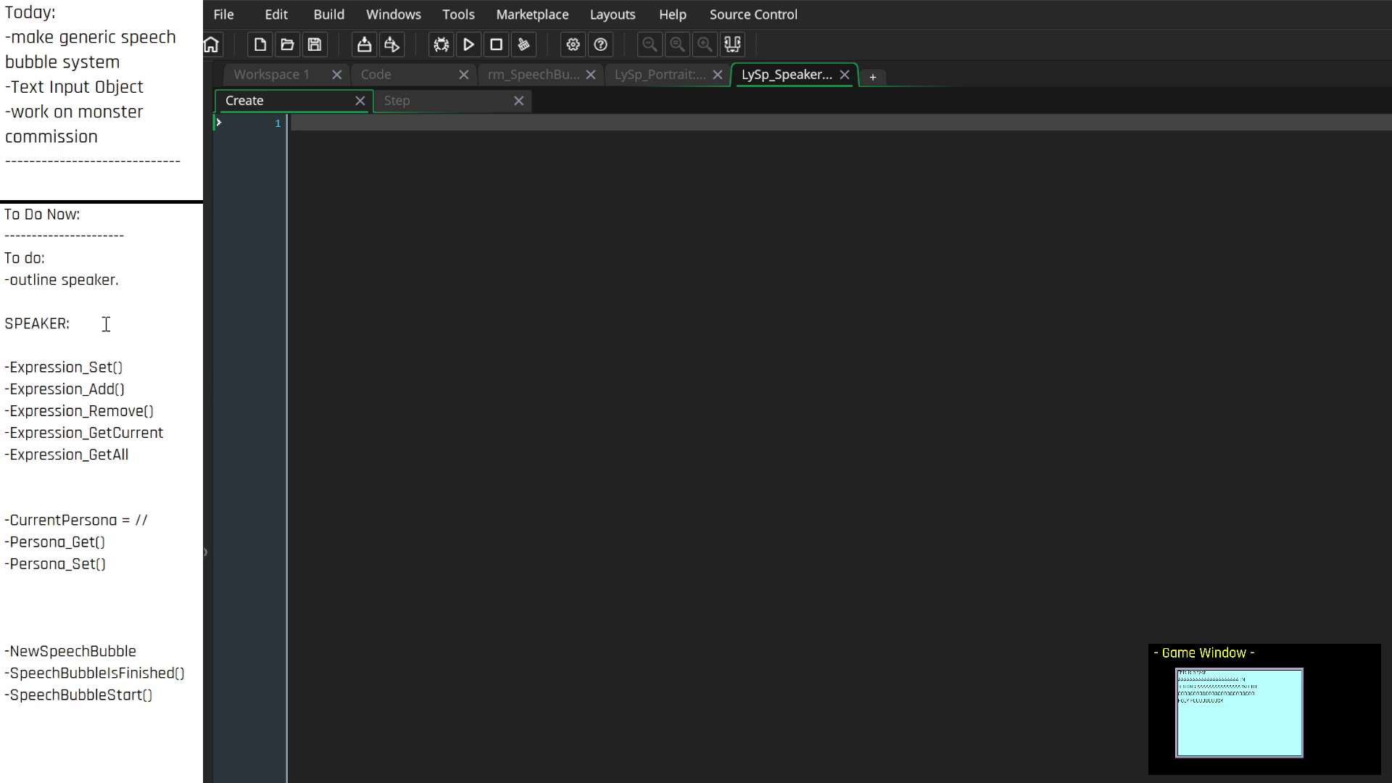
pyautogui.moveTo(125, 367)
pyautogui.mouseDown()
pyautogui.moveTo(29, 388)
pyautogui.moveTo(8, 353)
pyautogui.moveTo(5, 392)
pyautogui.moveTo(6, 348)
pyautogui.mouseUp()
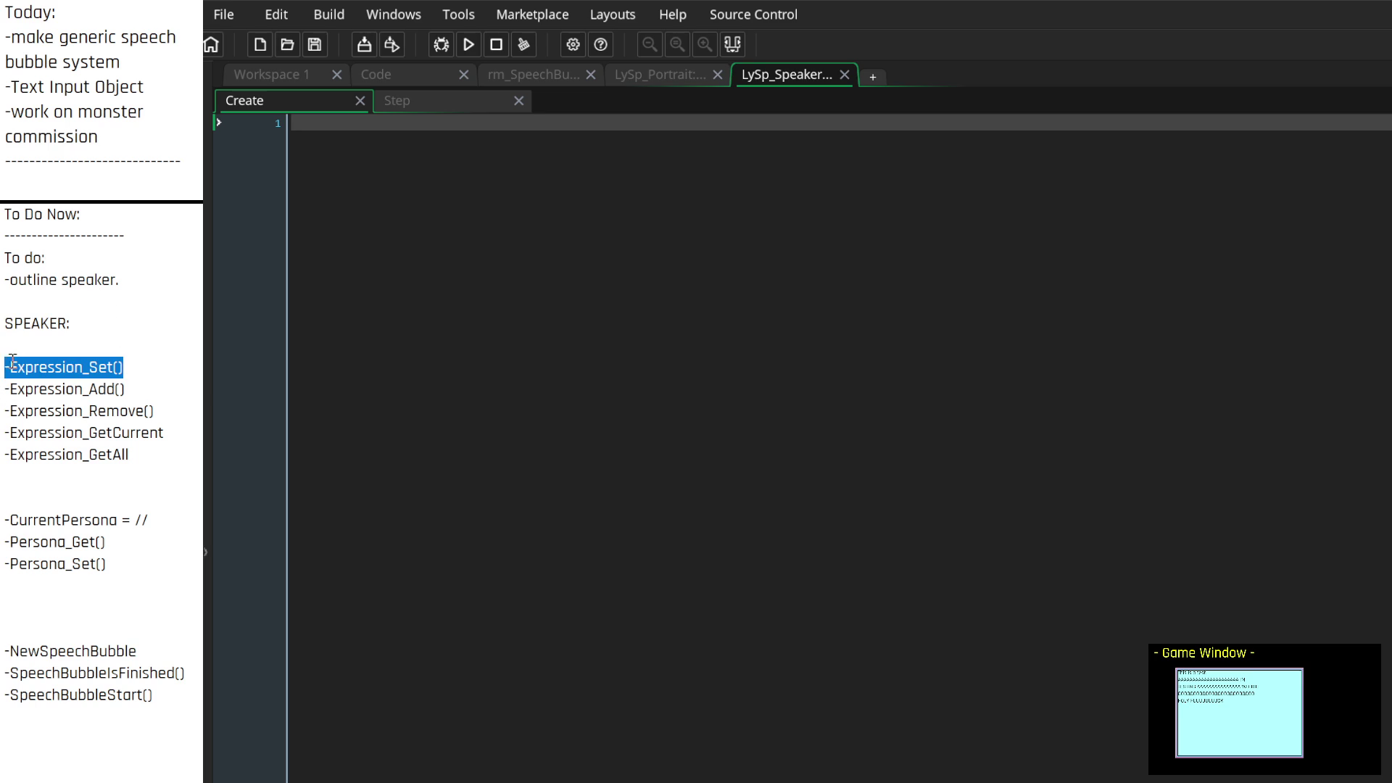
pyautogui.press('BackSpace')
pyautogui.click(169, 418)
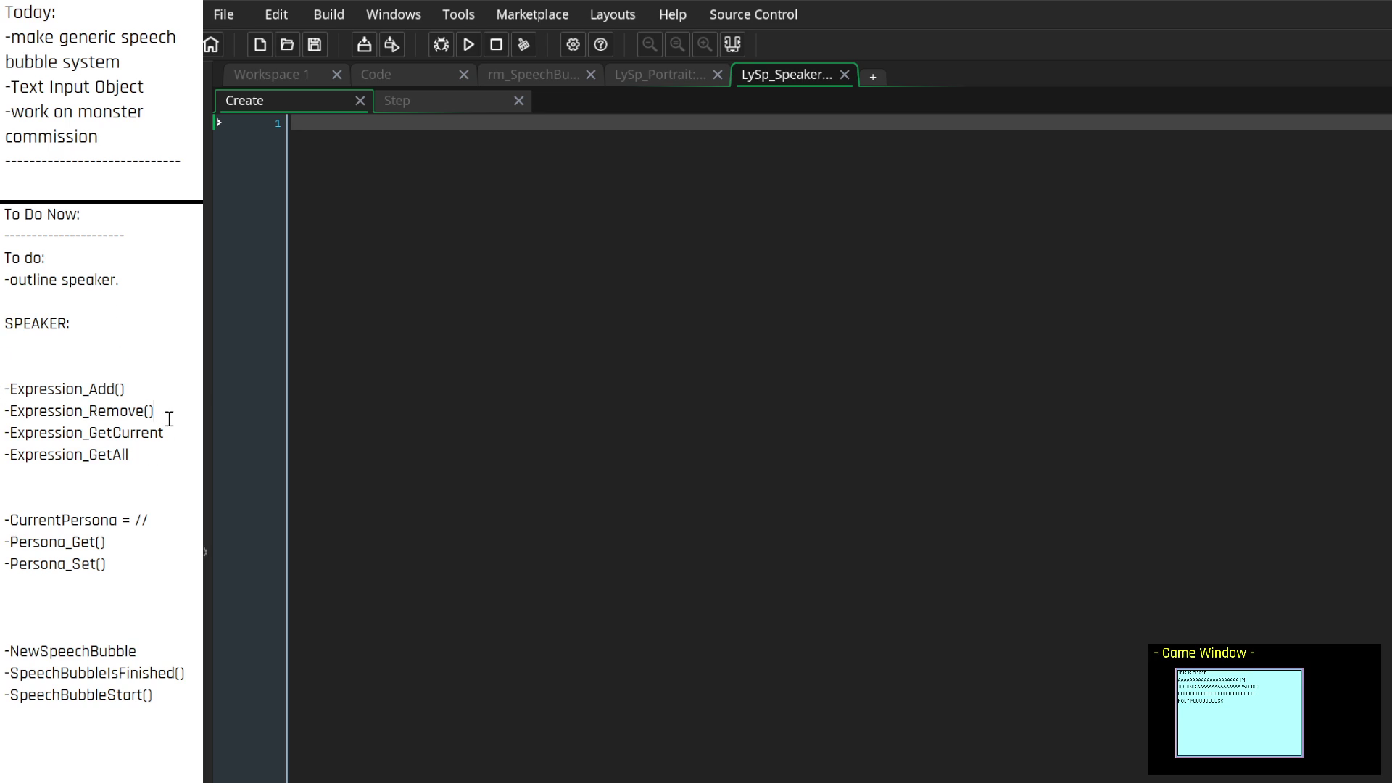
pyautogui.hotkey('ctrl', 'v')
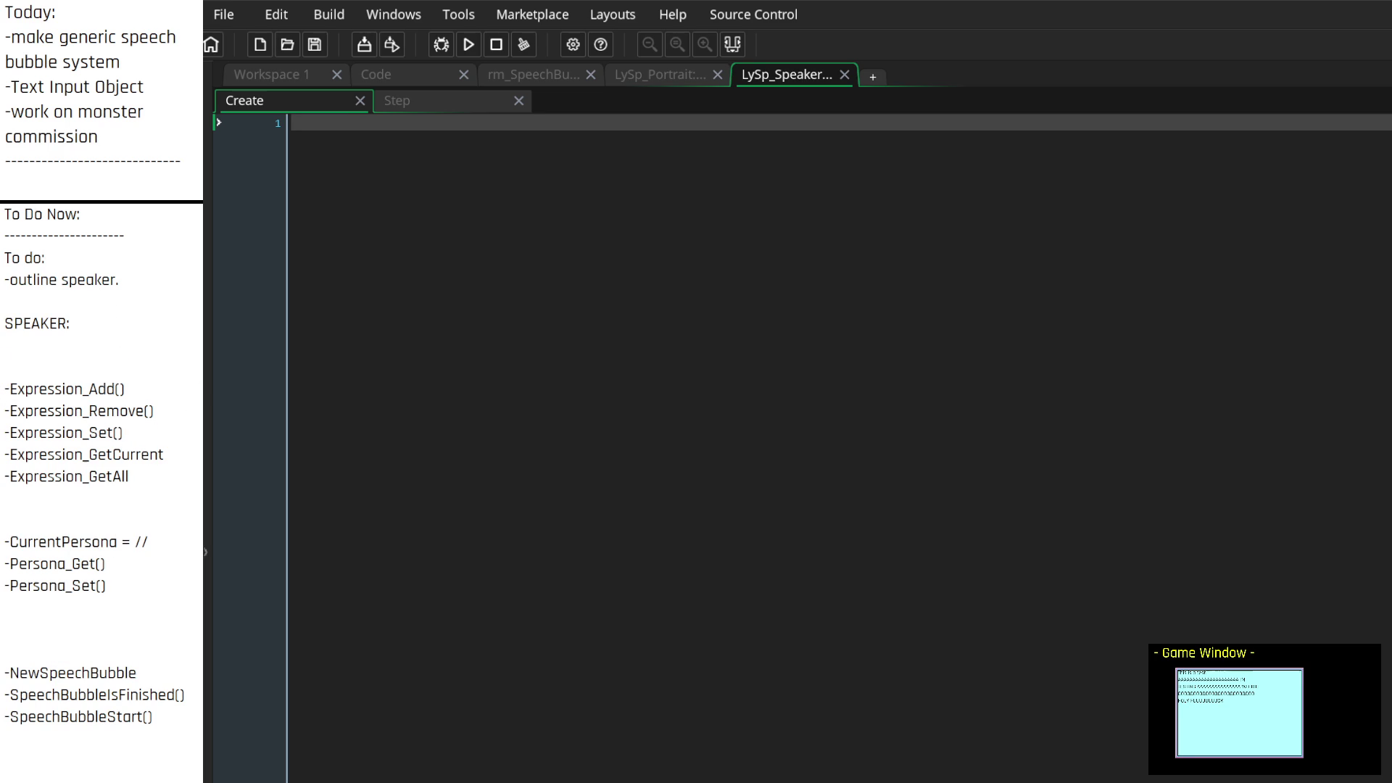
pyautogui.click(516, 153)
# Head the Create code with 'A Generic Speaker Object, Handles Speech Bubbles/ Portraits' and tidy the CurrentPersona notes
pyautogui.write('//')
pyautogui.write('A')
pyautogui.write('  Gener')
pyautogui.write('ic Speaker ')
pyautogui.write('Object.')
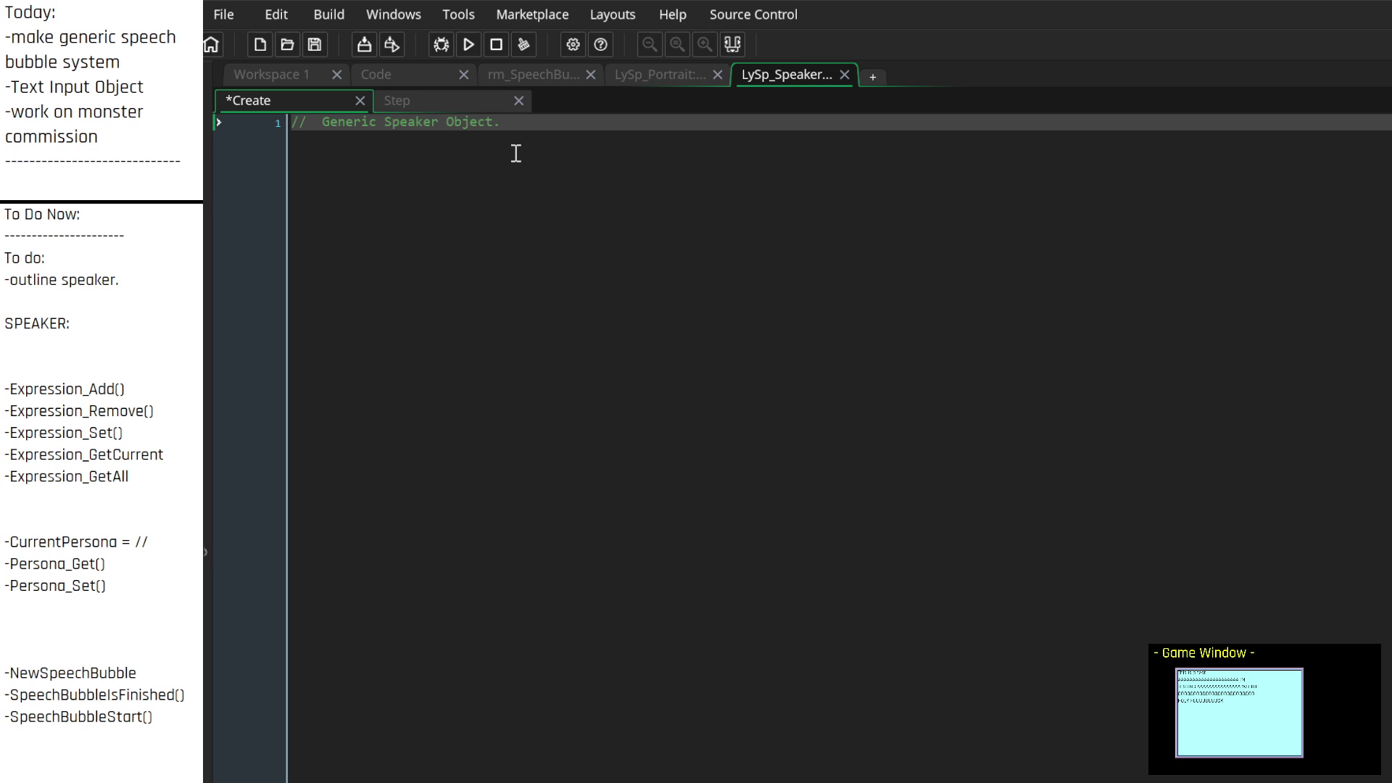
pyautogui.write('Handles ')
pyautogui.write('Speech Bubbl')
pyautogui.write('es')
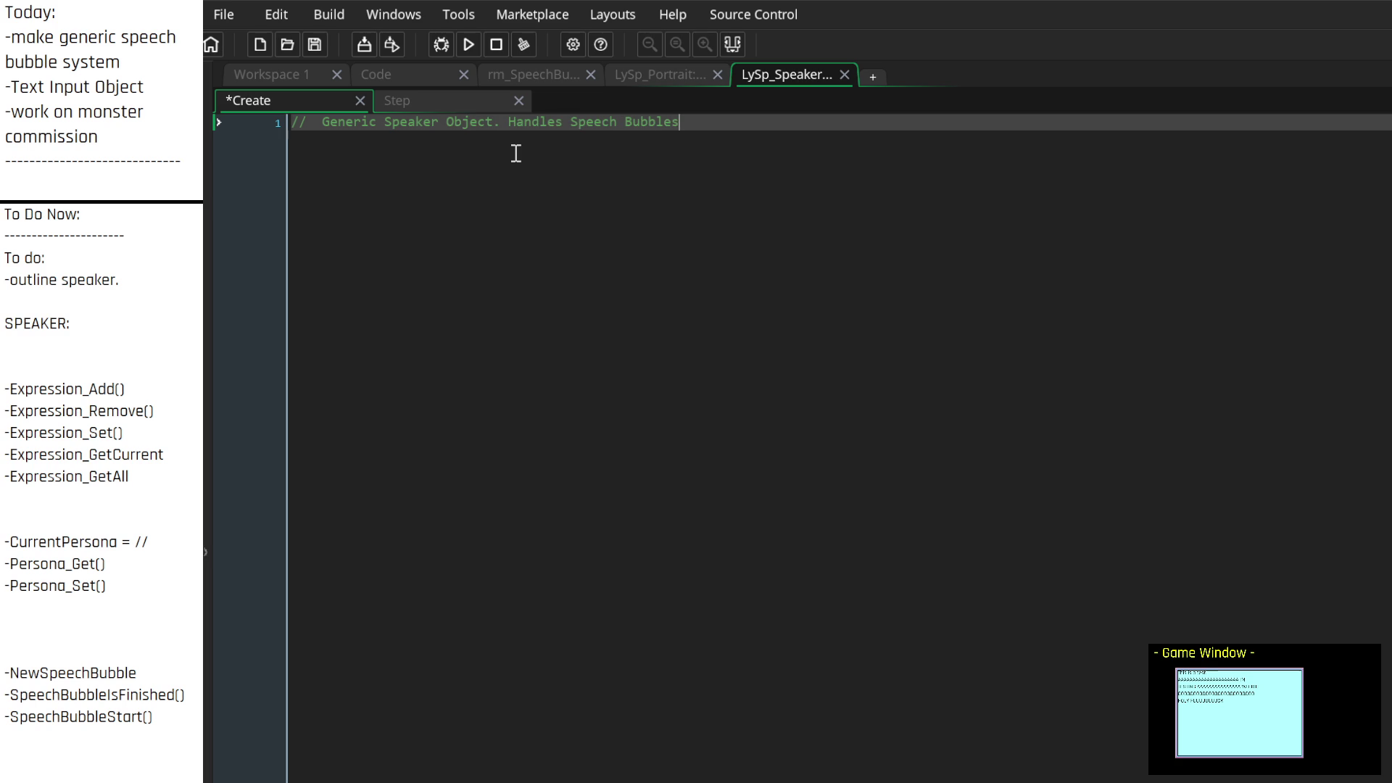
pyautogui.write(' / Portraits,')
pyautogui.write(' etc.')
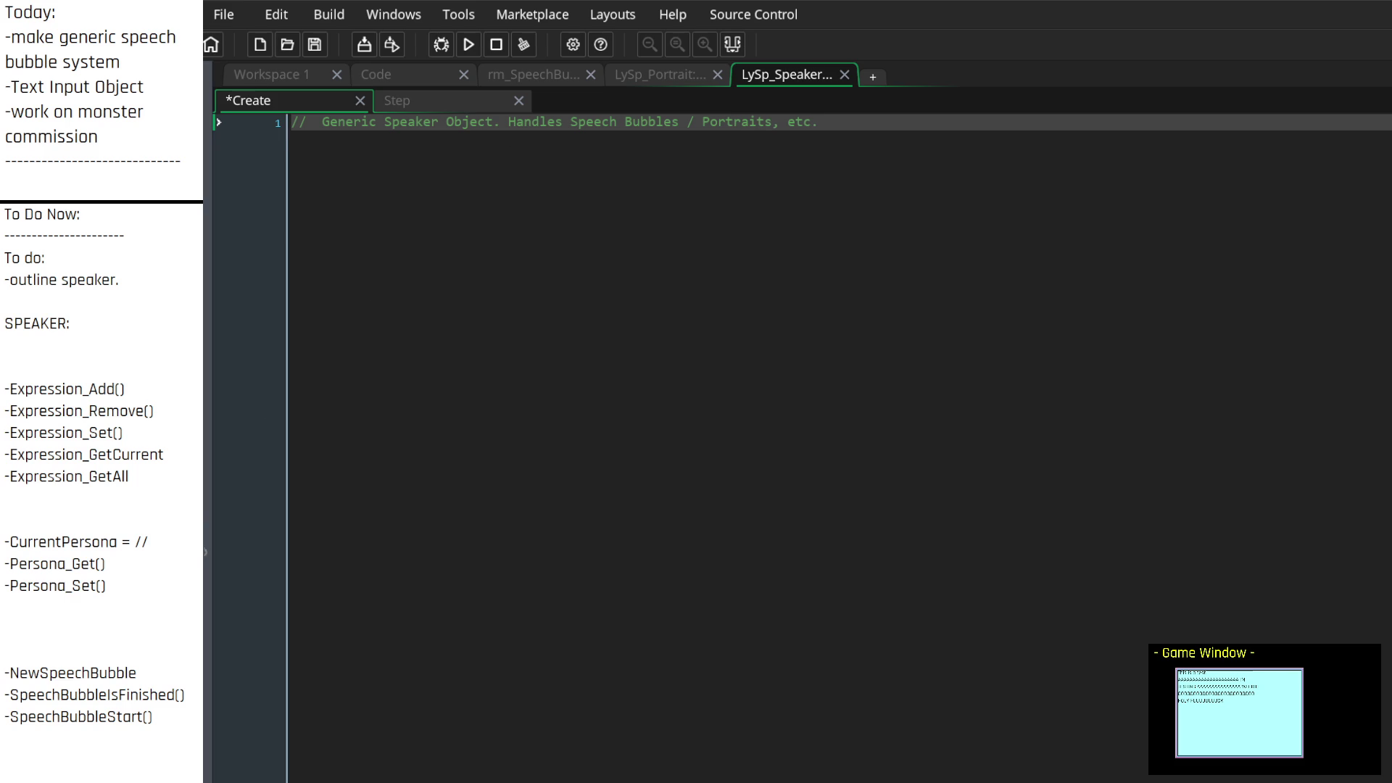
pyautogui.click(105, 354)
pyautogui.press('BackSpace')
pyautogui.press('BackSpace')
pyautogui.press('BackSpace')
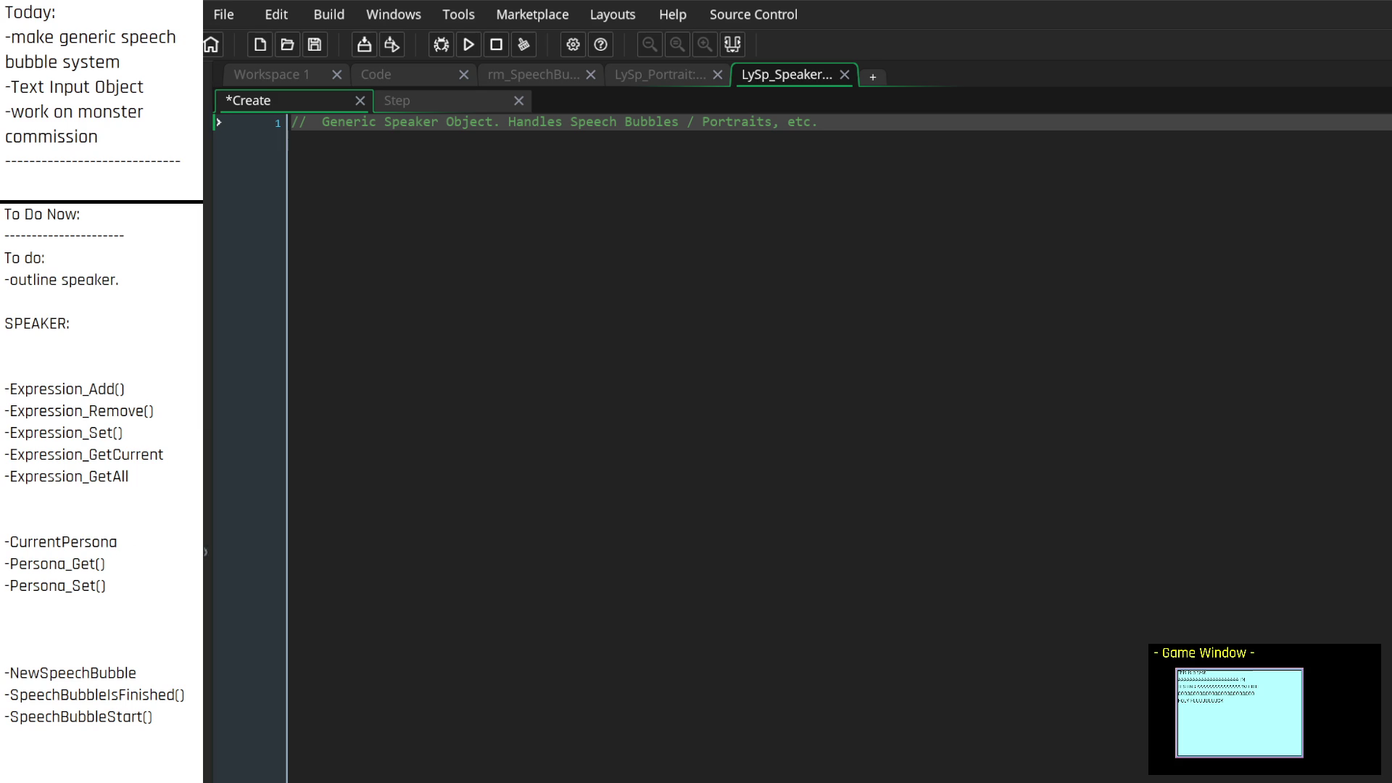
pyautogui.scroll(-2, 196, 440)
pyautogui.scroll(-1, 196, 440)
pyautogui.scroll(2, 195, 441)
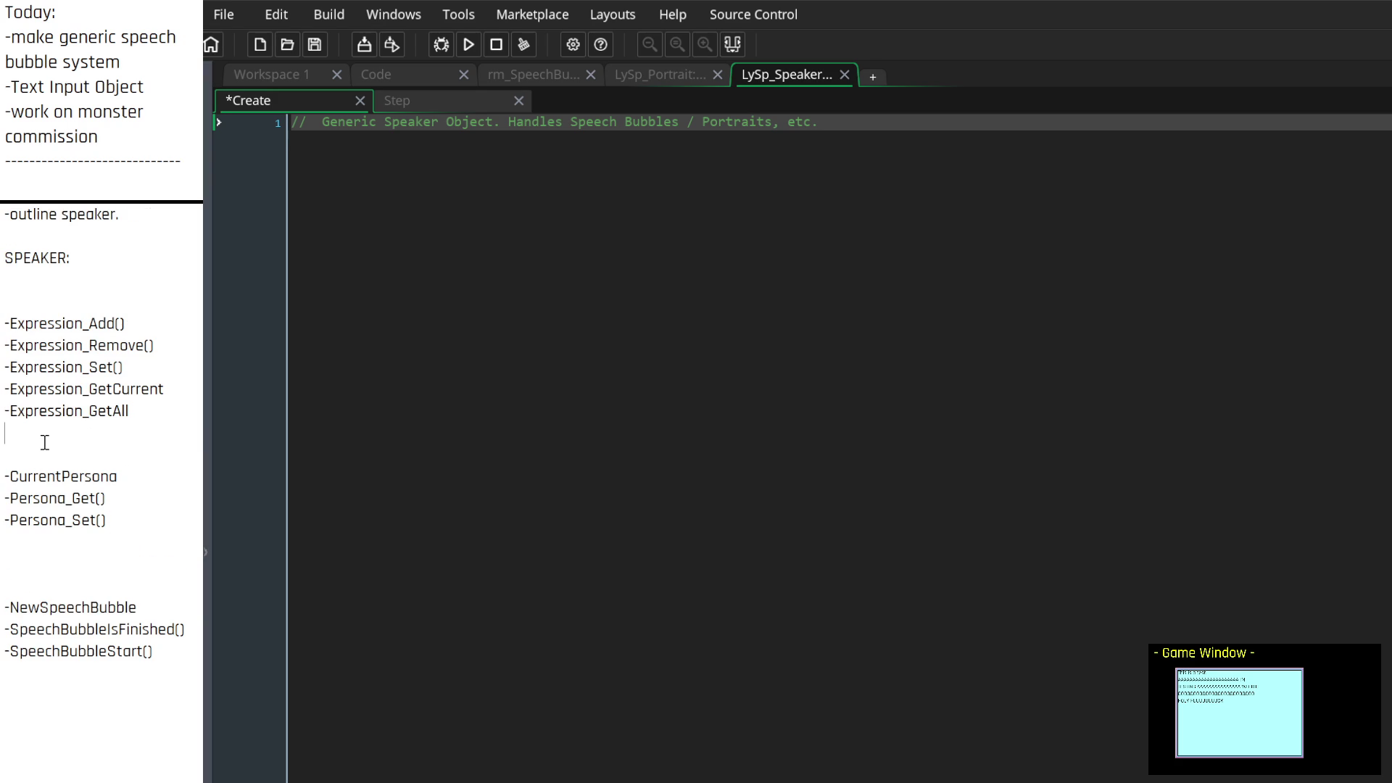
pyautogui.click(43, 443)
pyautogui.press('BackSpace')
# Try an 'Expression = undefined; //[STRUCT' line below the header comment
pyautogui.click(872, 121)
pyautogui.press('Return')
pyautogui.press('Return')
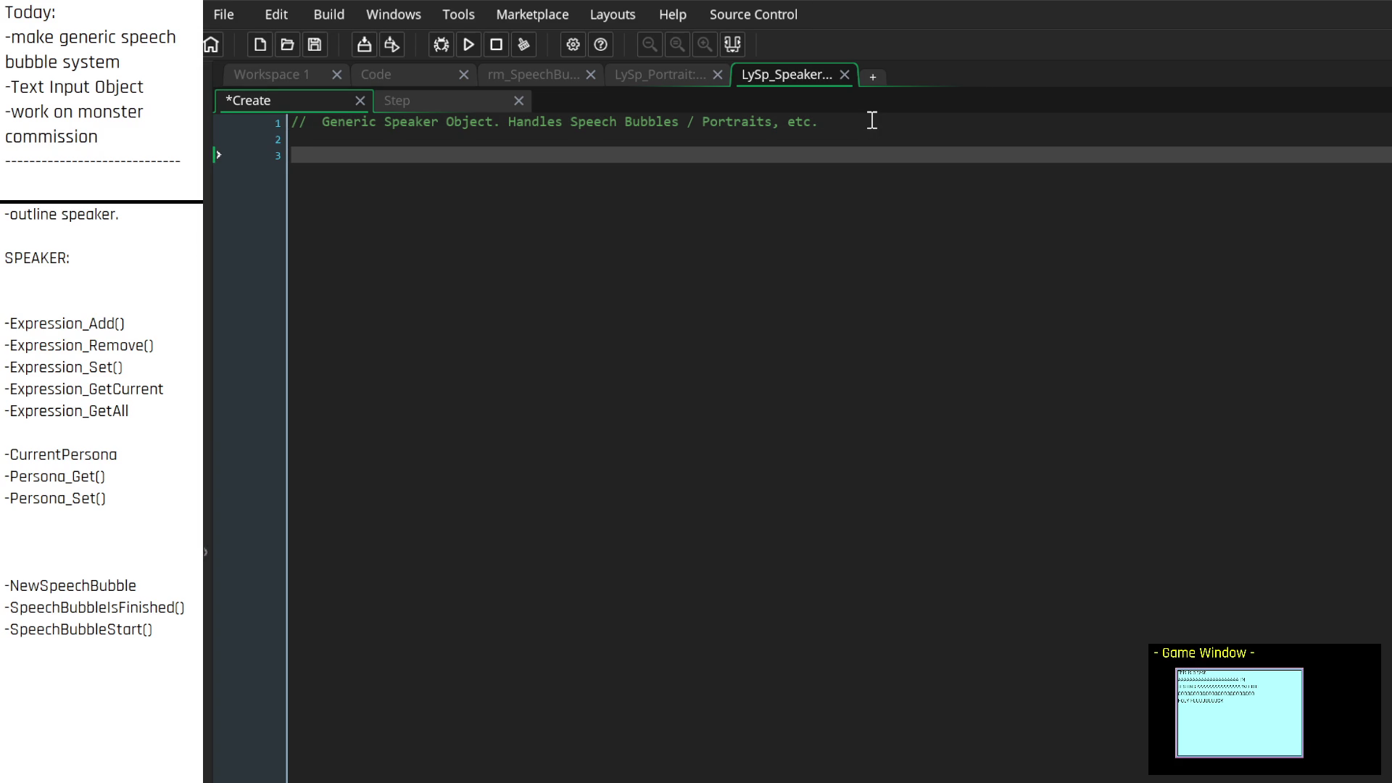
pyautogui.write('Expression')
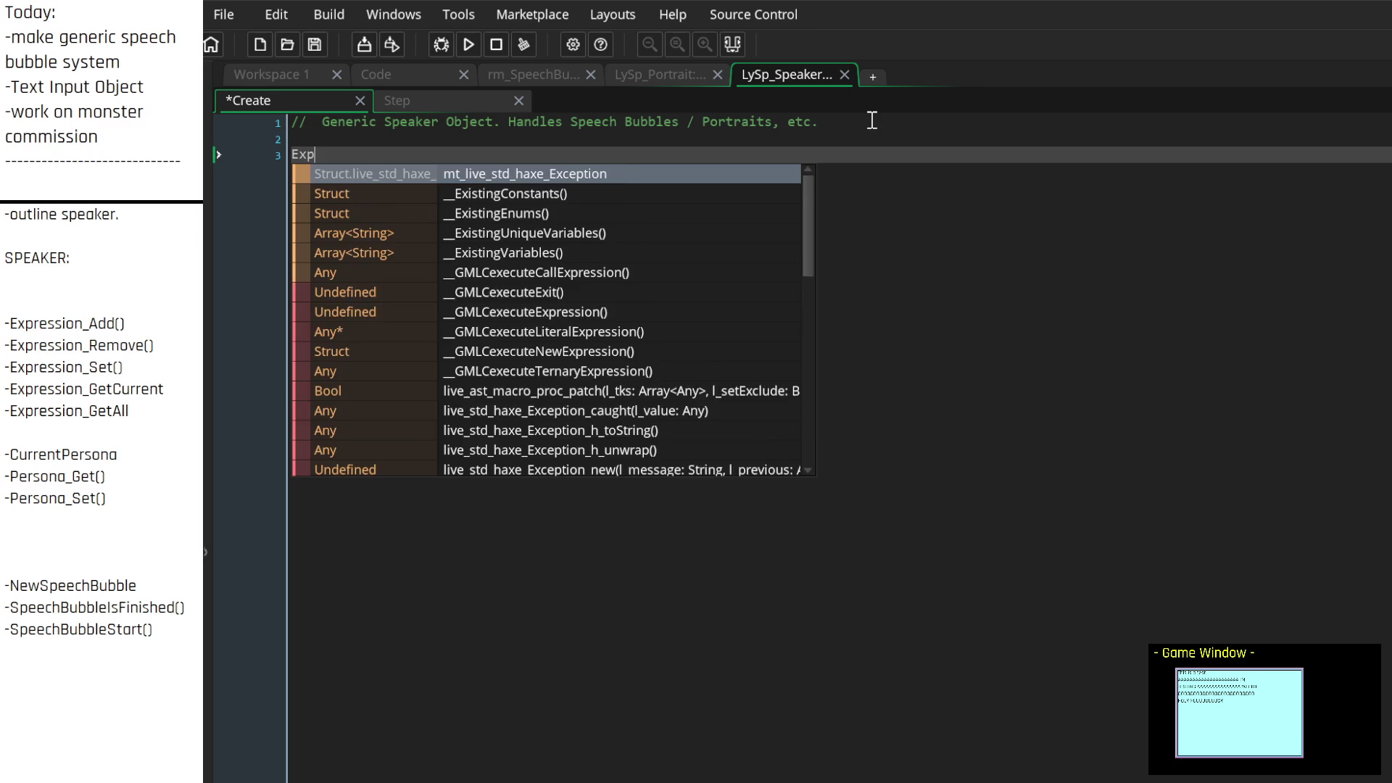
pyautogui.press('Escape')
pyautogui.write(' = undefined; ')
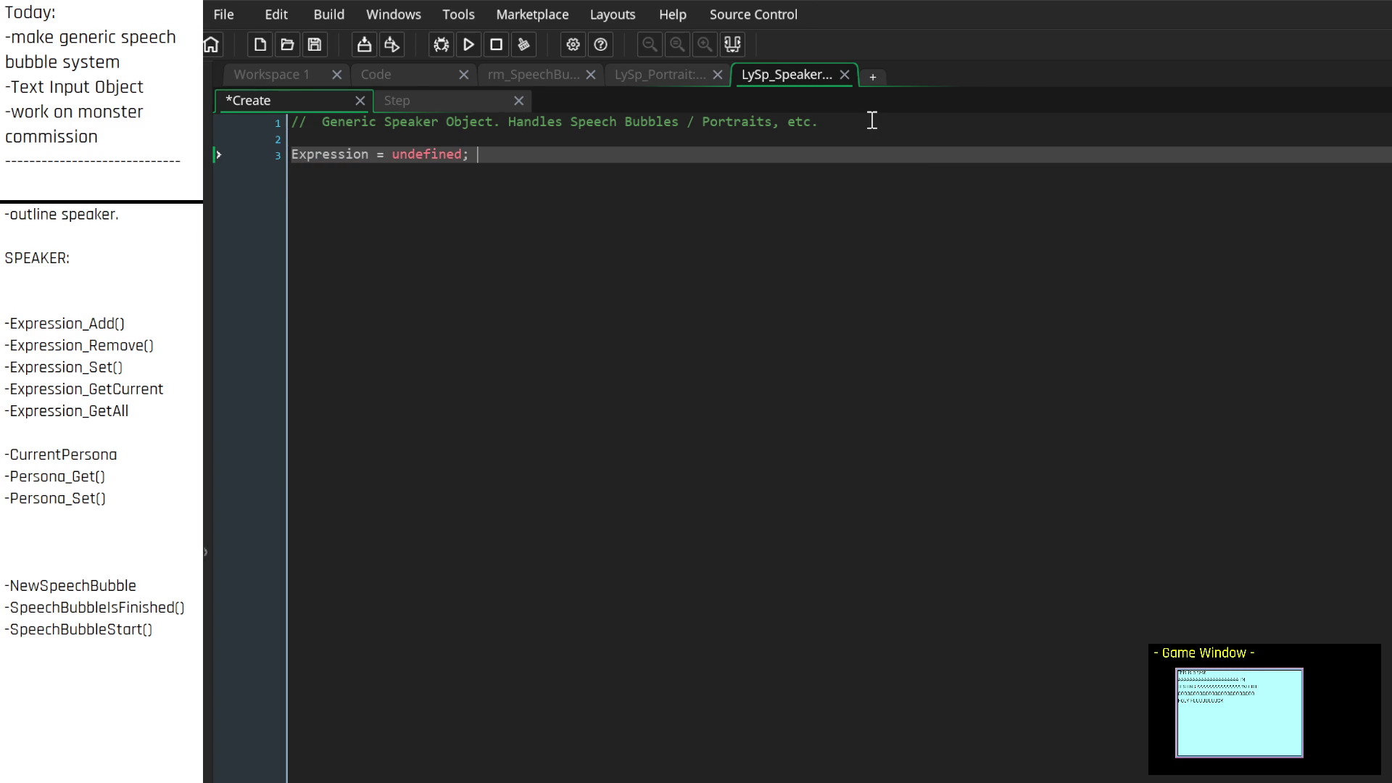
pyautogui.write('[S')
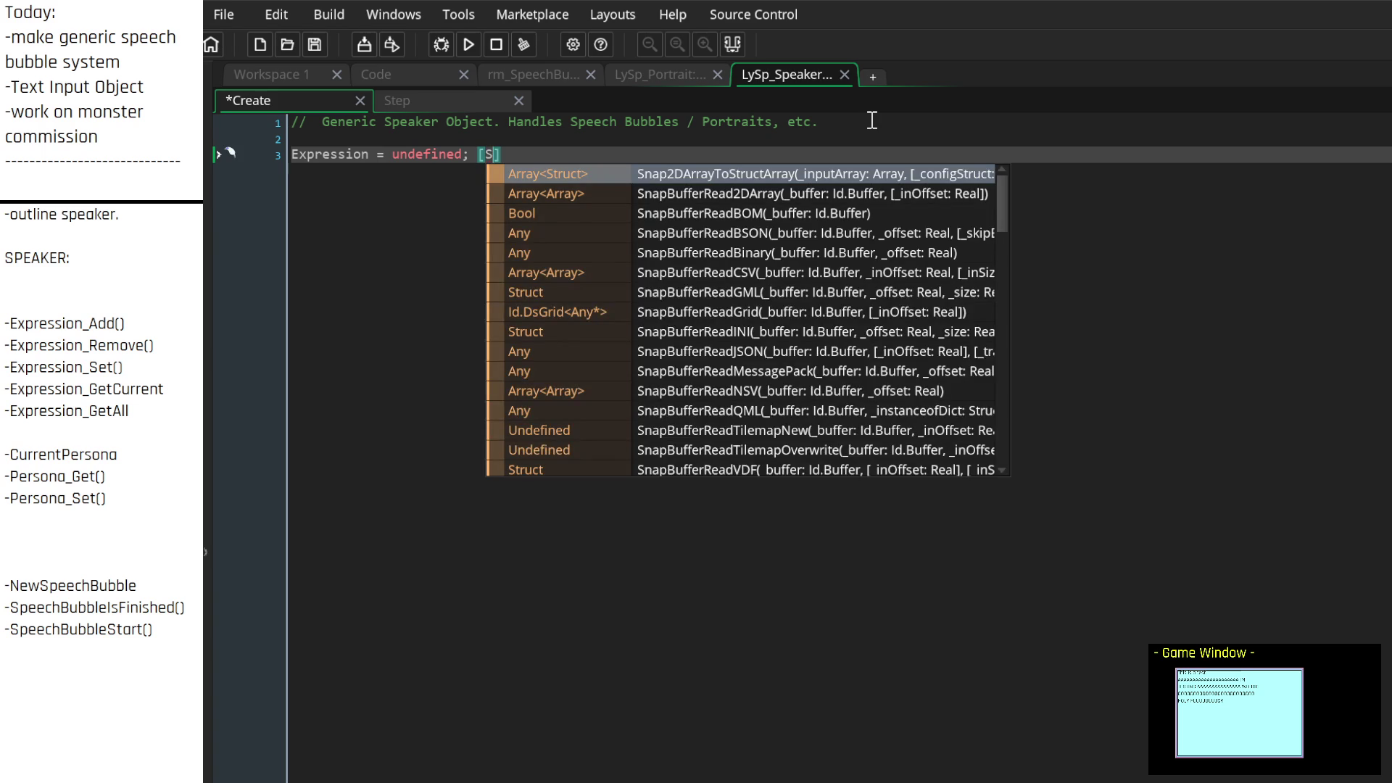
pyautogui.write('TRUCT')
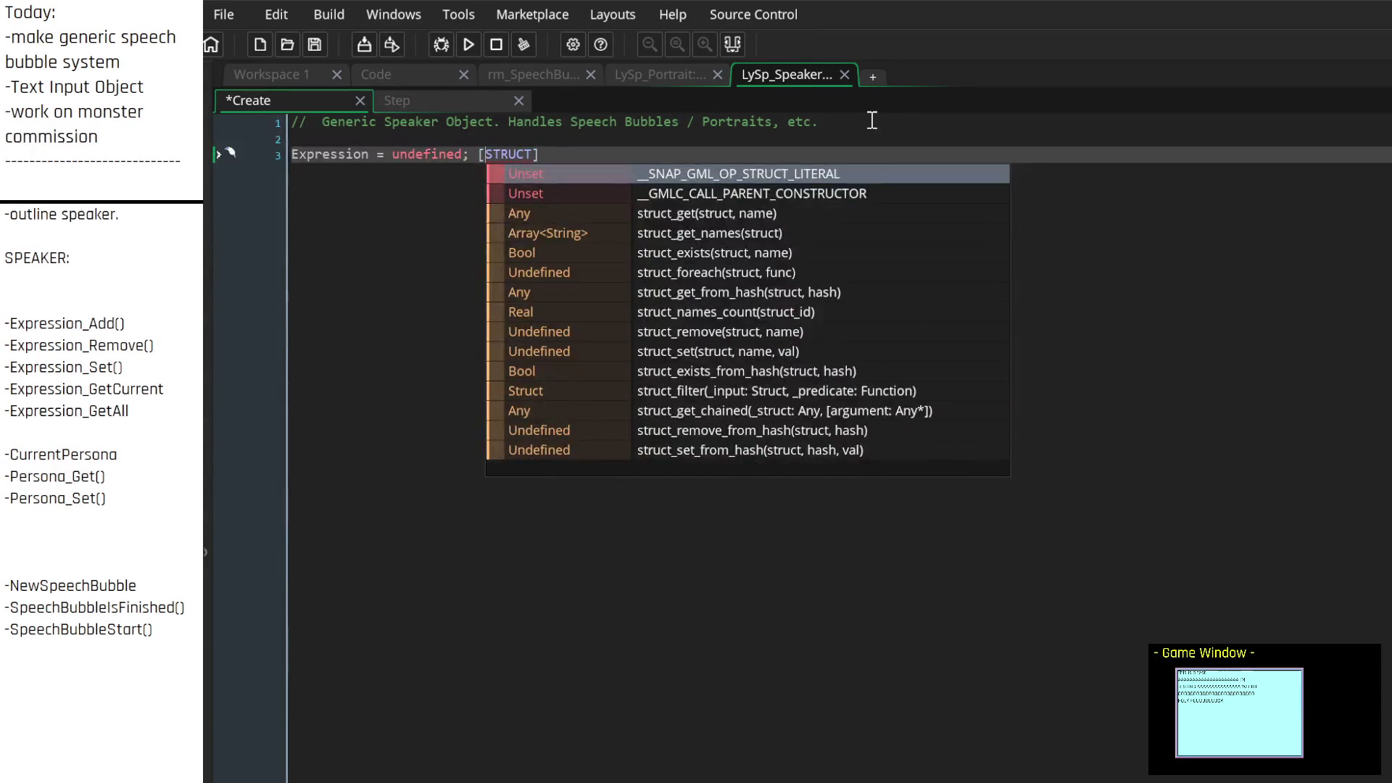
pyautogui.press('Escape')
pyautogui.press('Left')
pyautogui.press('Left')
pyautogui.press('Left')
pyautogui.write('//')
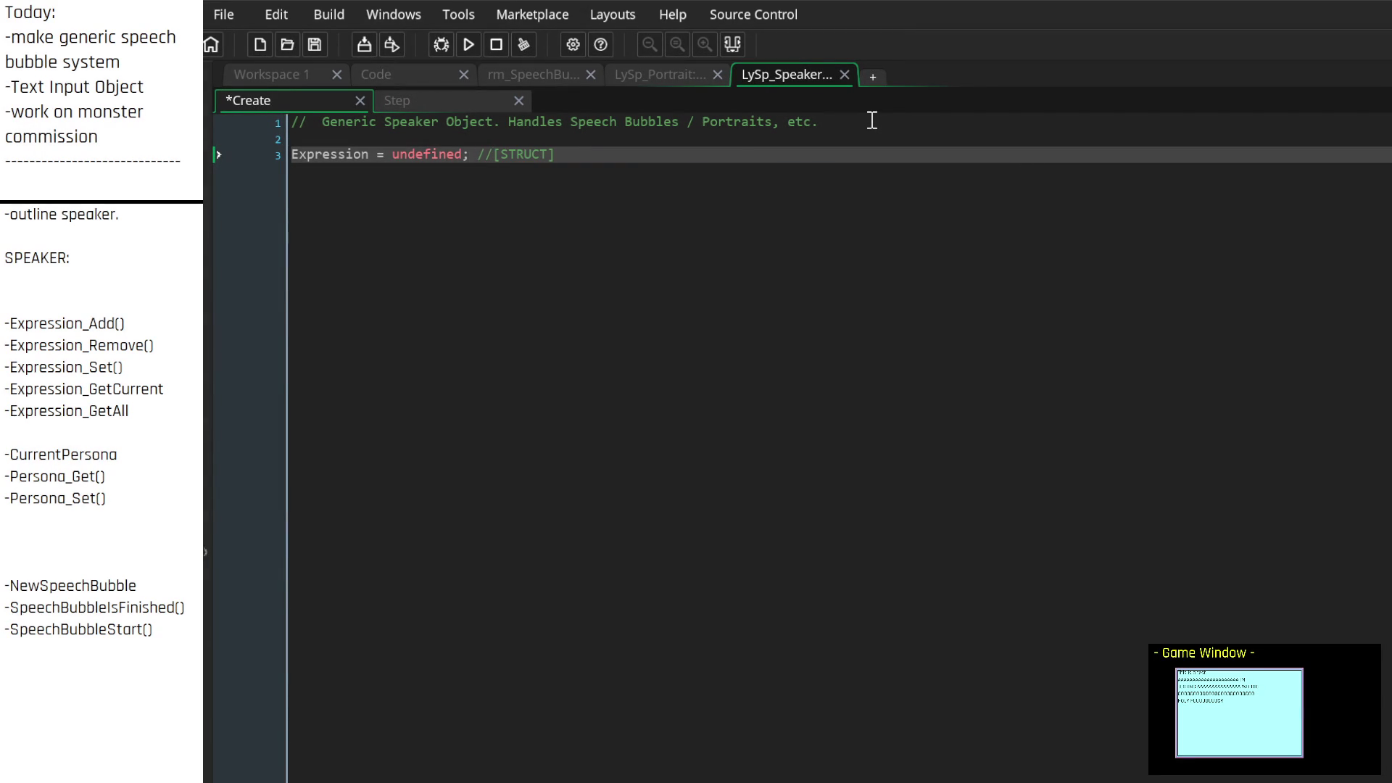
# Delete the trial Expression line again and view LySpeak.gml in the Code workspace
pyautogui.press('Return')
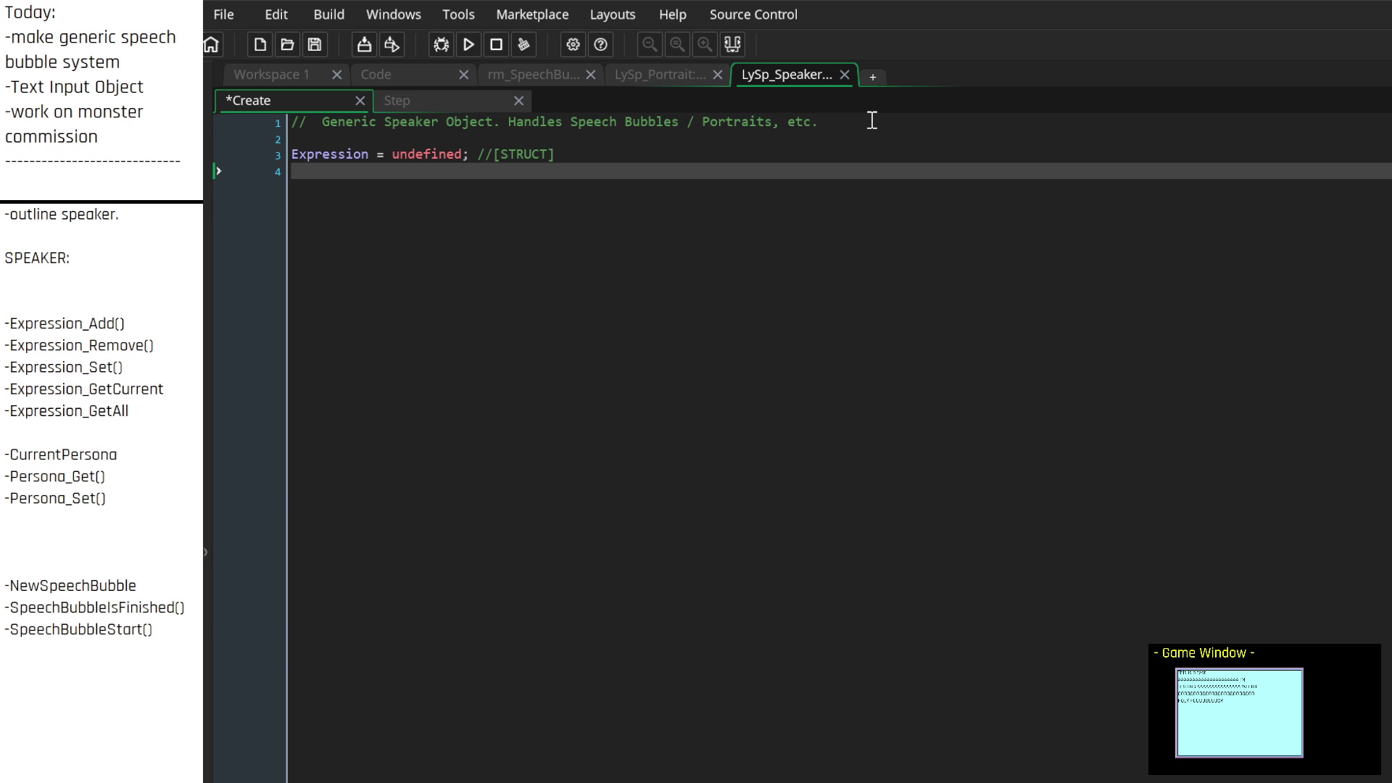
pyautogui.press('BackSpace')
pyautogui.hotkey('ctrl', 'BackSpace')
pyautogui.hotkey('ctrl', 'BackSpace')
pyautogui.hotkey('ctrl', 'BackSpace')
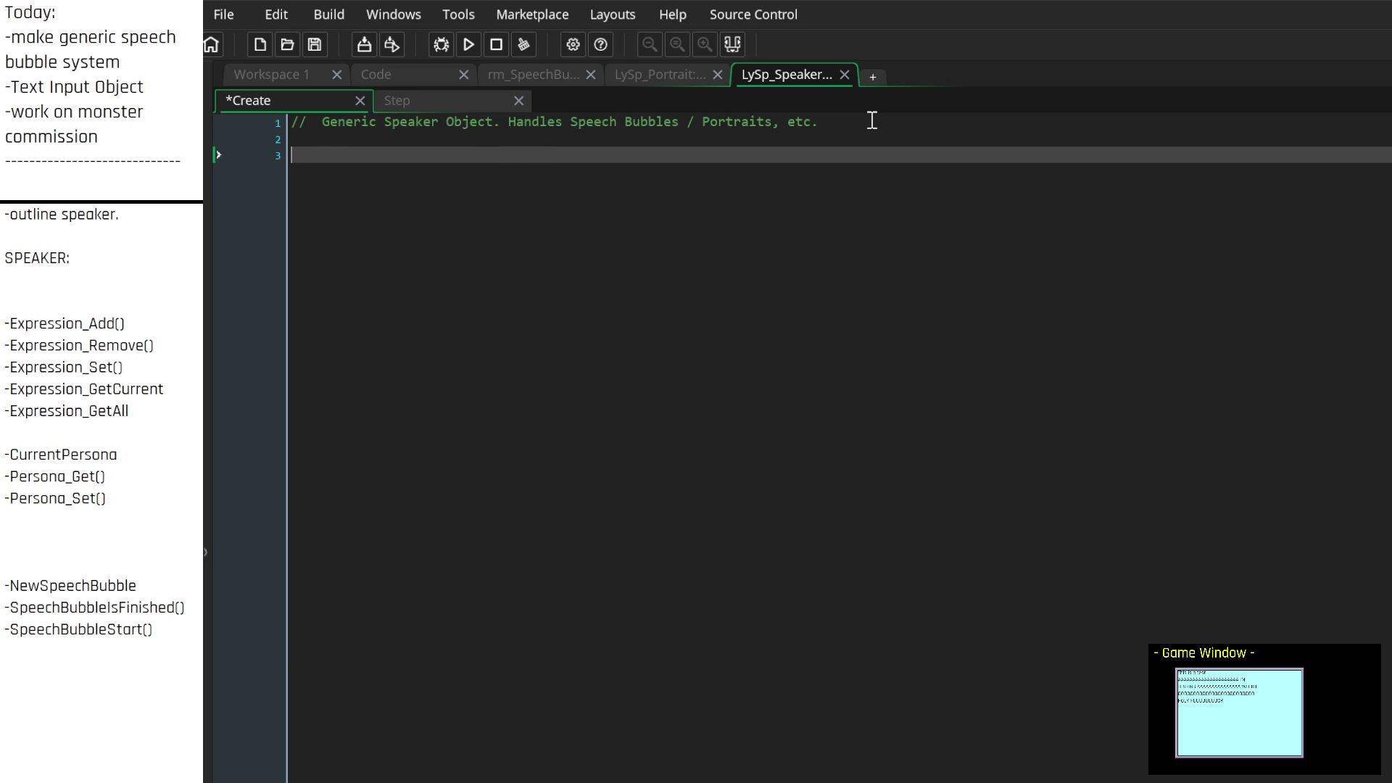
pyautogui.press('BackSpace')
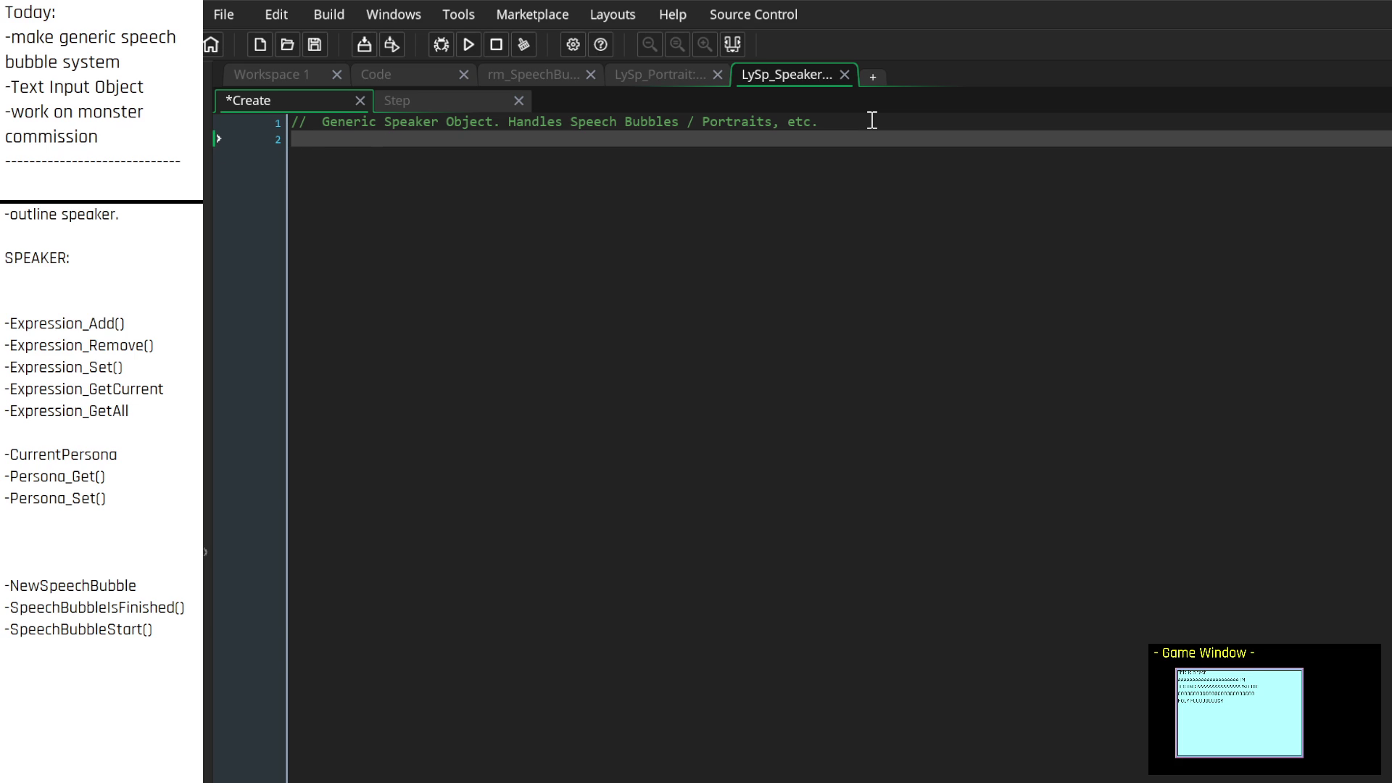
pyautogui.click(390, 75)
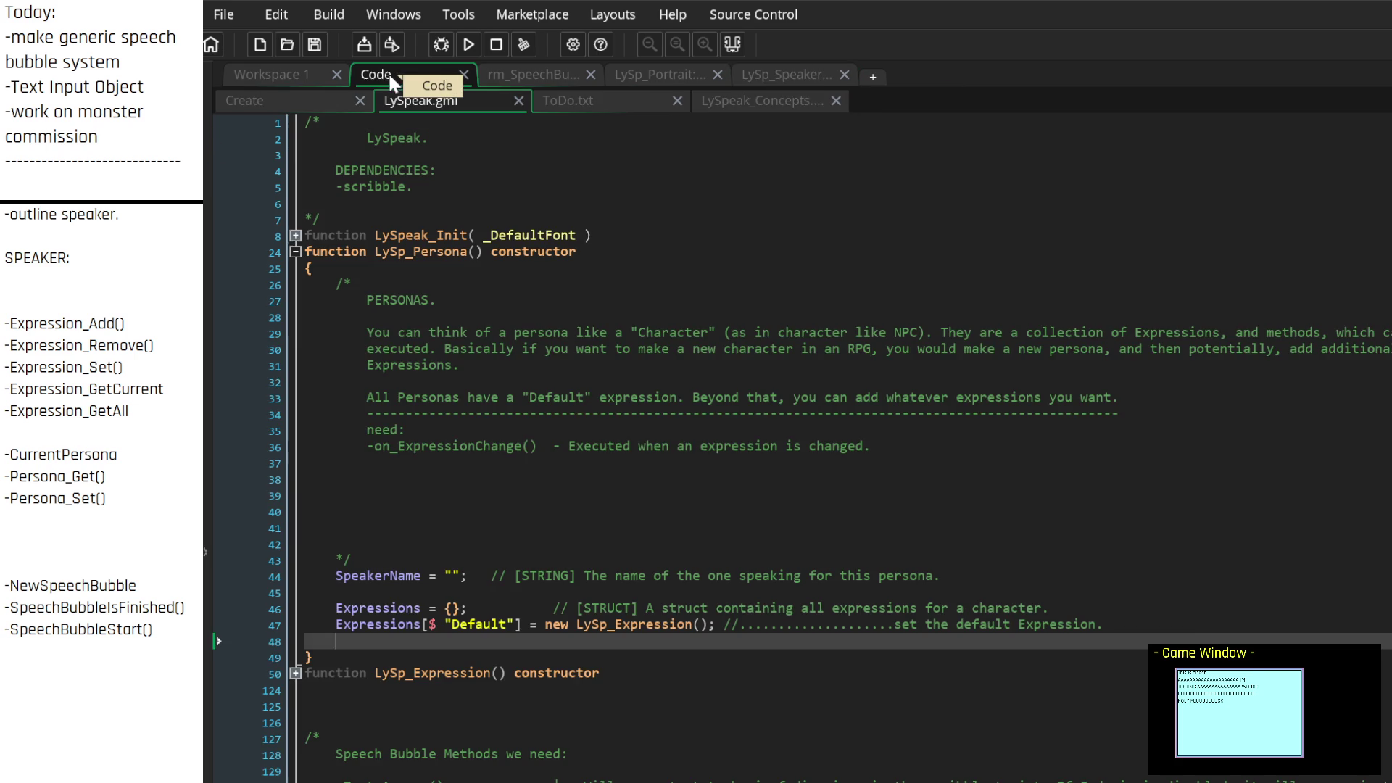
# Glance over the speaker and portrait code, then close Workspace 1 and the speech-bubble test room
pyautogui.click(768, 74)
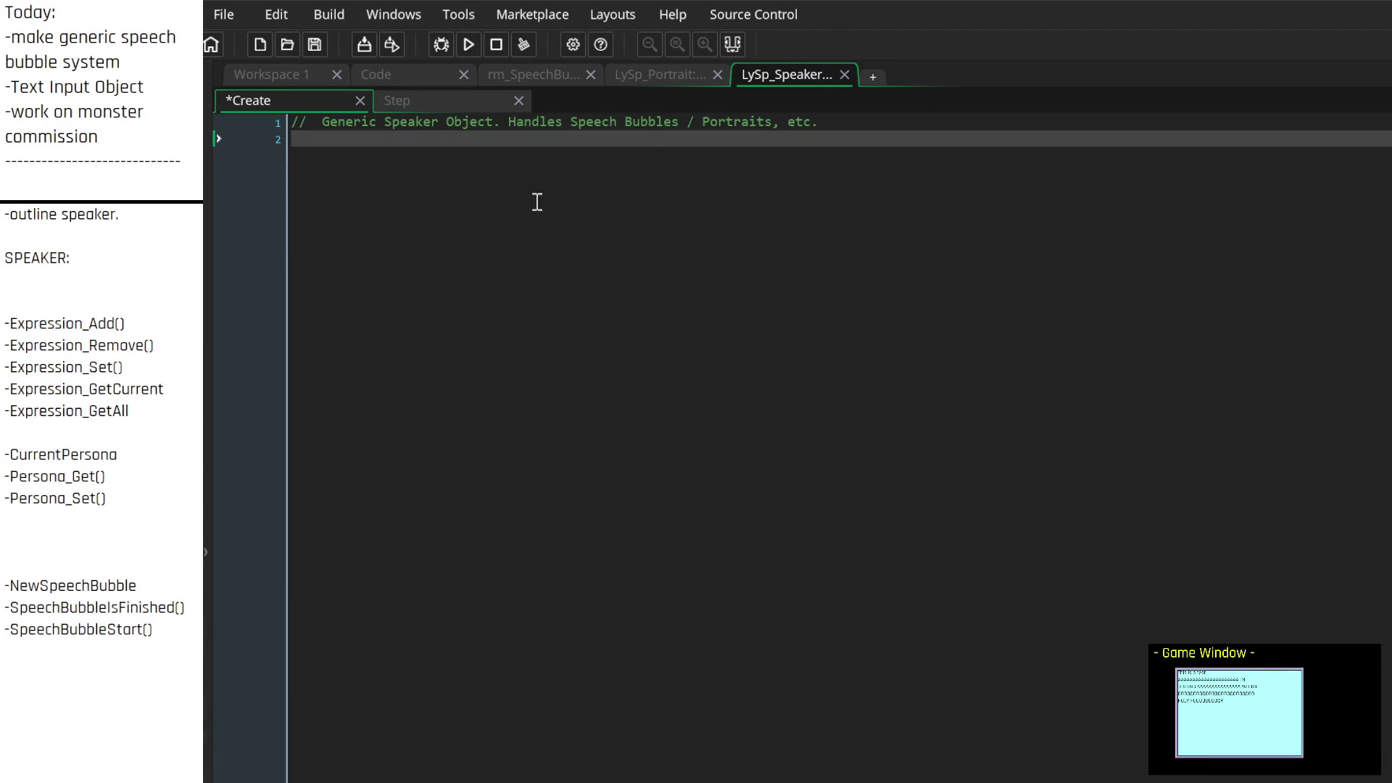
pyautogui.scroll(1, 150, 449)
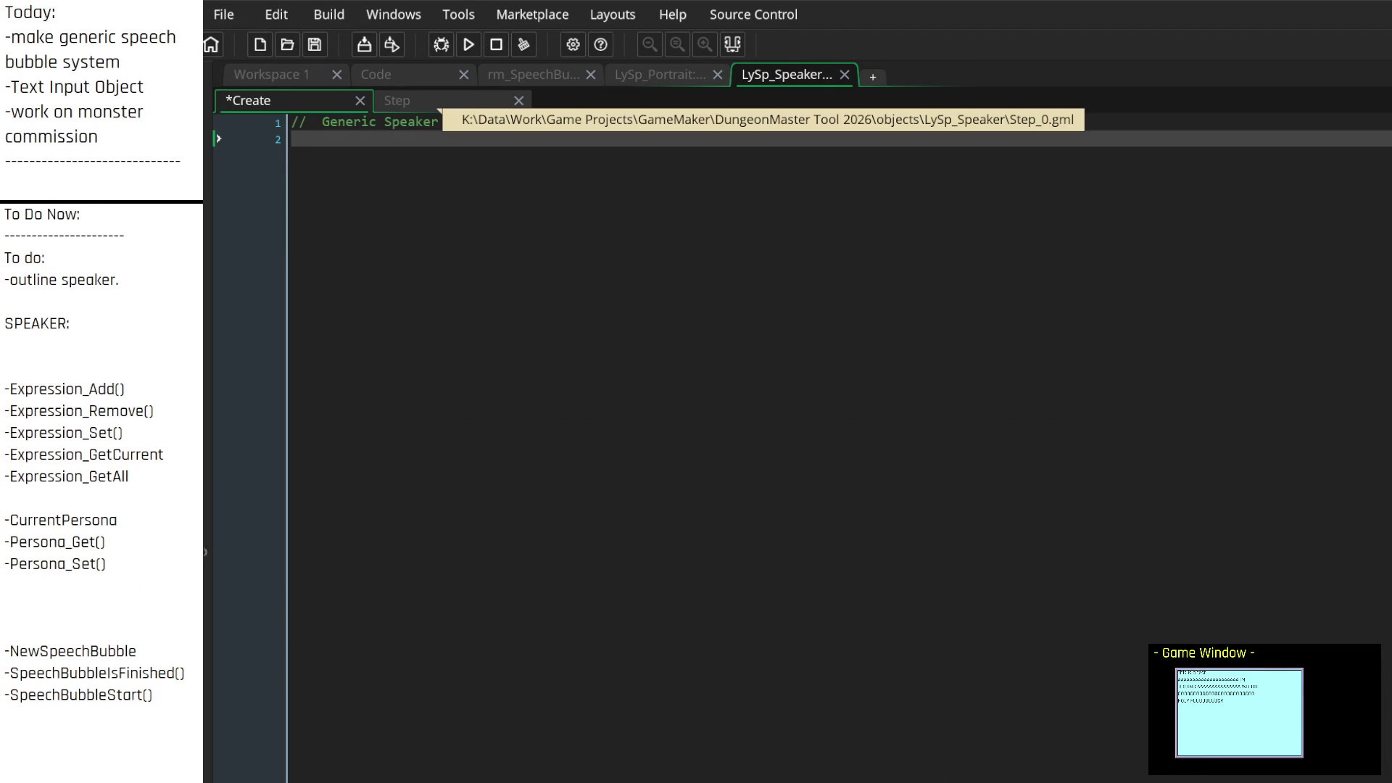
pyautogui.scroll(-2, 145, 471)
pyautogui.scroll(2, 145, 471)
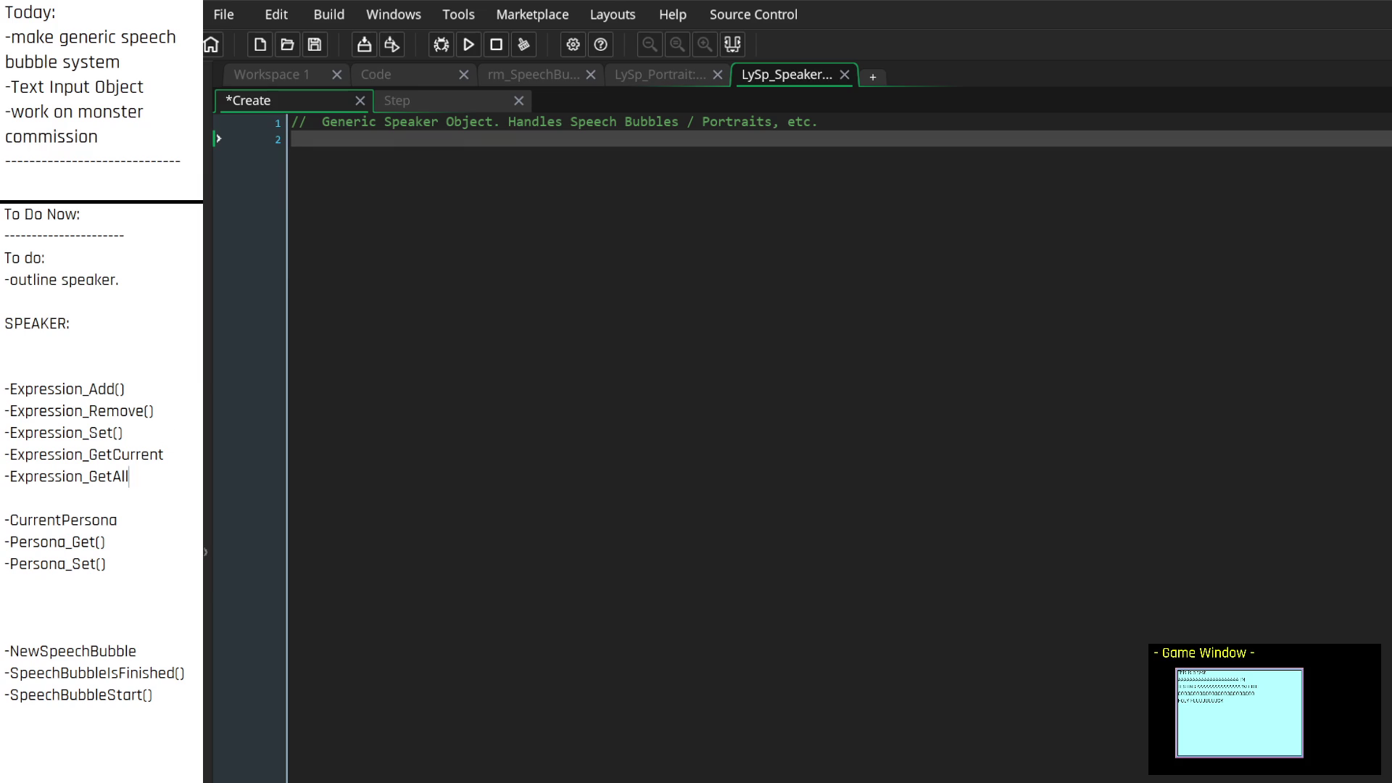
pyautogui.click(631, 77)
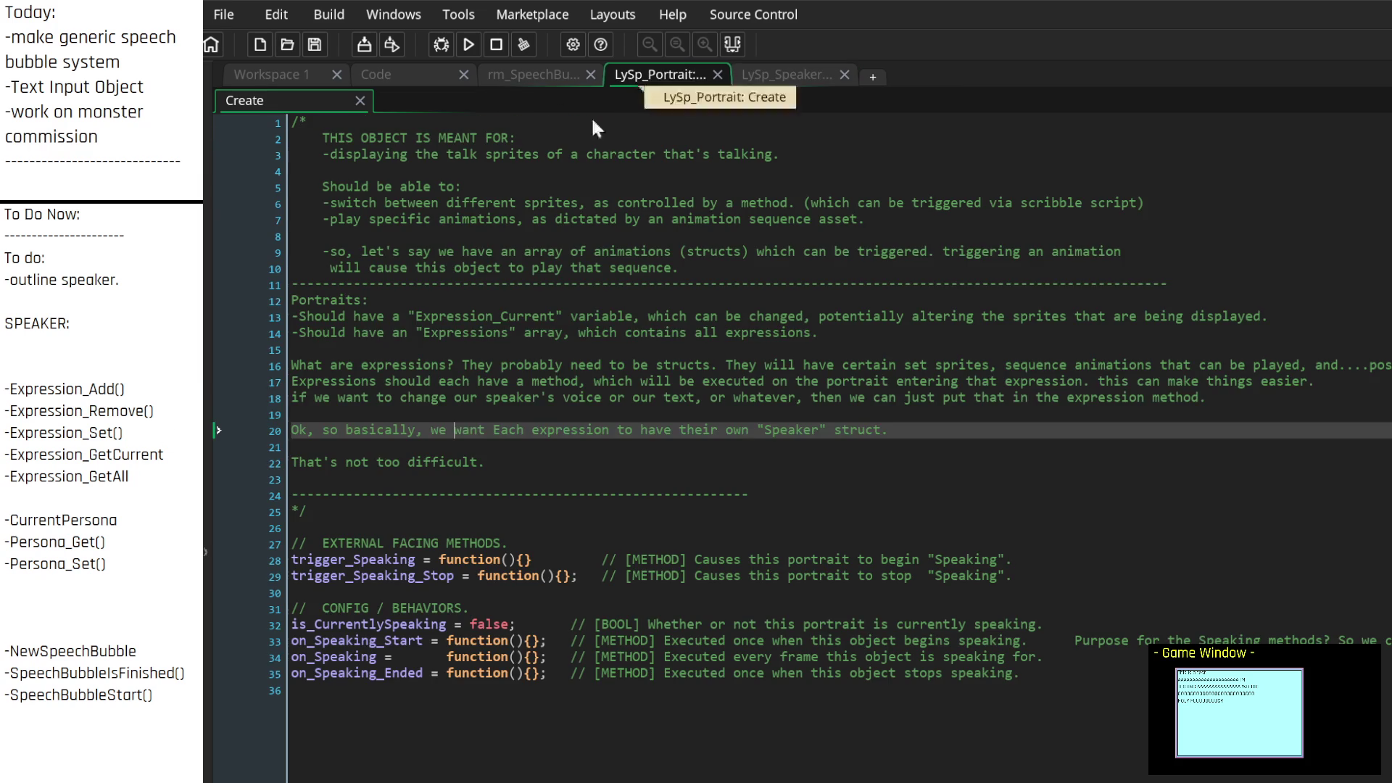
pyautogui.click(548, 72)
pyautogui.click(592, 70)
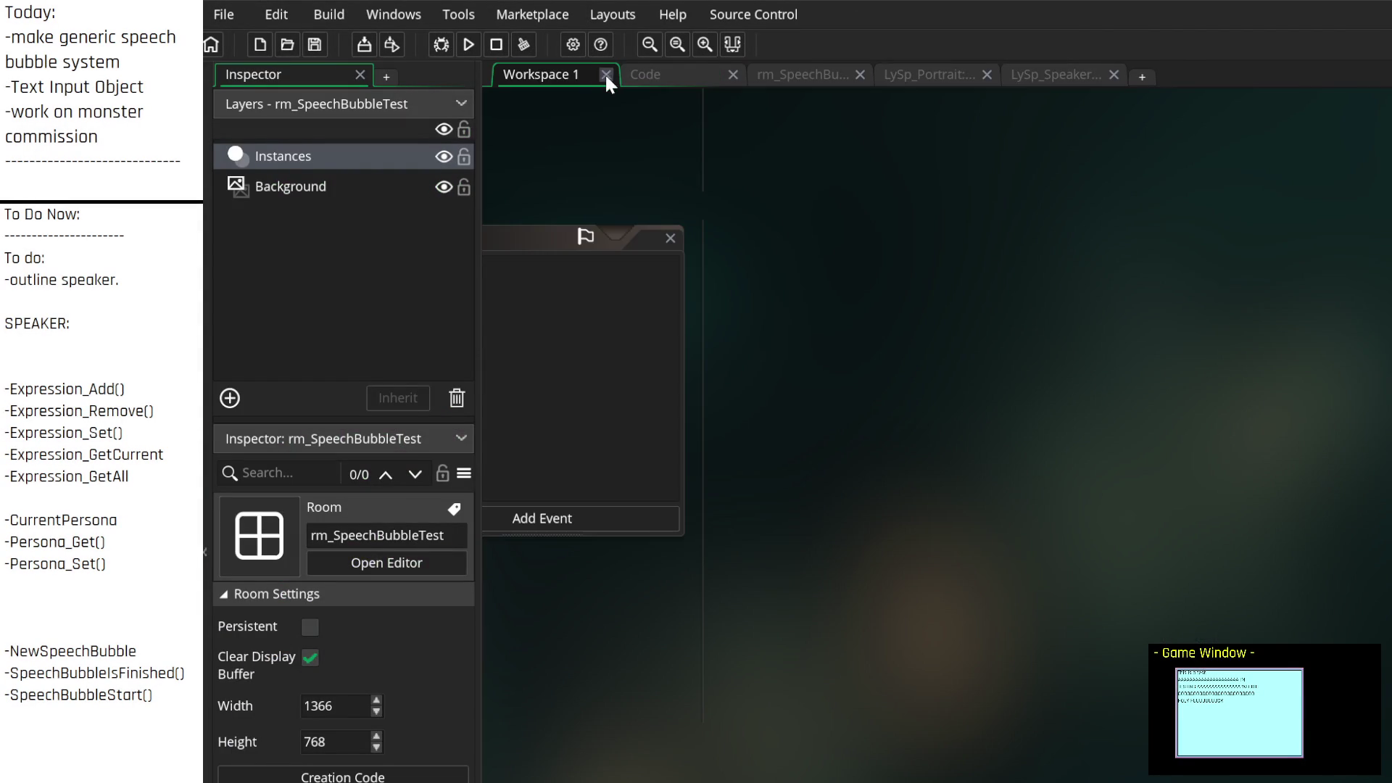
pyautogui.click(606, 74)
pyautogui.click(206, 210)
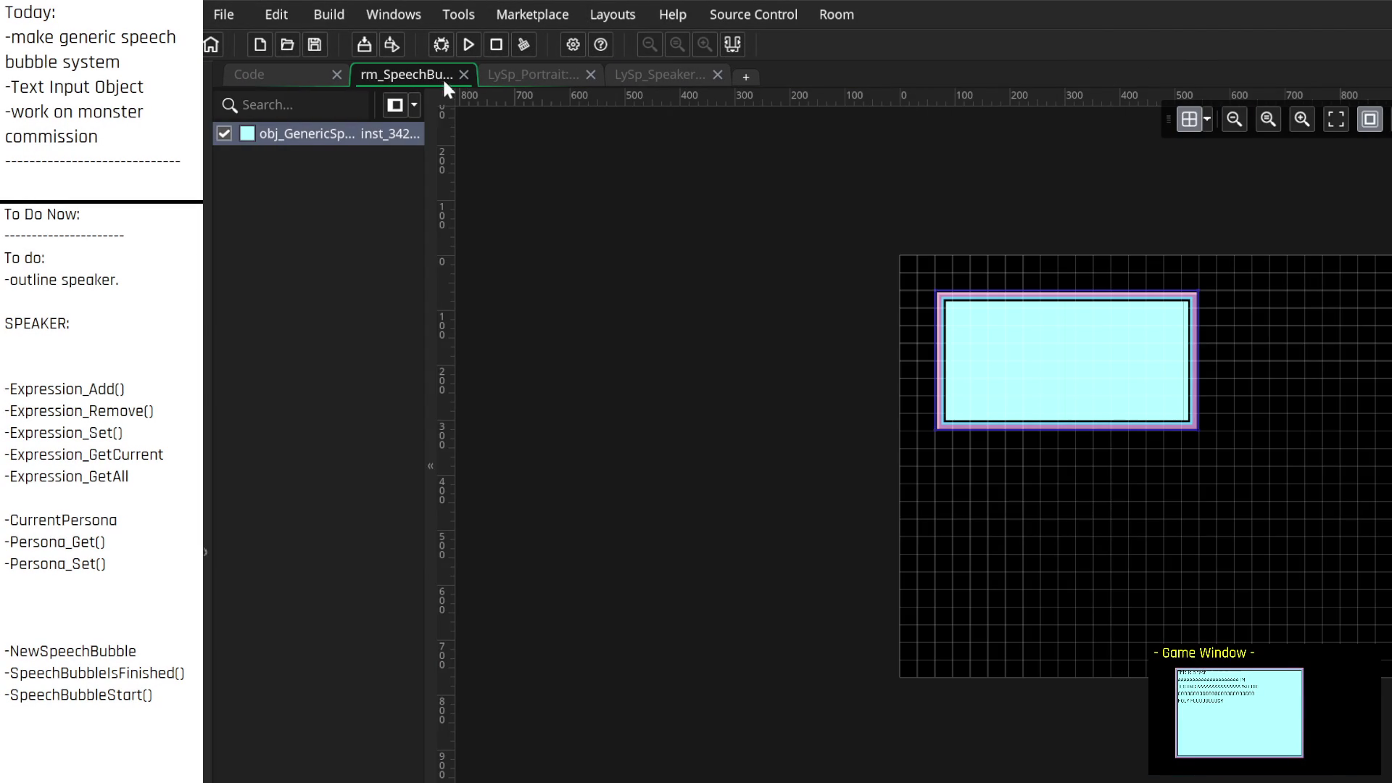
pyautogui.click(463, 73)
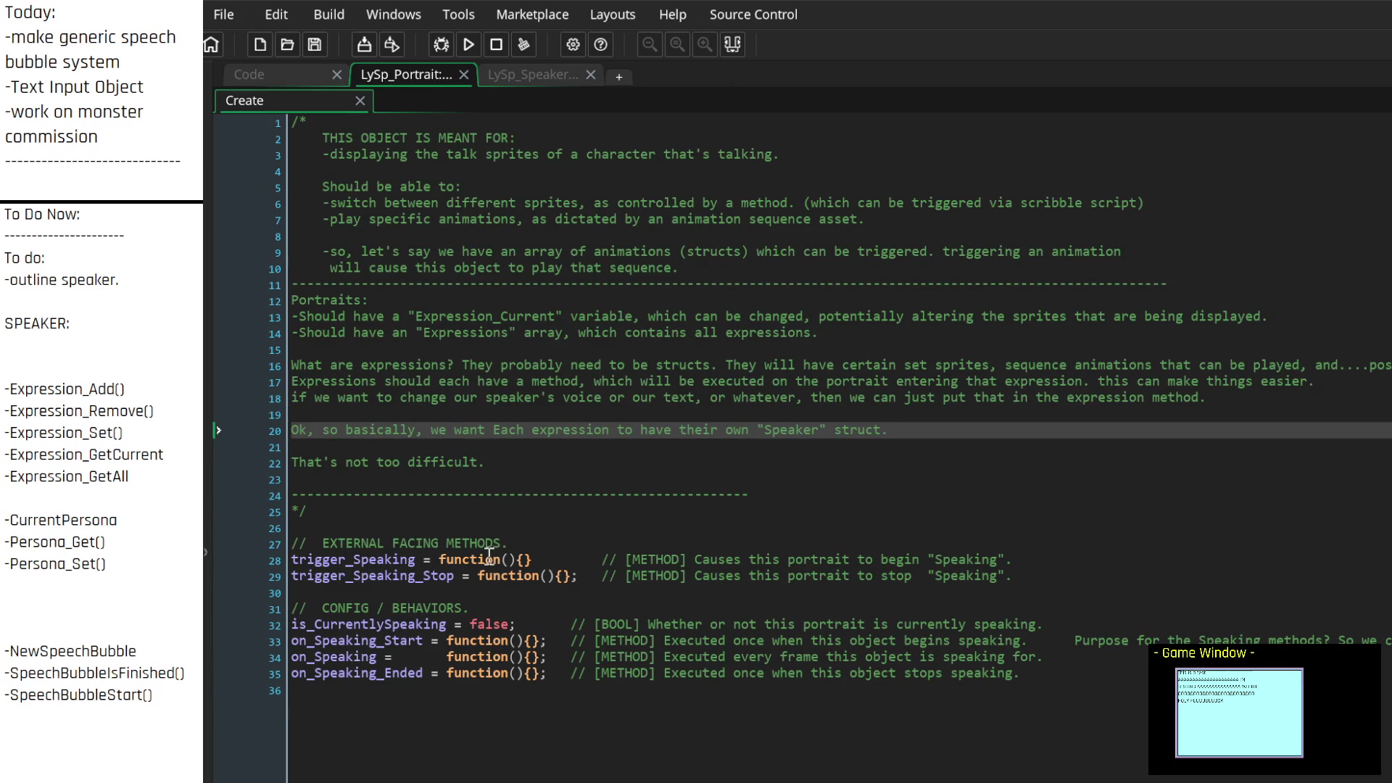
# Review the Expression_Current line, LySpeak.gml, ToDo.txt and LySpeak_Concepts, then return to LySp_Speaker
pyautogui.click(543, 316)
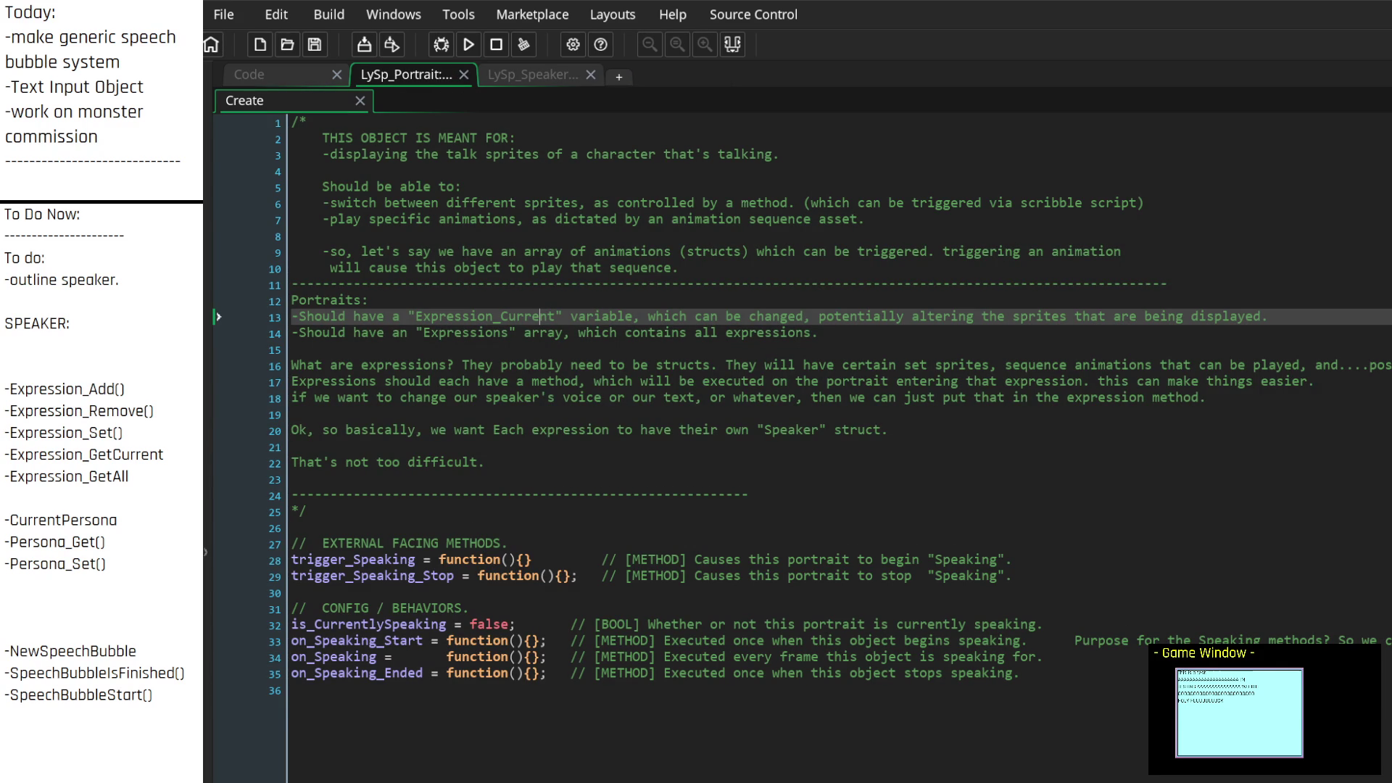
pyautogui.click(283, 77)
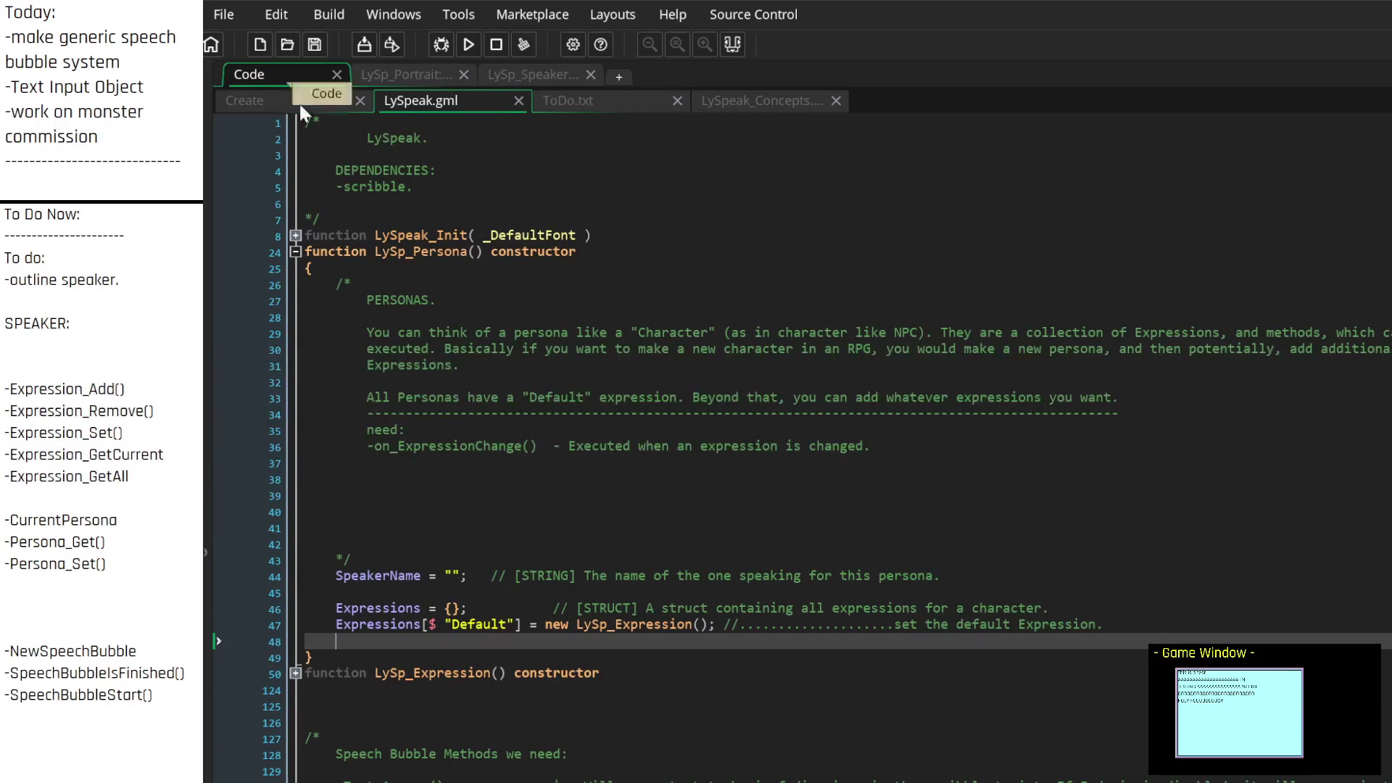
pyautogui.scroll(-3, 566, 481)
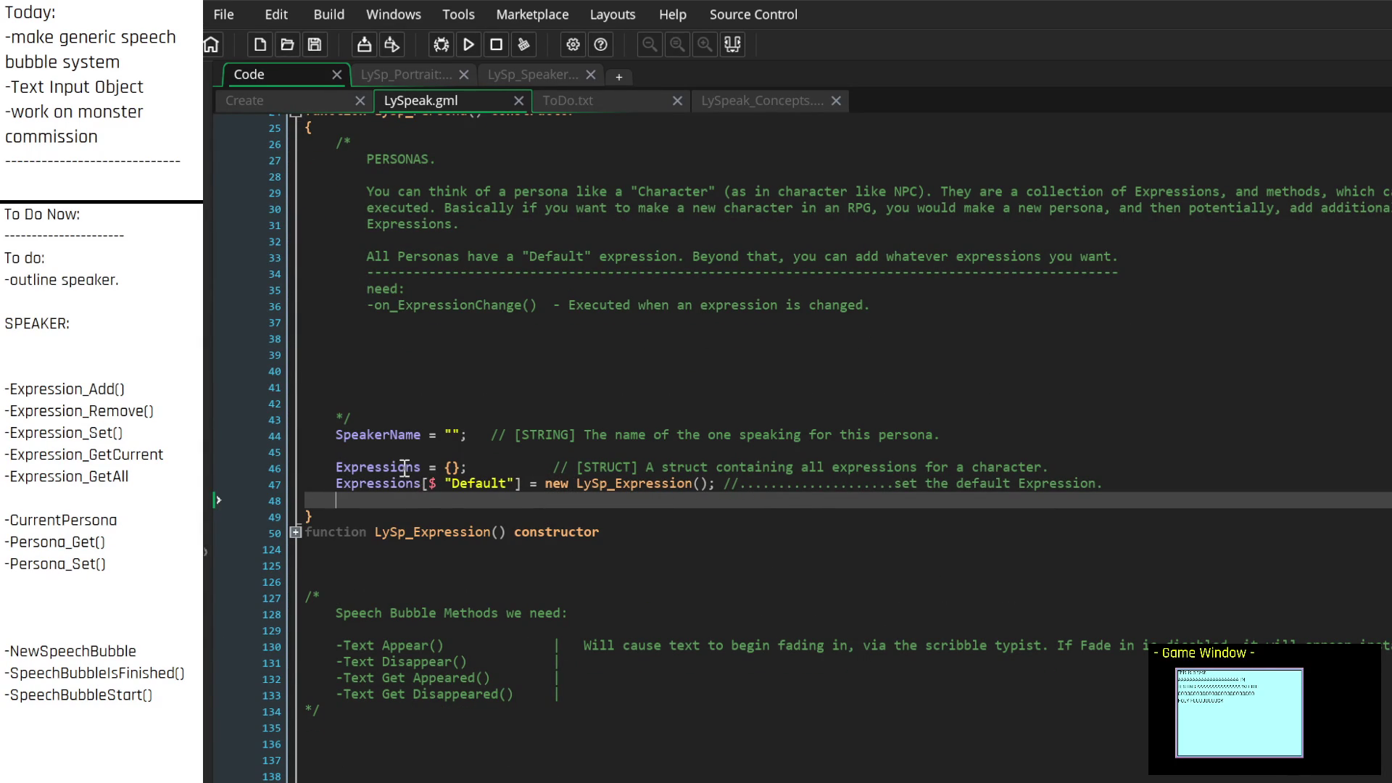
pyautogui.scroll(3, 409, 439)
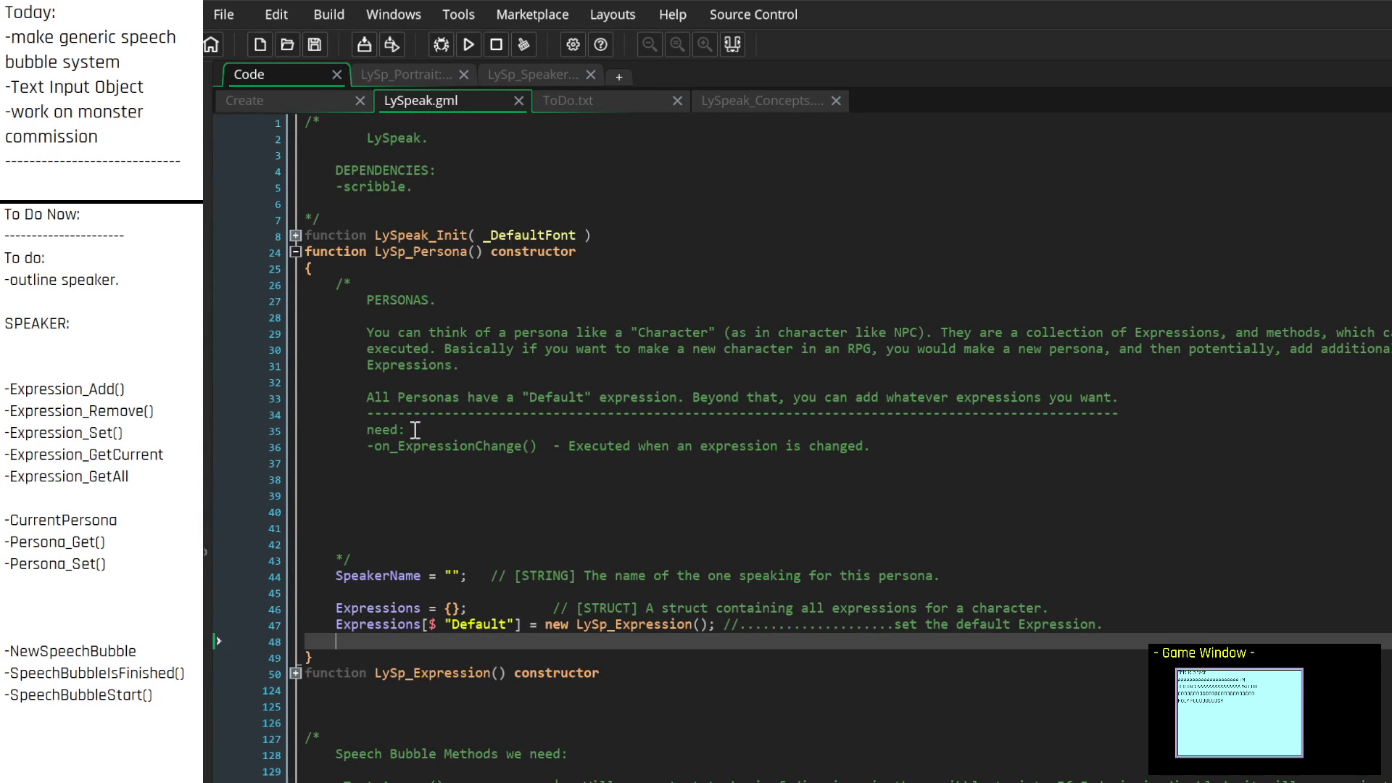
pyautogui.scroll(-2, 417, 428)
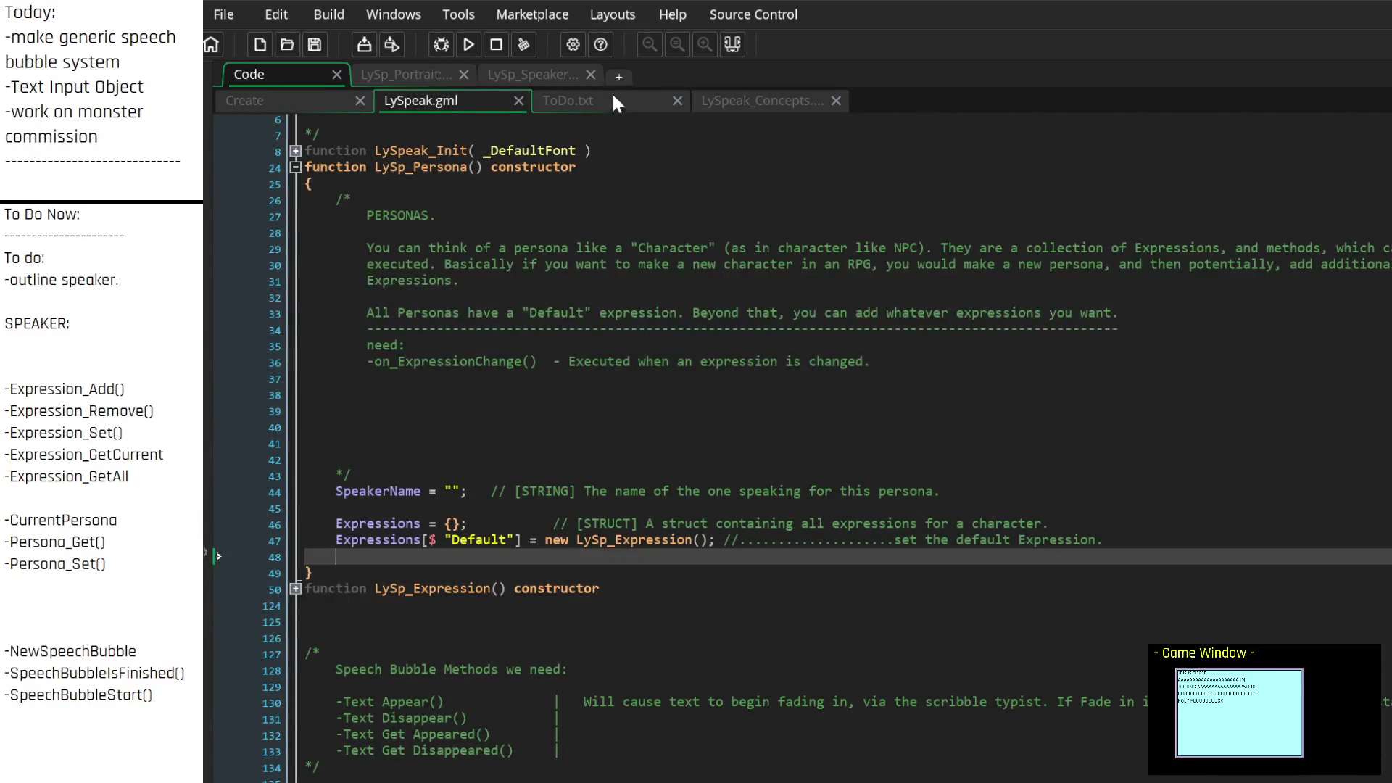
pyautogui.click(612, 99)
pyautogui.click(747, 99)
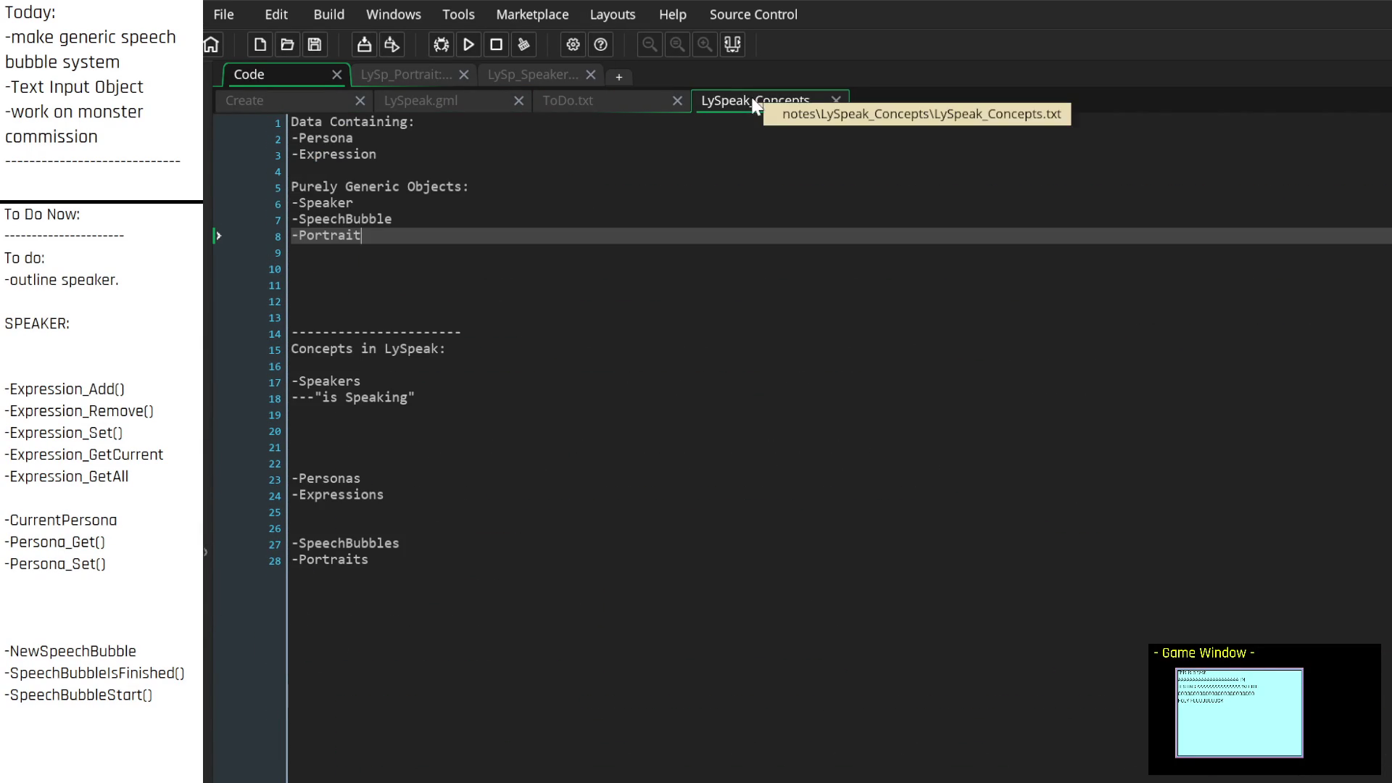
pyautogui.click(423, 77)
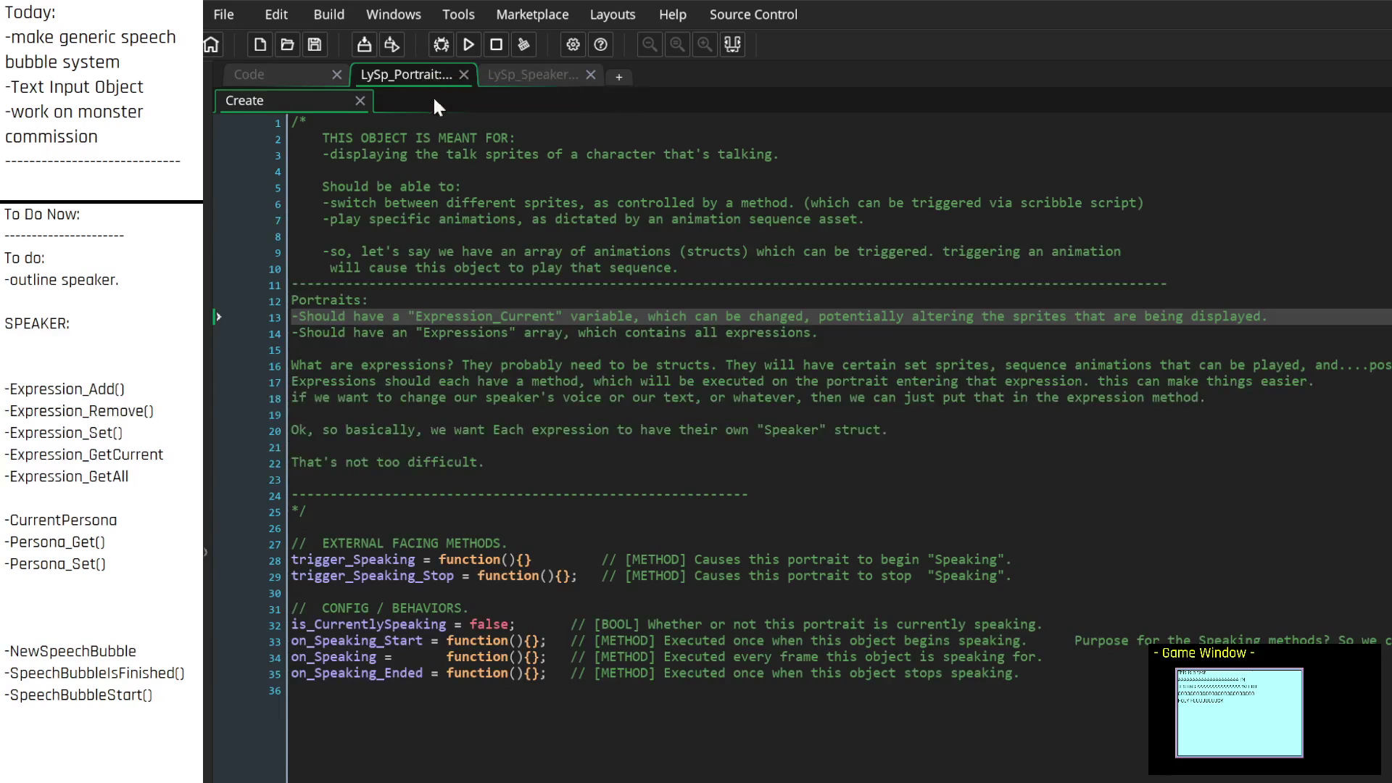
pyautogui.click(541, 72)
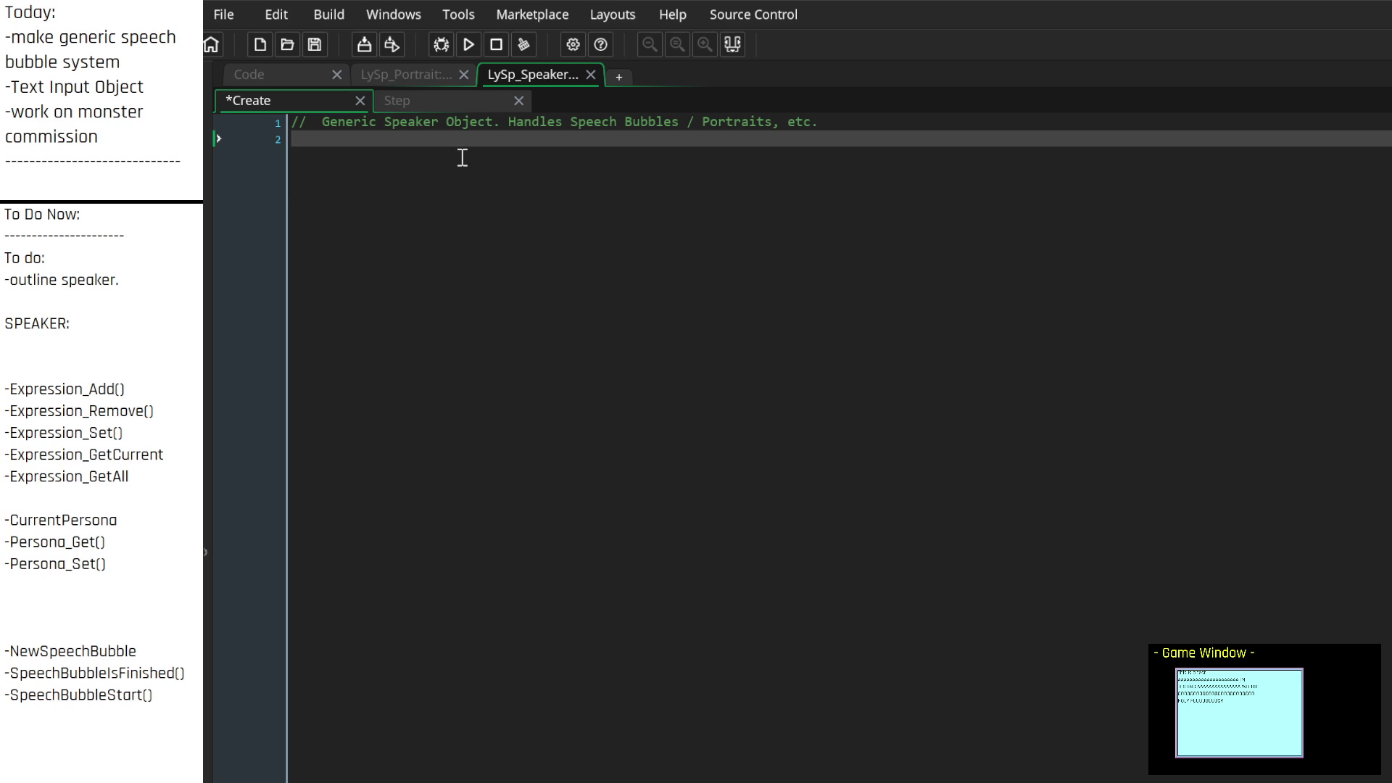
# Add commented '//Persona =' and '//CurrentExpression' lines below the header
pyautogui.write('Per')
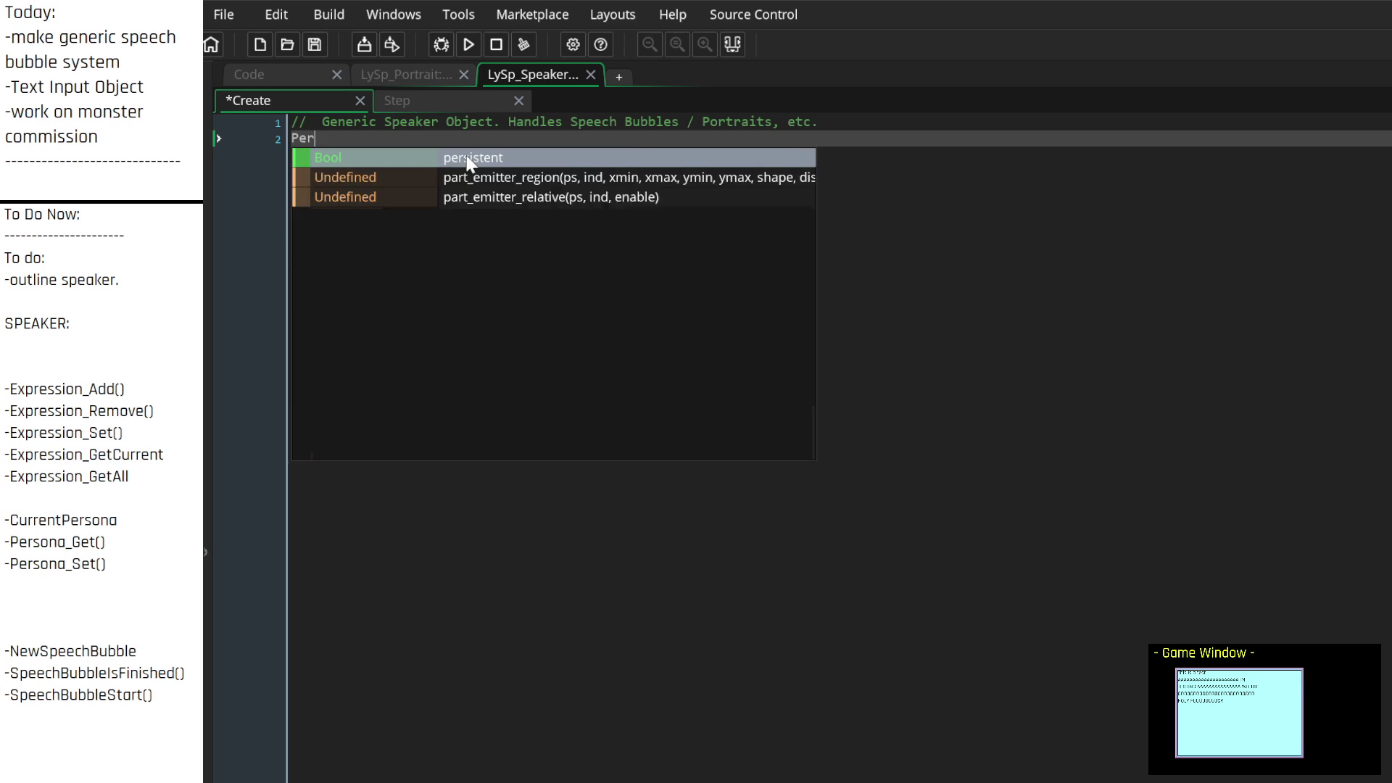
pyautogui.write('sona =')
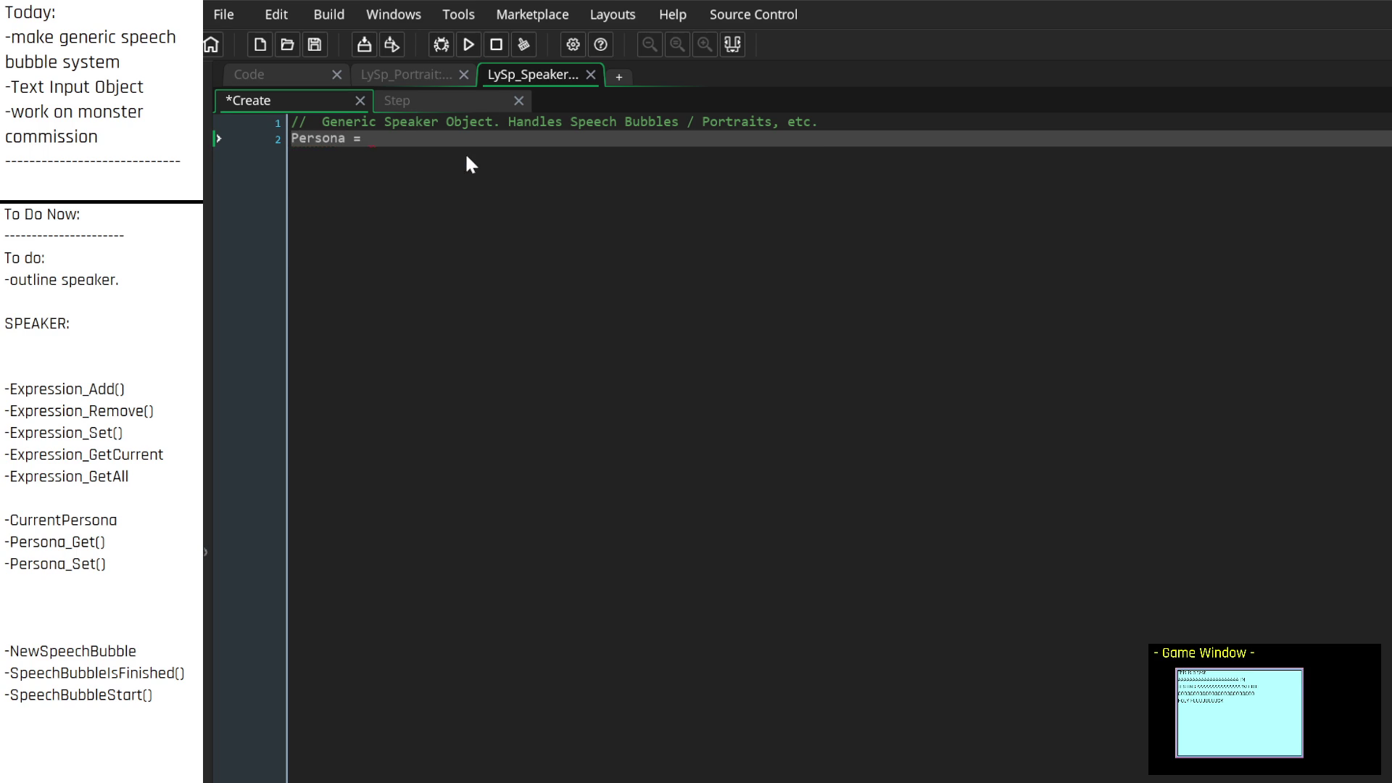
pyautogui.press('Return')
pyautogui.write('Curre')
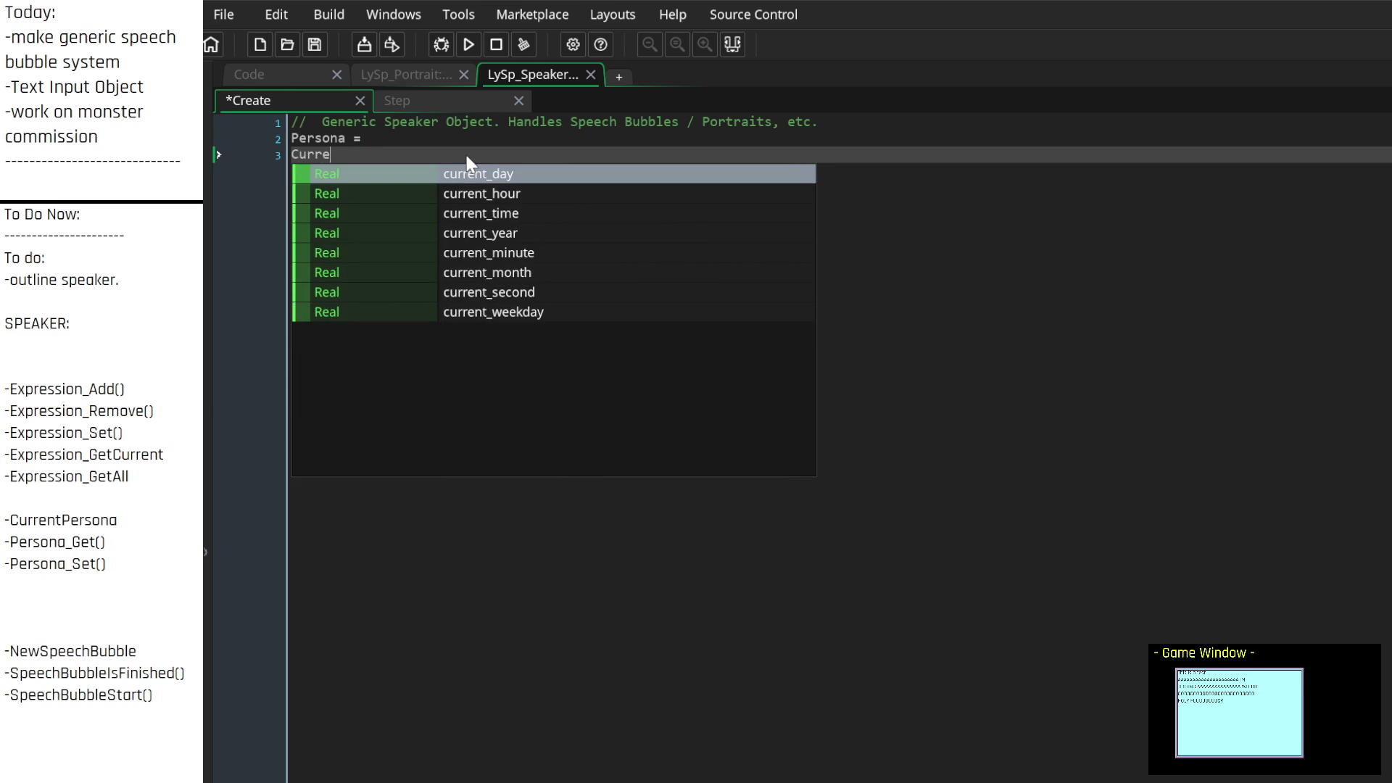
pyautogui.write('ntExpression =')
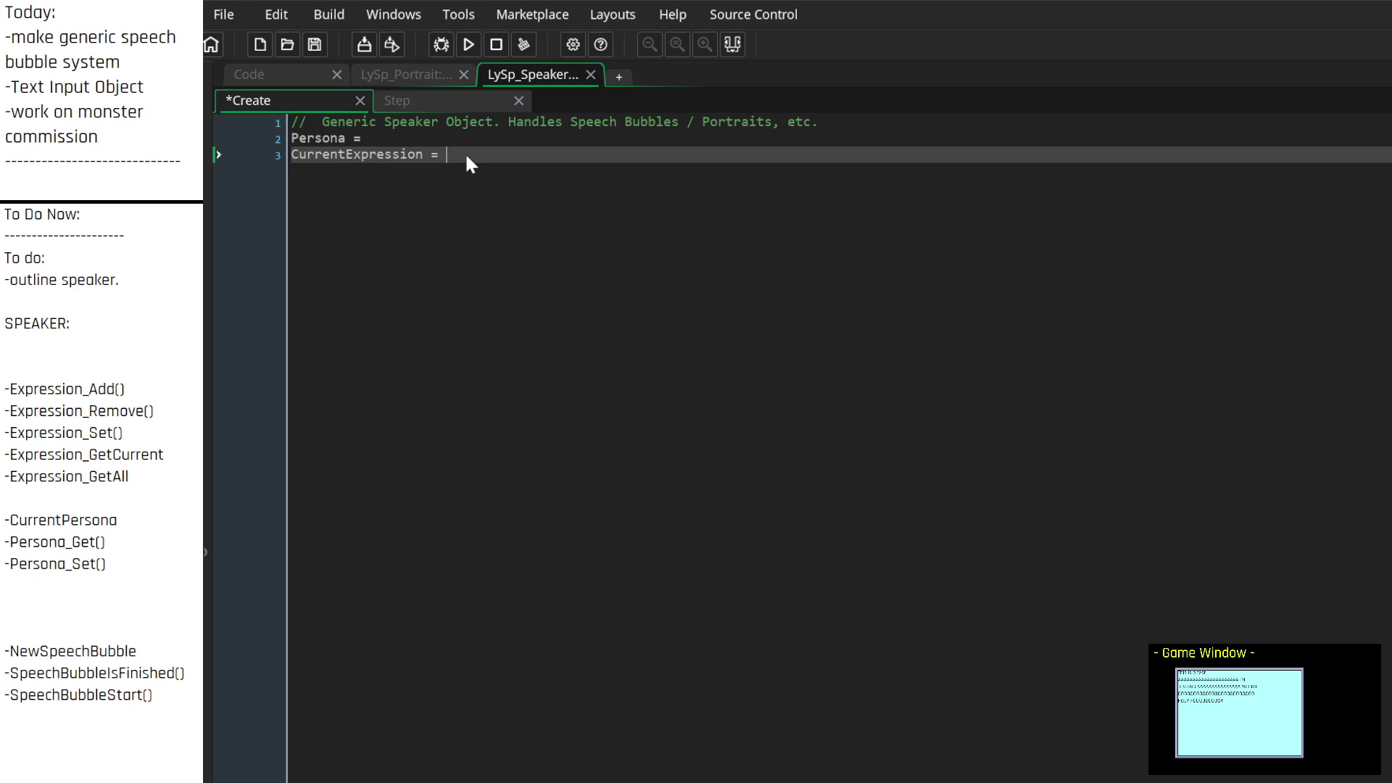
pyautogui.press('Up')
pyautogui.press('Down')
pyautogui.press('Home')
pyautogui.write('//')
pyautogui.press('Up')
pyautogui.press('Home')
pyautogui.write('//')
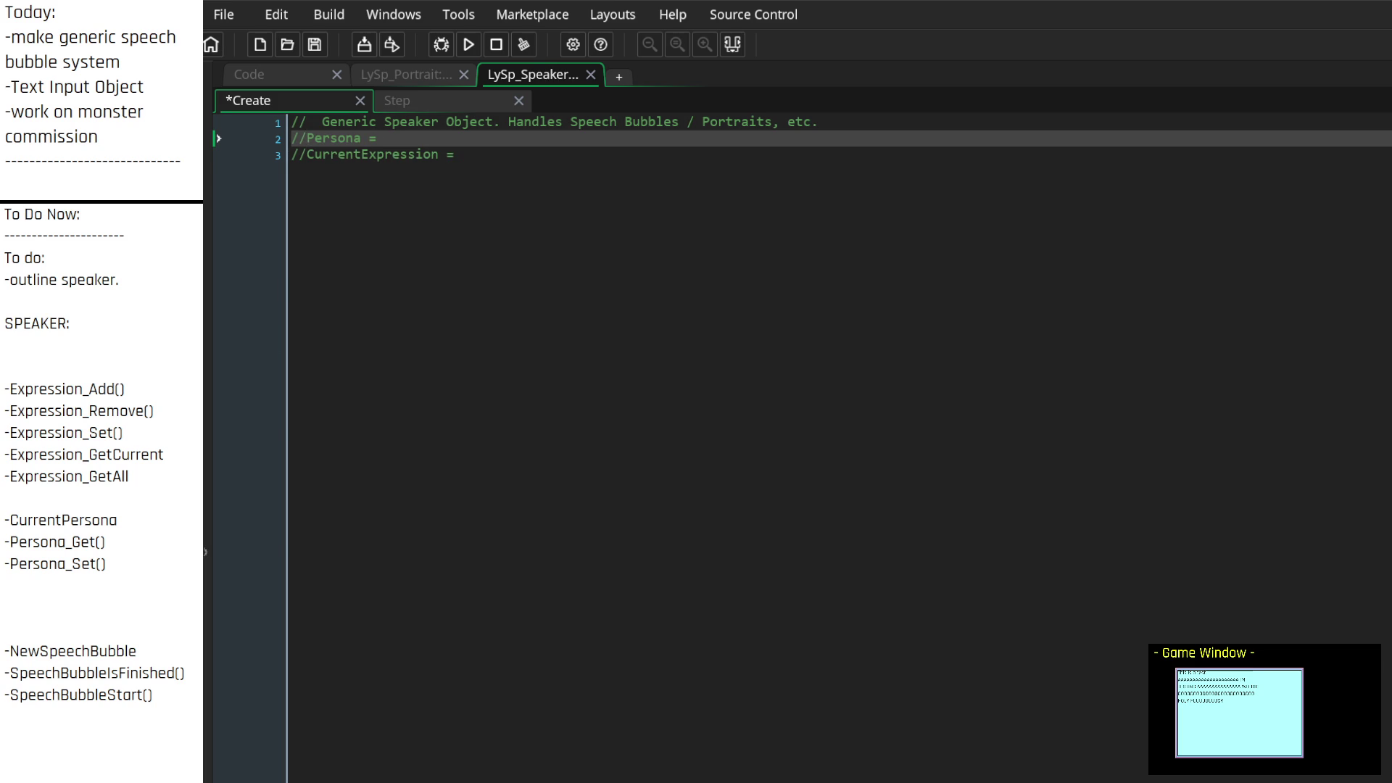
# Shorten '//CurrentExpression' to '//Expression' and scroll through the notes panel
pyautogui.click(362, 138)
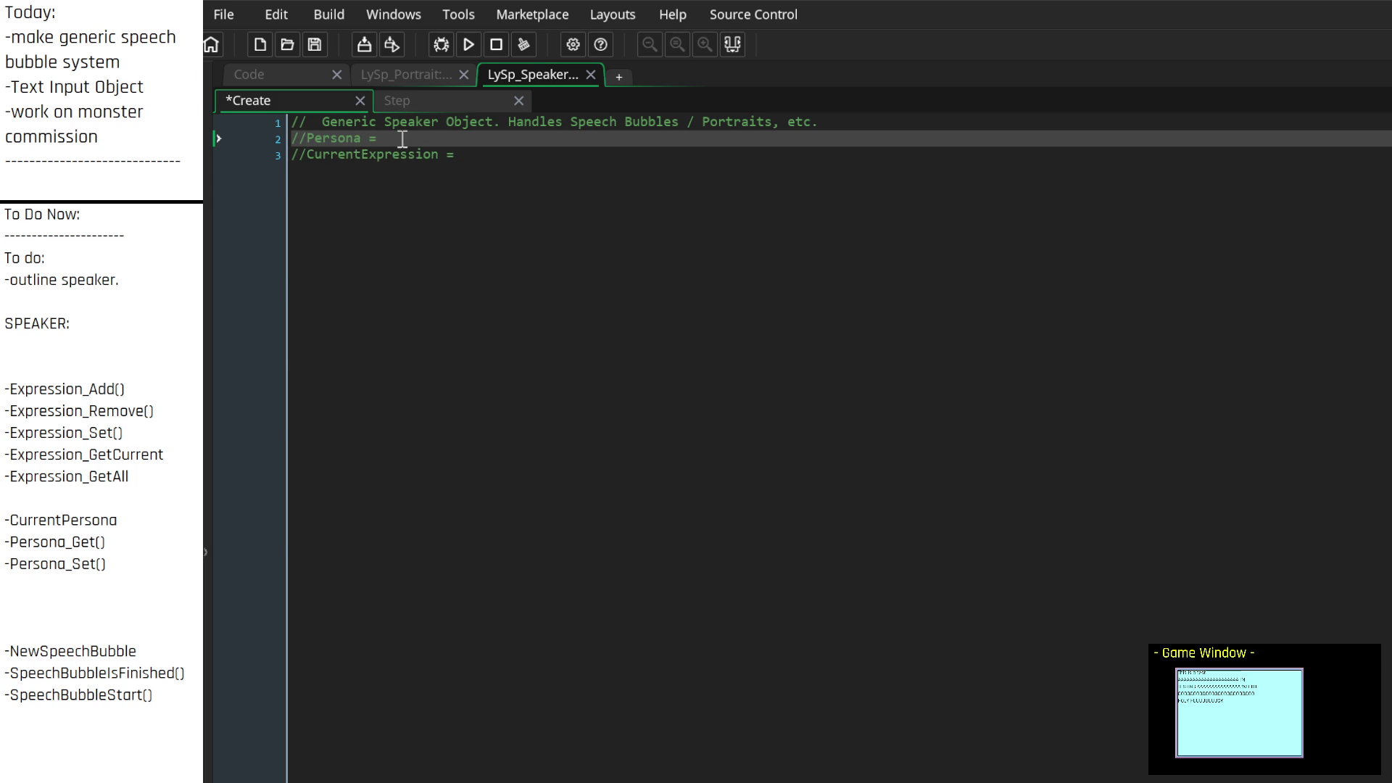
pyautogui.click(360, 154)
pyautogui.press('BackSpace')
pyautogui.press('BackSpace')
pyautogui.press('BackSpace')
pyautogui.press('BackSpace')
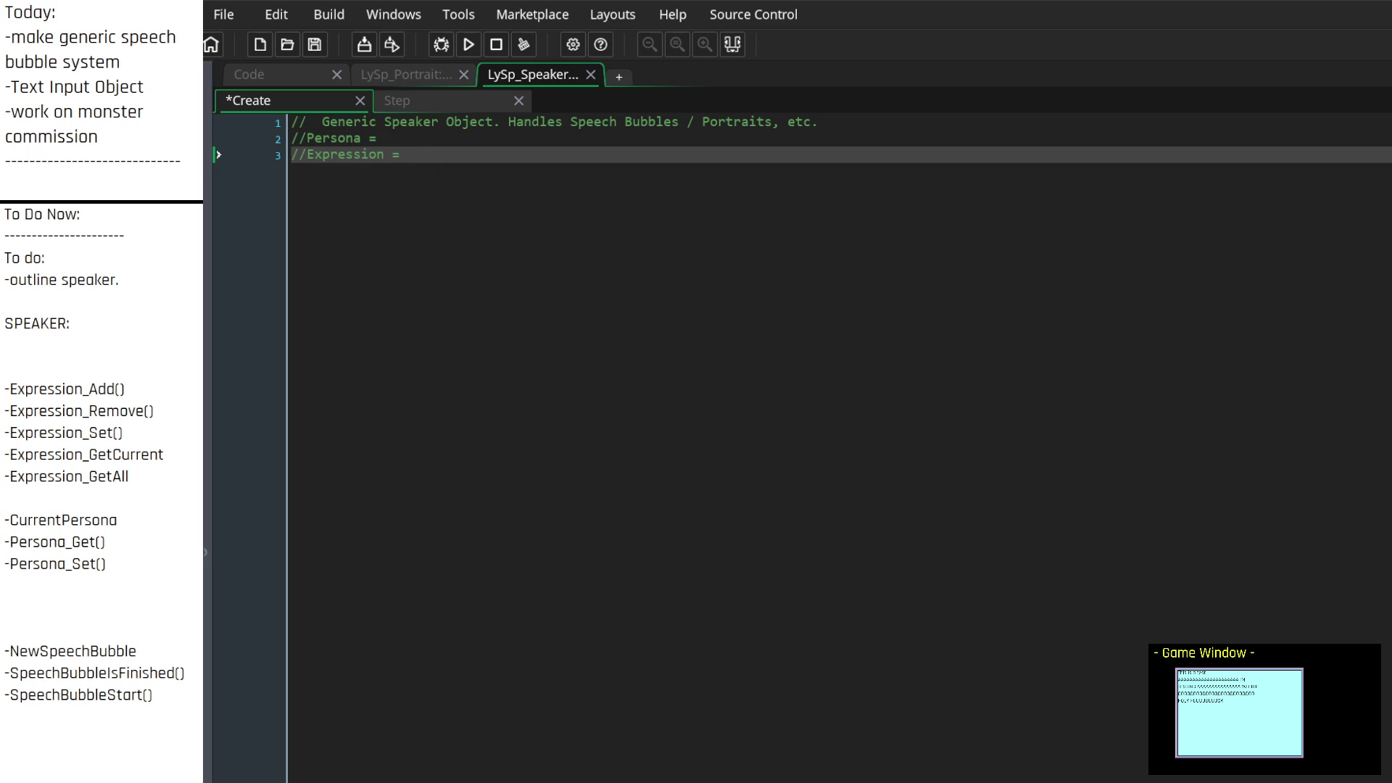
pyautogui.click(139, 283)
pyautogui.scroll(-7, 137, 289)
pyautogui.scroll(7, 124, 360)
pyautogui.scroll(-5, 124, 361)
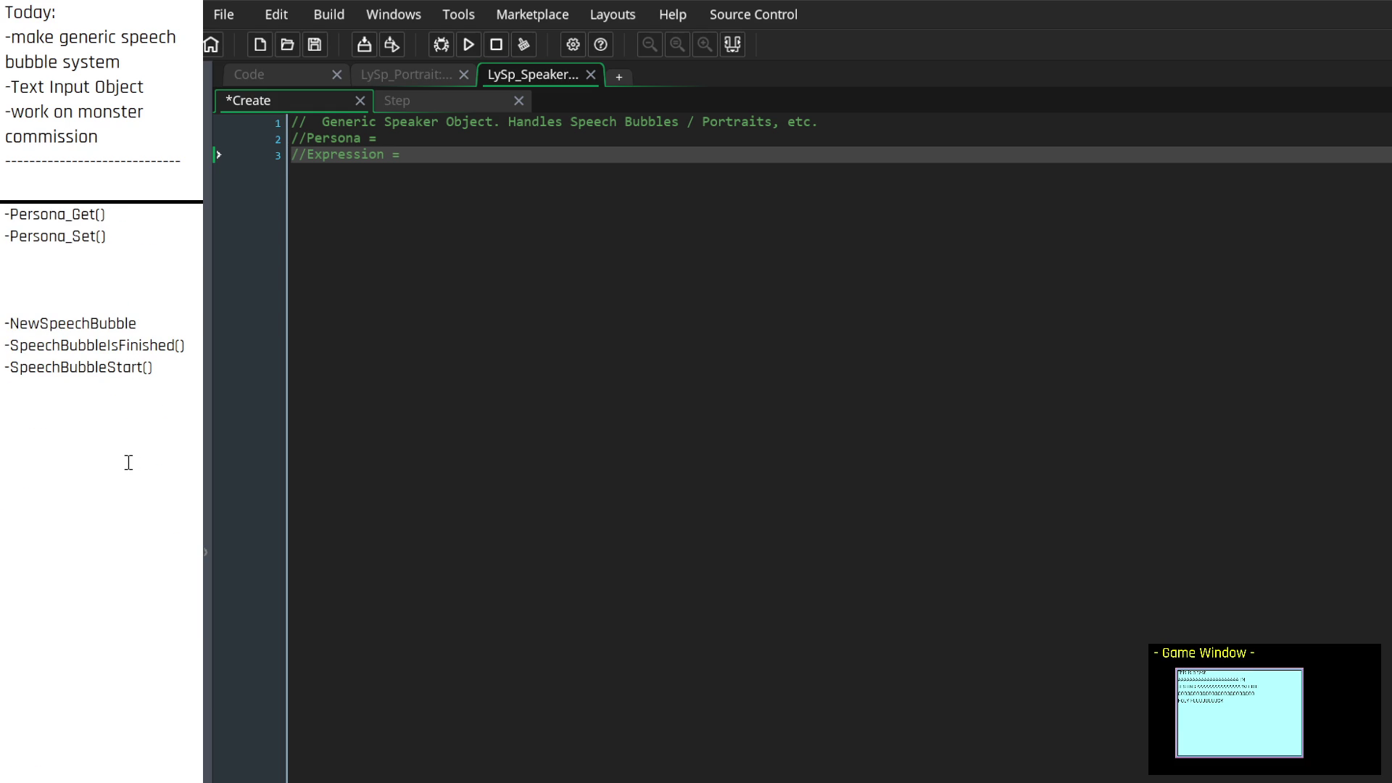
# Note 'Really, what are Personas?': a name, expressions collection, relevant metadata, per-expression methods; begin answering
pyautogui.click(130, 394)
pyautogui.write('--')
pyautogui.press('Return')
pyautogui.write('Really, what are ')
pyautogui.write('Personas?')
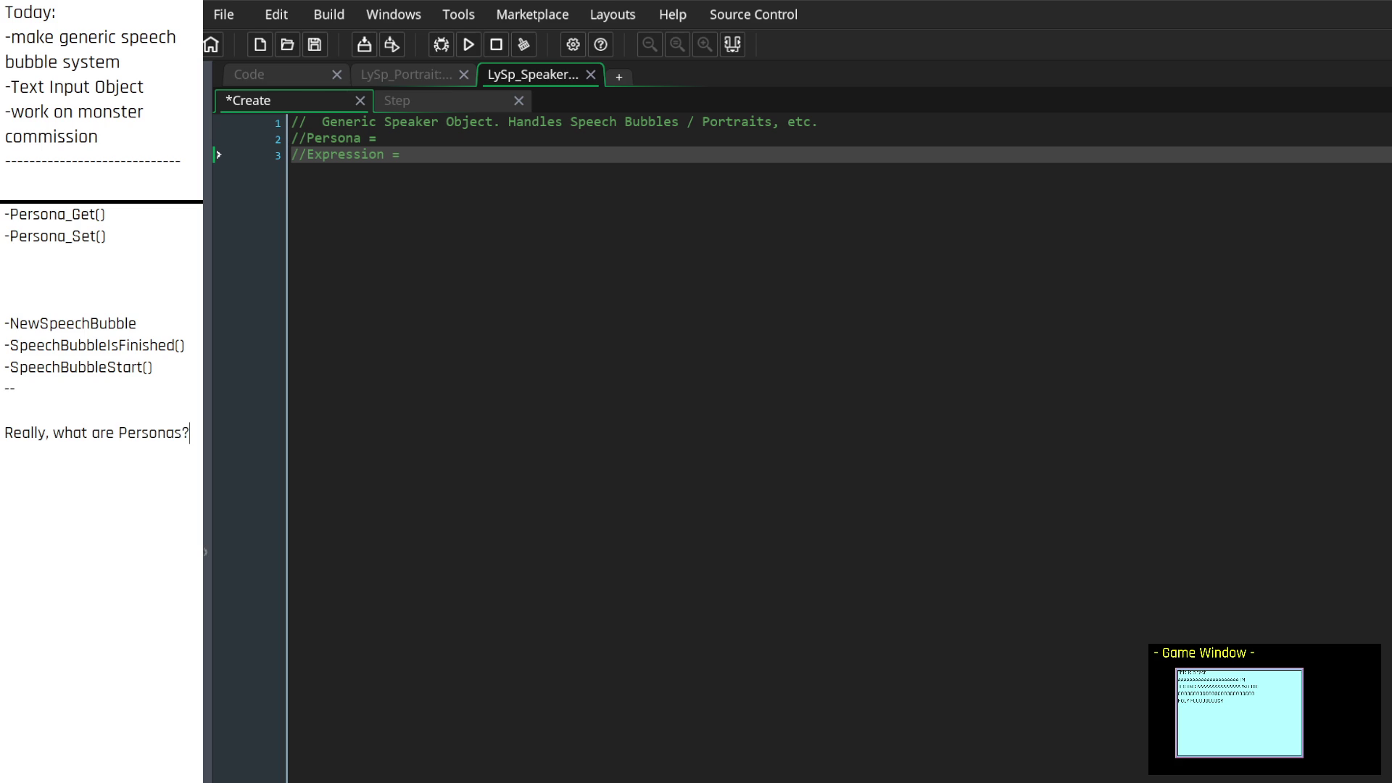
pyautogui.write('collection of ')
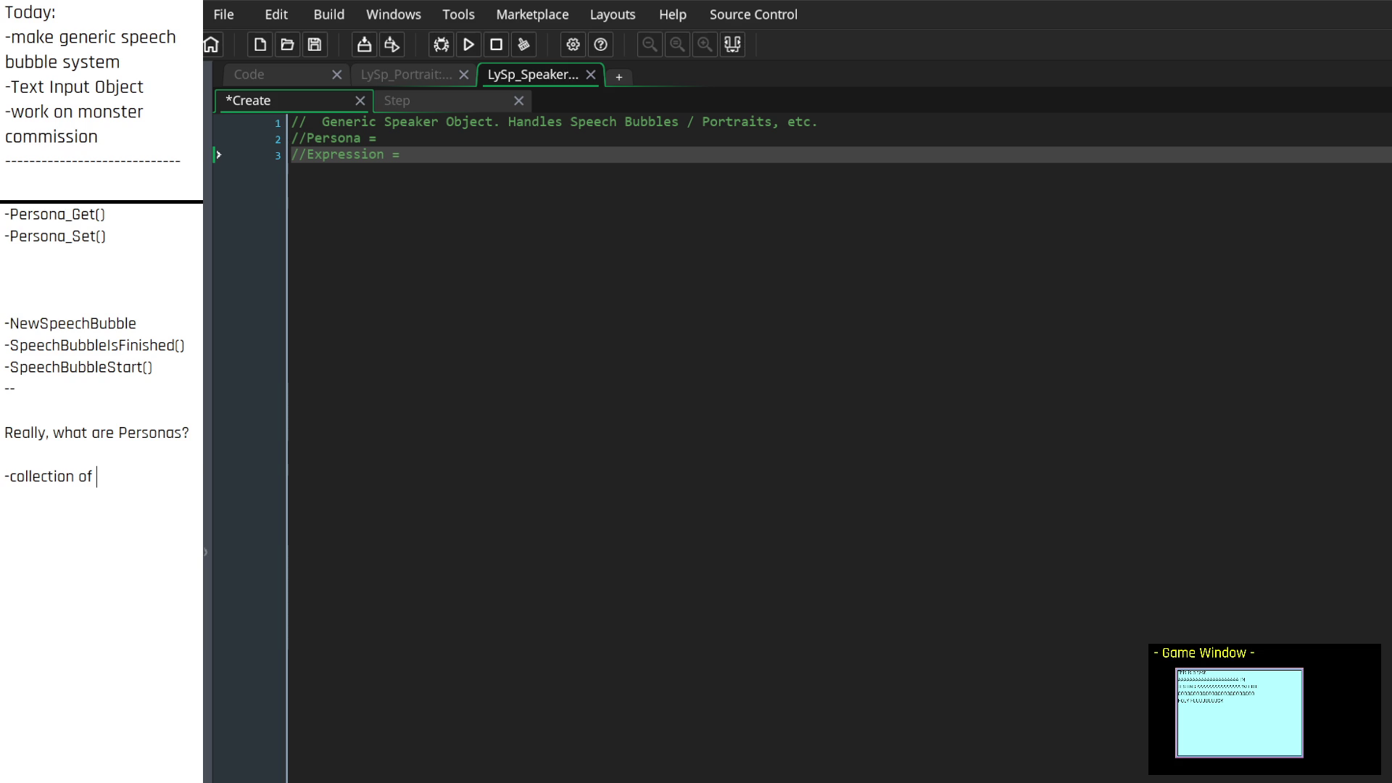
pyautogui.write('expressions')
pyautogui.write('-name')
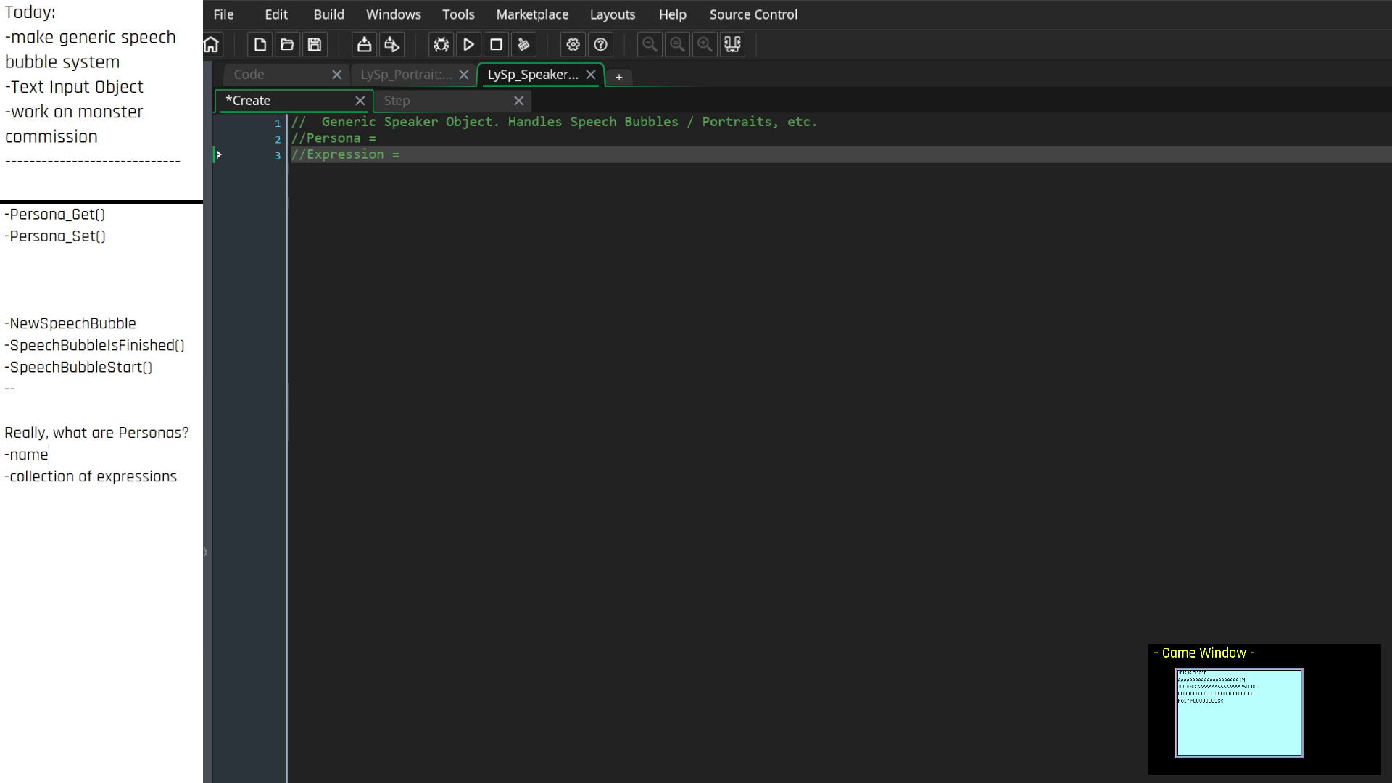
pyautogui.press('Down')
pyautogui.write('-collection of relevant metadata?')
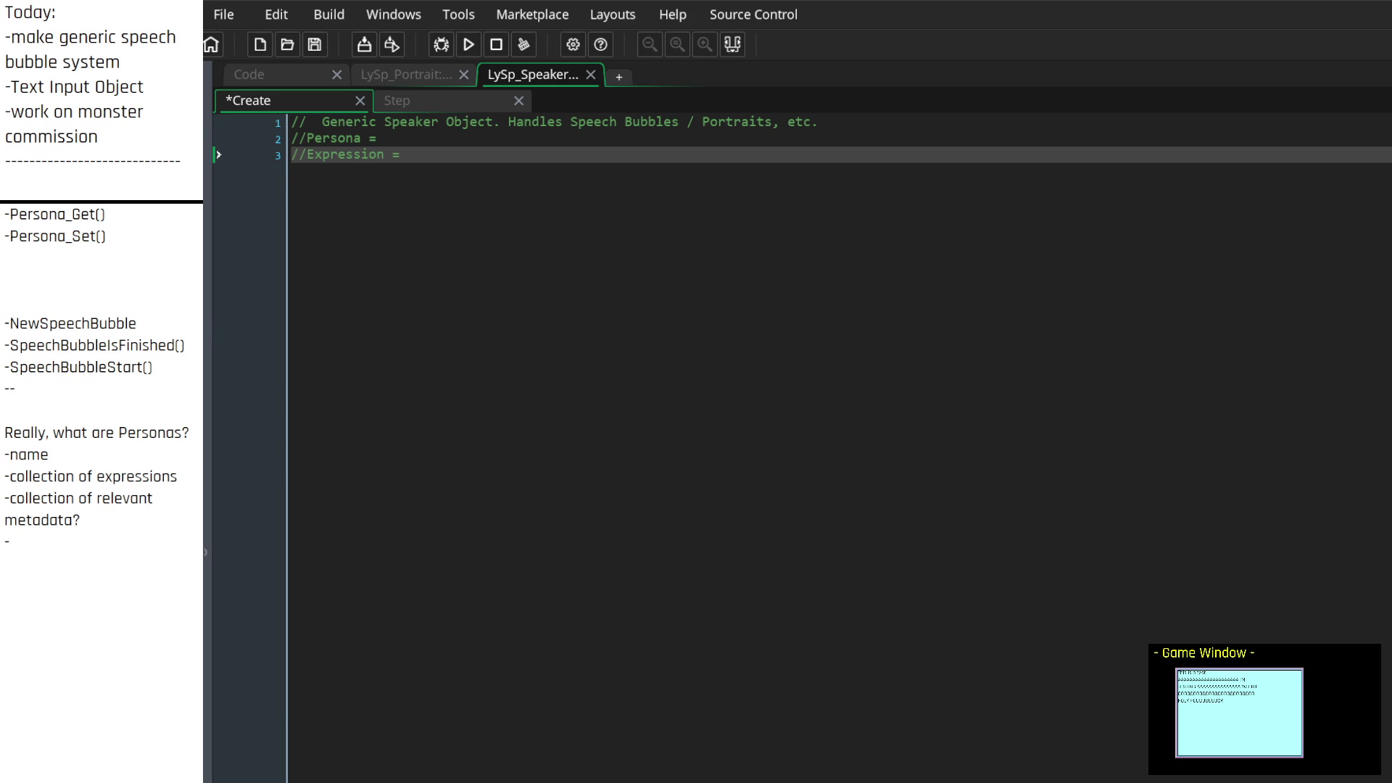
pyautogui.write('any methods which need to be done for every single expression.')
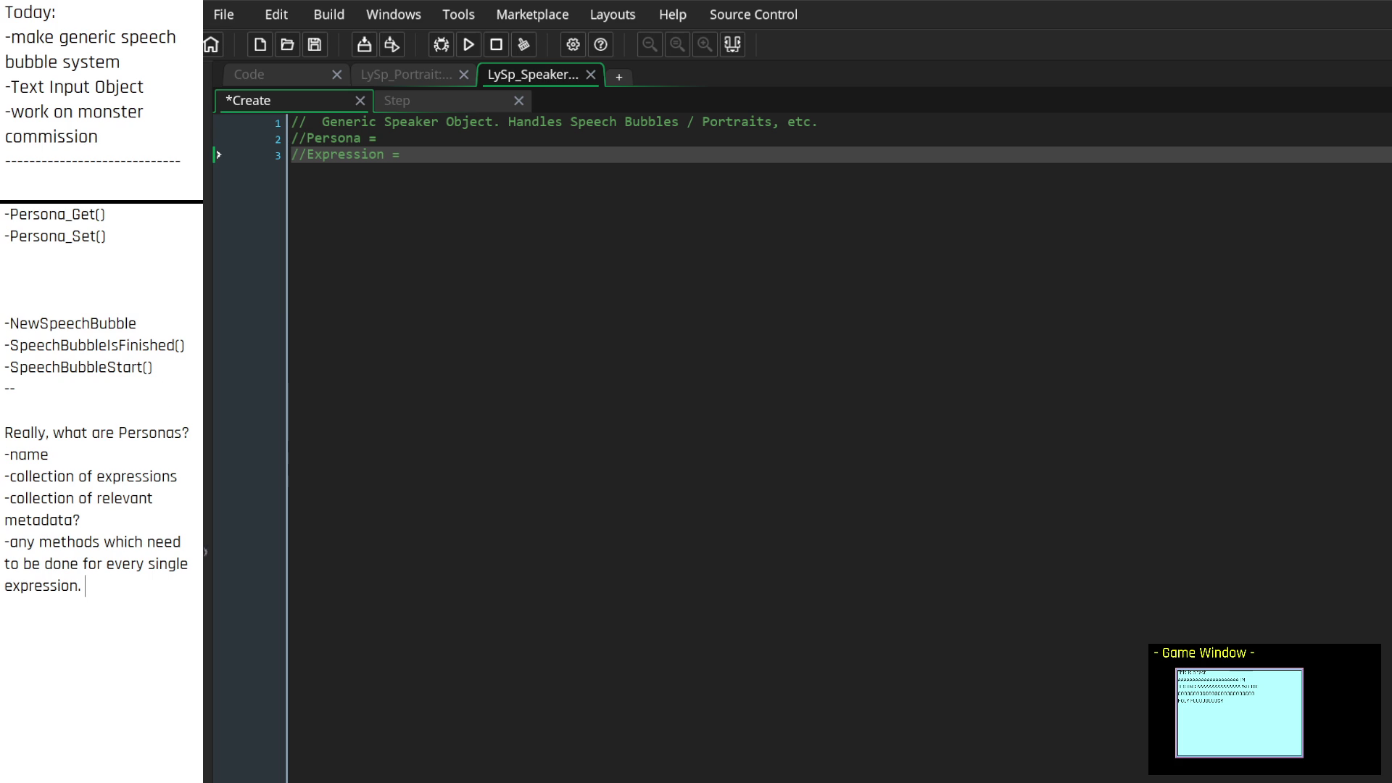
pyautogui.click(449, 174)
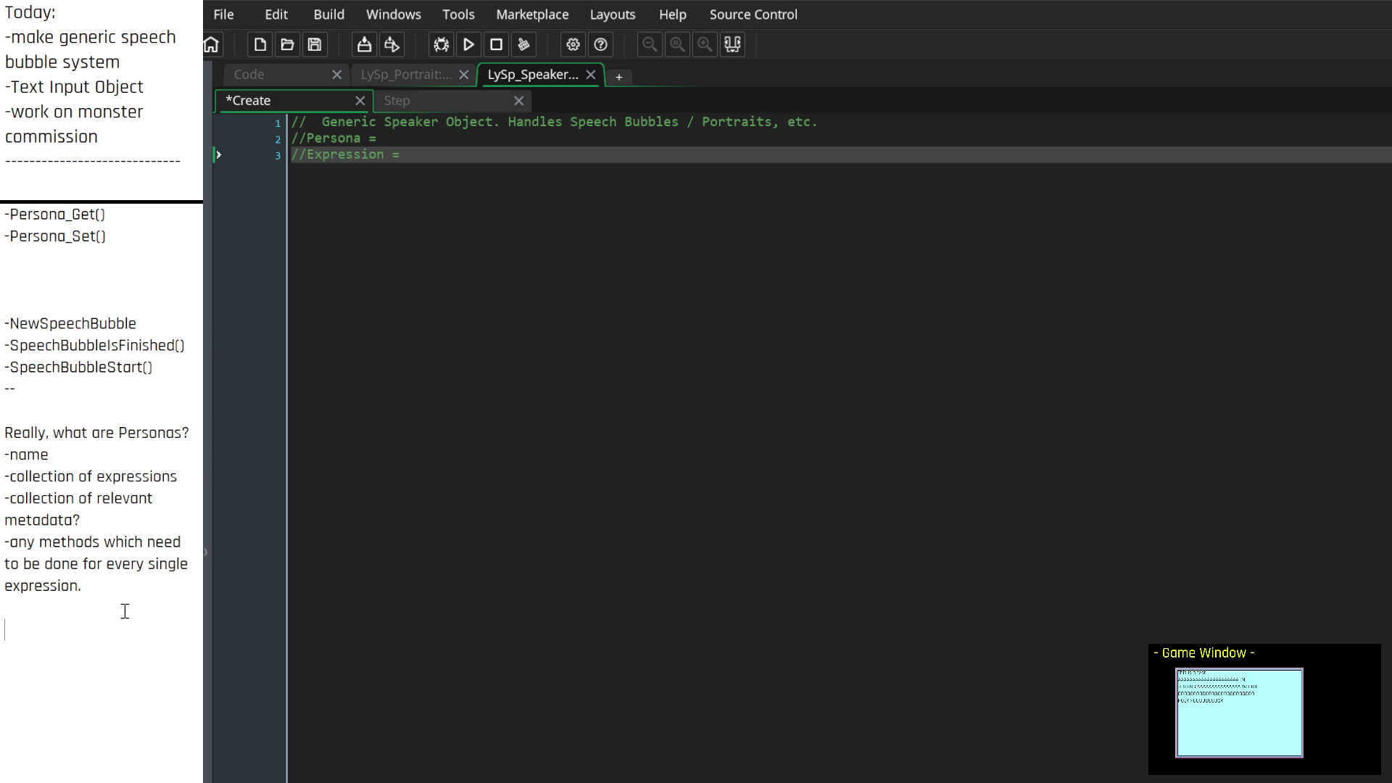
pyautogui.write('PersonA')
# Describe Personas as speaker prefabs, the data half of the speaker object, and tab-align Persona's equals sign
pyautogui.press('BackSpace')
pyautogui.write('as are')
pyautogui.write(' essentia')
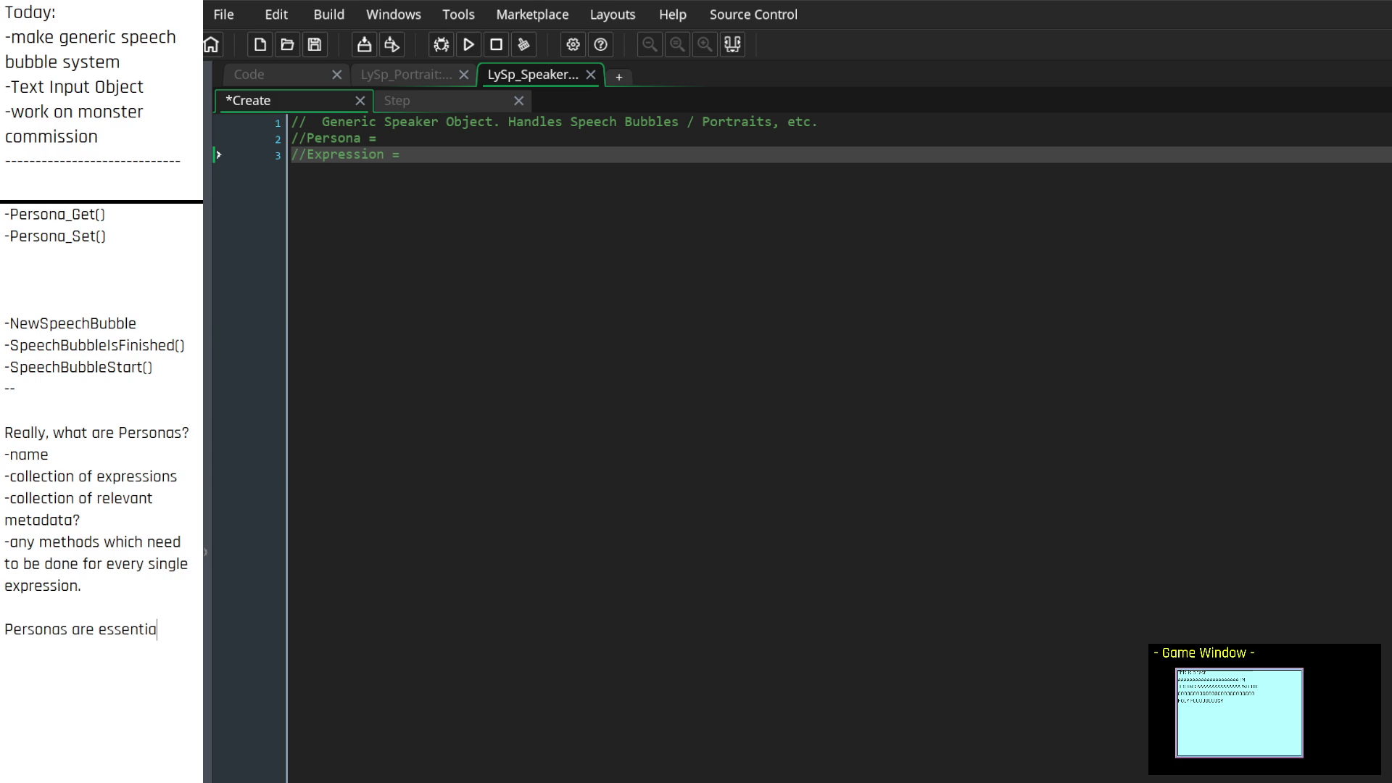
pyautogui.write('lly prefabs to loa')
pyautogui.write('d into ')
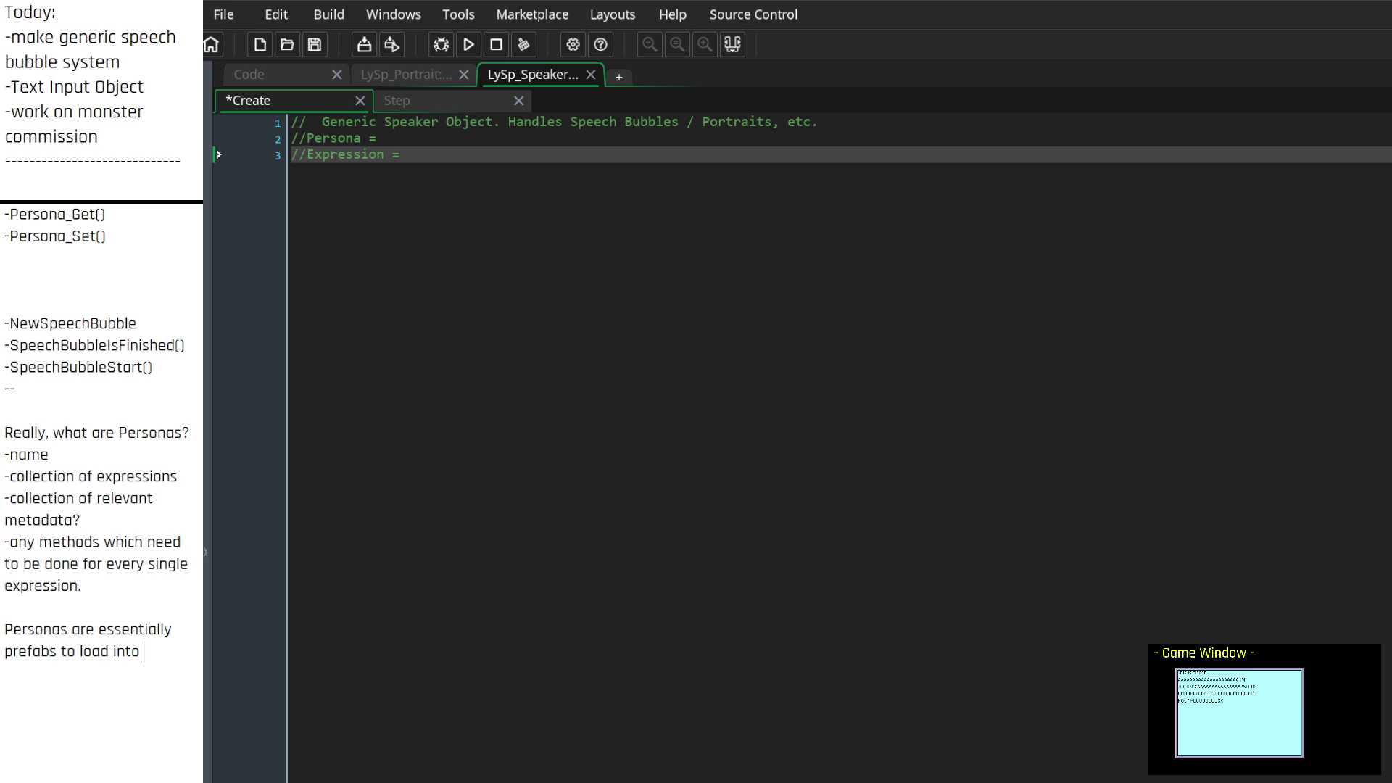
pyautogui.write('the speaker i')
pyautogui.write(' think. in the')
pyautogui.press('BackSpace')
pyautogui.press('BackSpace')
pyautogui.press('BackSpace')
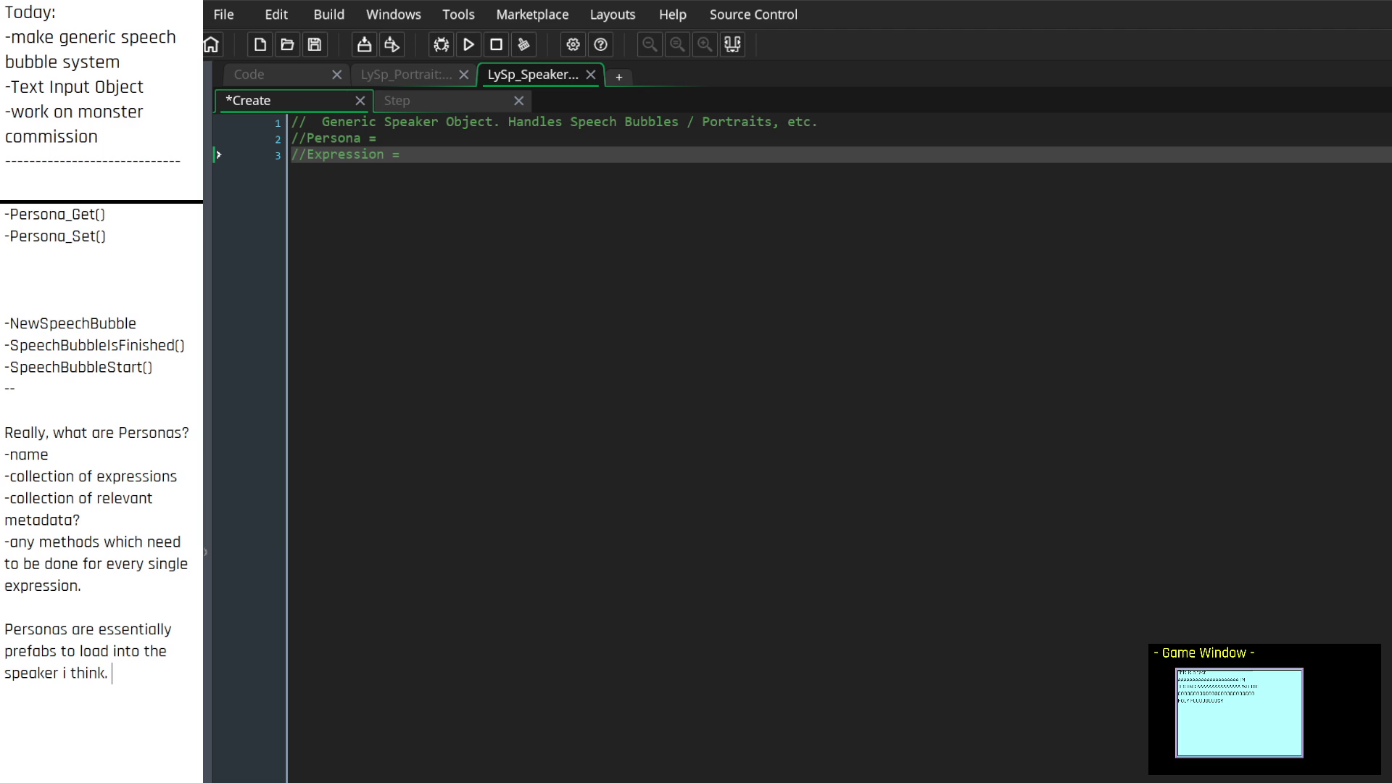
pyautogui.write("They're the data half of ")
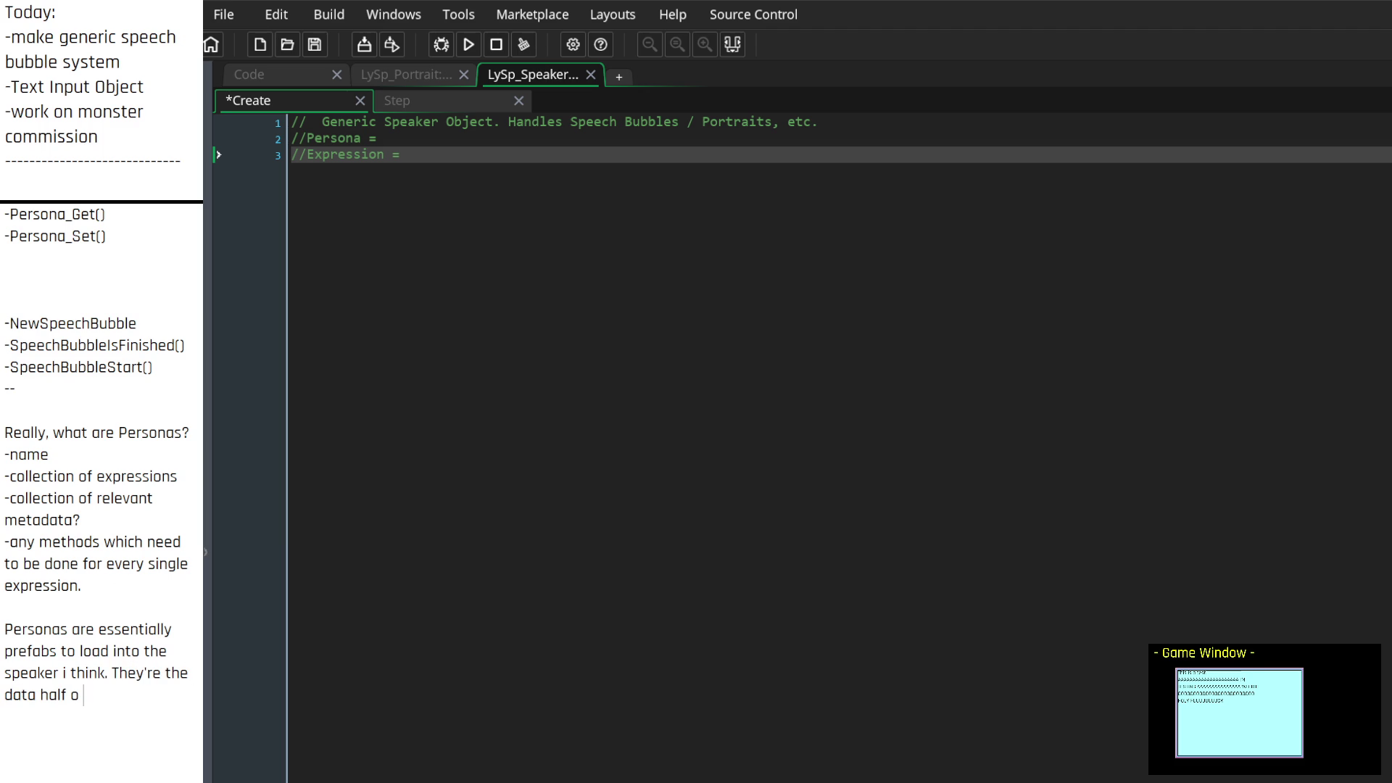
pyautogui.write('the speaker objec')
pyautogui.write('t.')
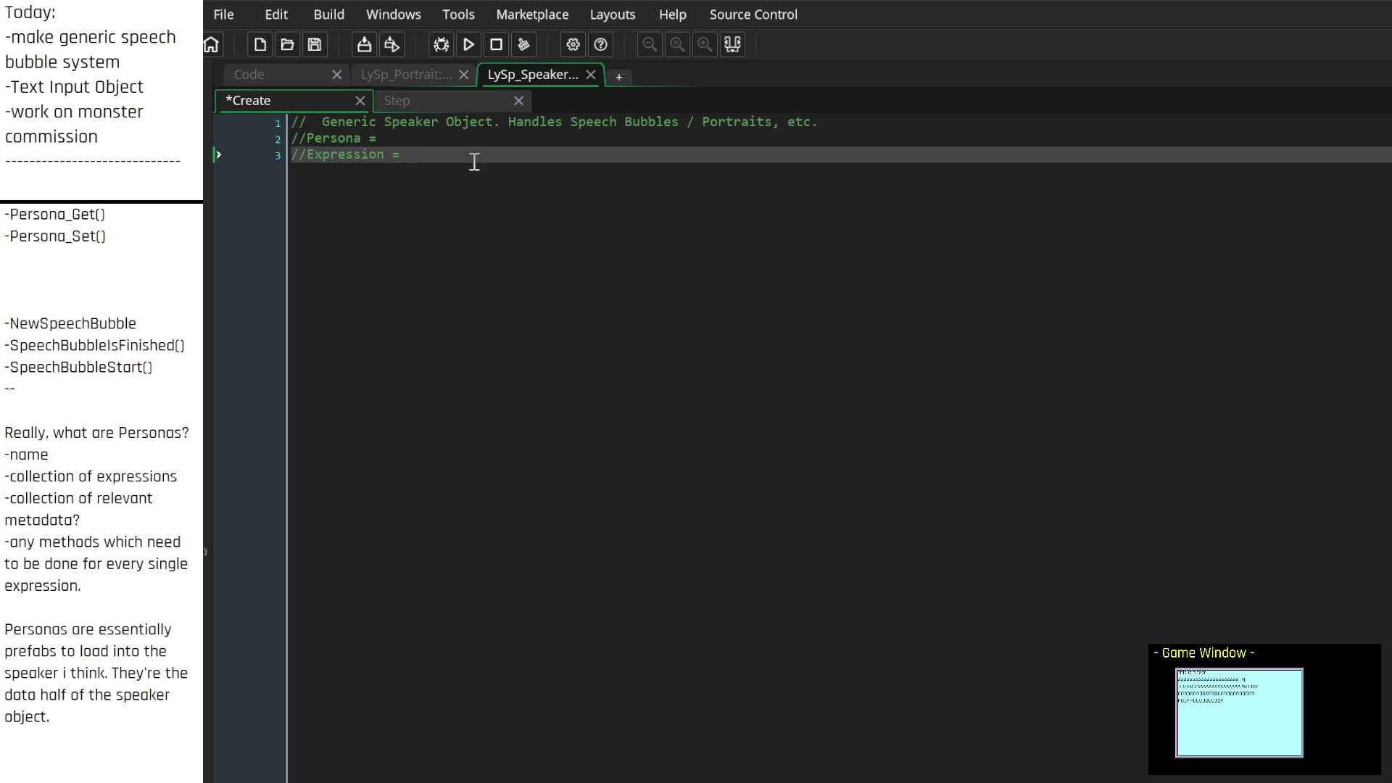
pyautogui.click(368, 139)
pyautogui.press('Tab')
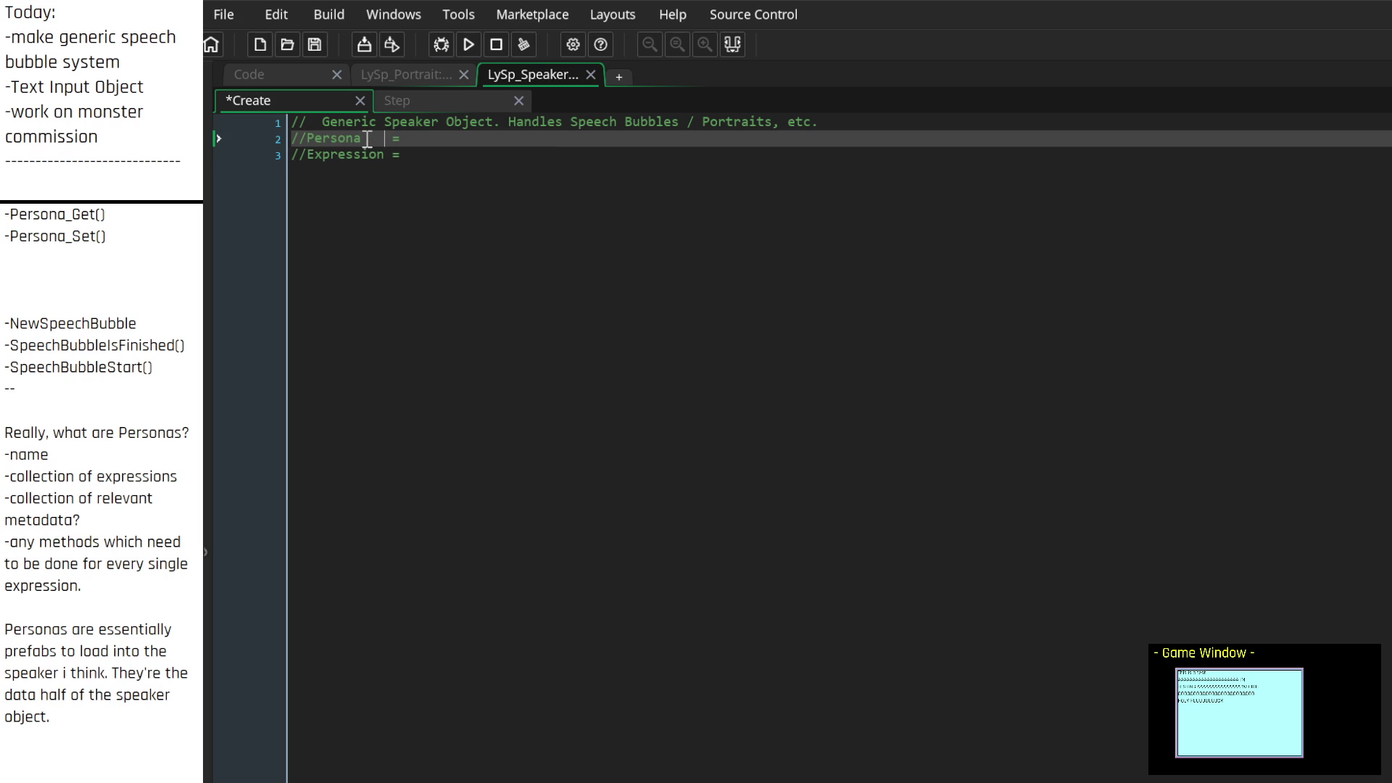
pyautogui.press('Down')
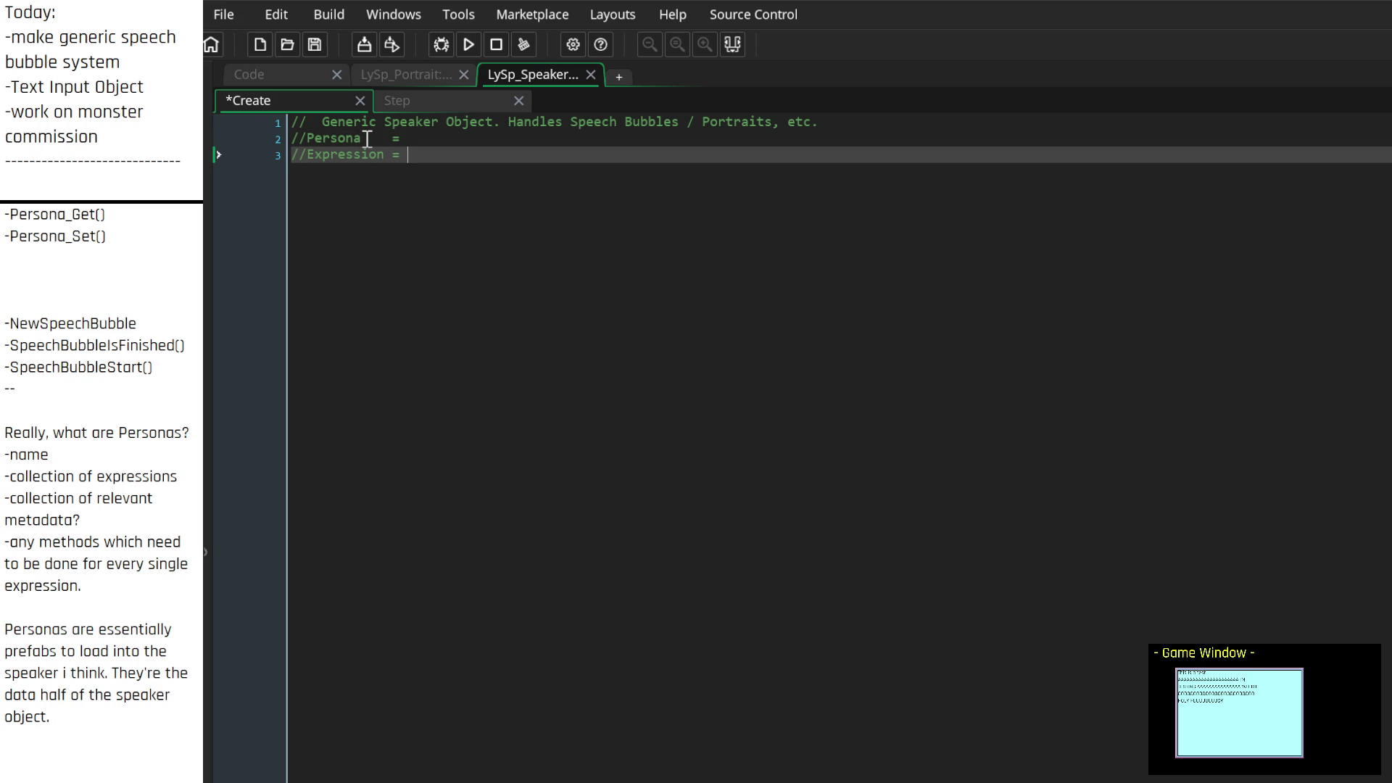
# Note that NPC-specific content must be done via a persona, not a separate copy of the Portrait object
pyautogui.click(101, 718)
pyautogui.write('A')
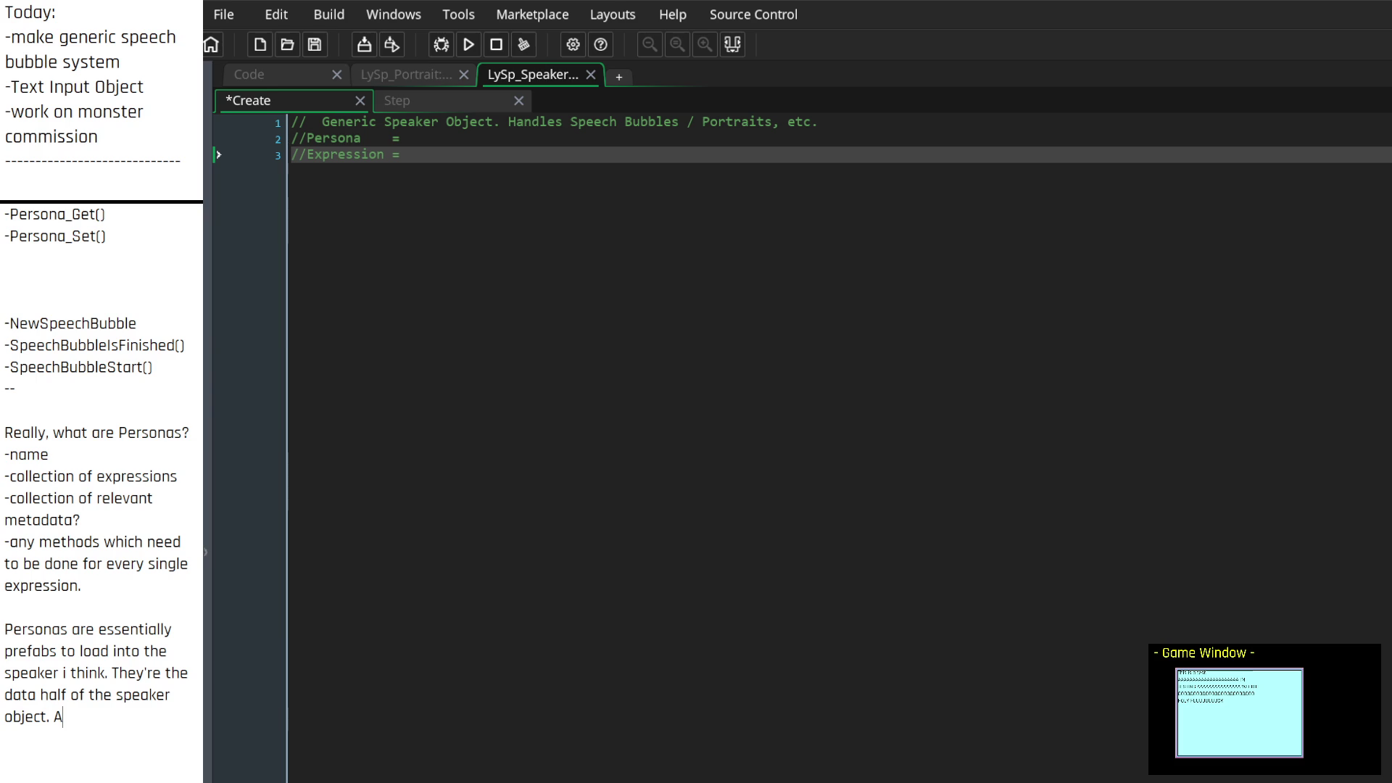
pyautogui.write('nything non-sp')
pyautogui.press('BackSpace')
pyautogui.press('BackSpace')
pyautogui.press('BackSpace')
pyautogui.press('BackSpace')
pyautogui.press('BackSpace')
pyautogui.write('that requ')
pyautogui.press('BackSpace')
pyautogui.press('BackSpace')
pyautogui.press('BackSpace')
pyautogui.write('needs to be made specifically')
pyautogui.scroll(-3, 60, 735)
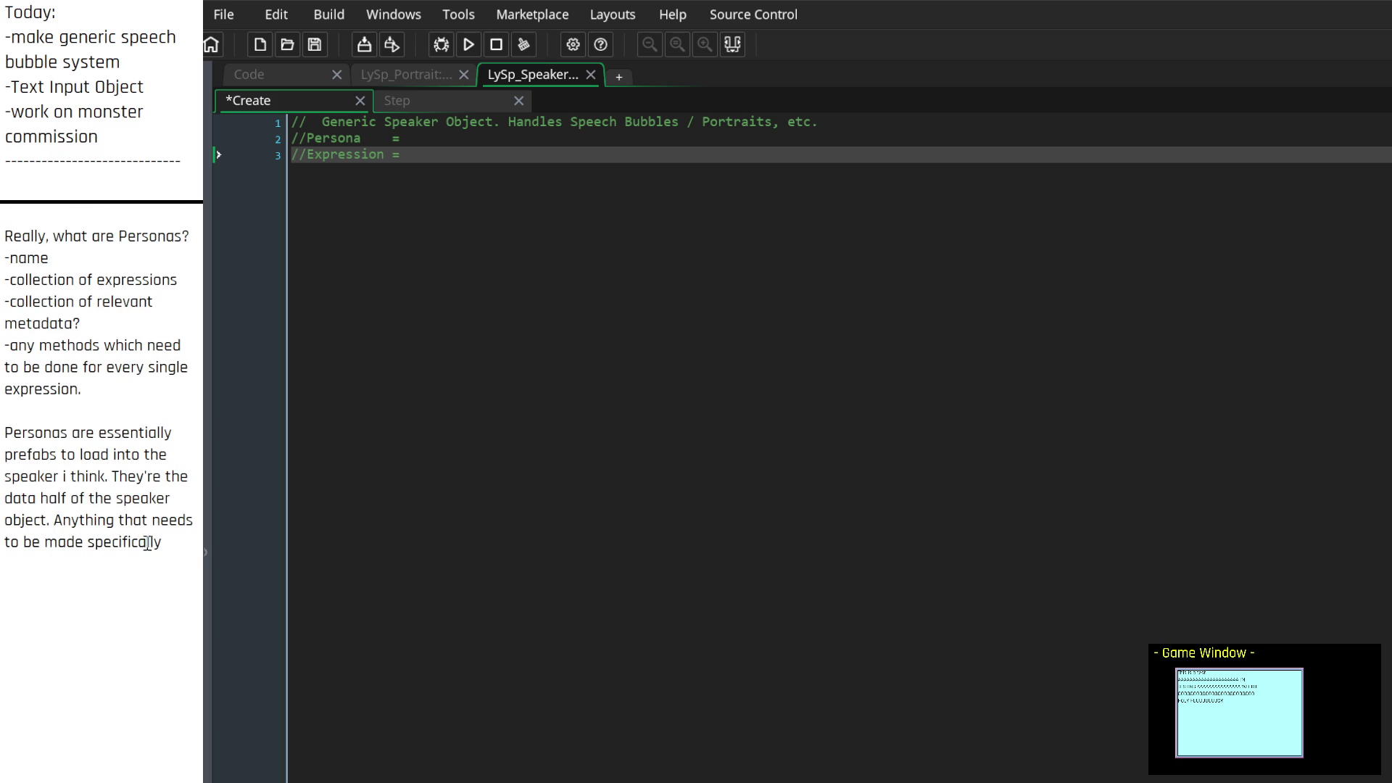
pyautogui.write('for certain NPCs or')
pyautogui.press('BackSpace')
pyautogui.press('BackSpace')
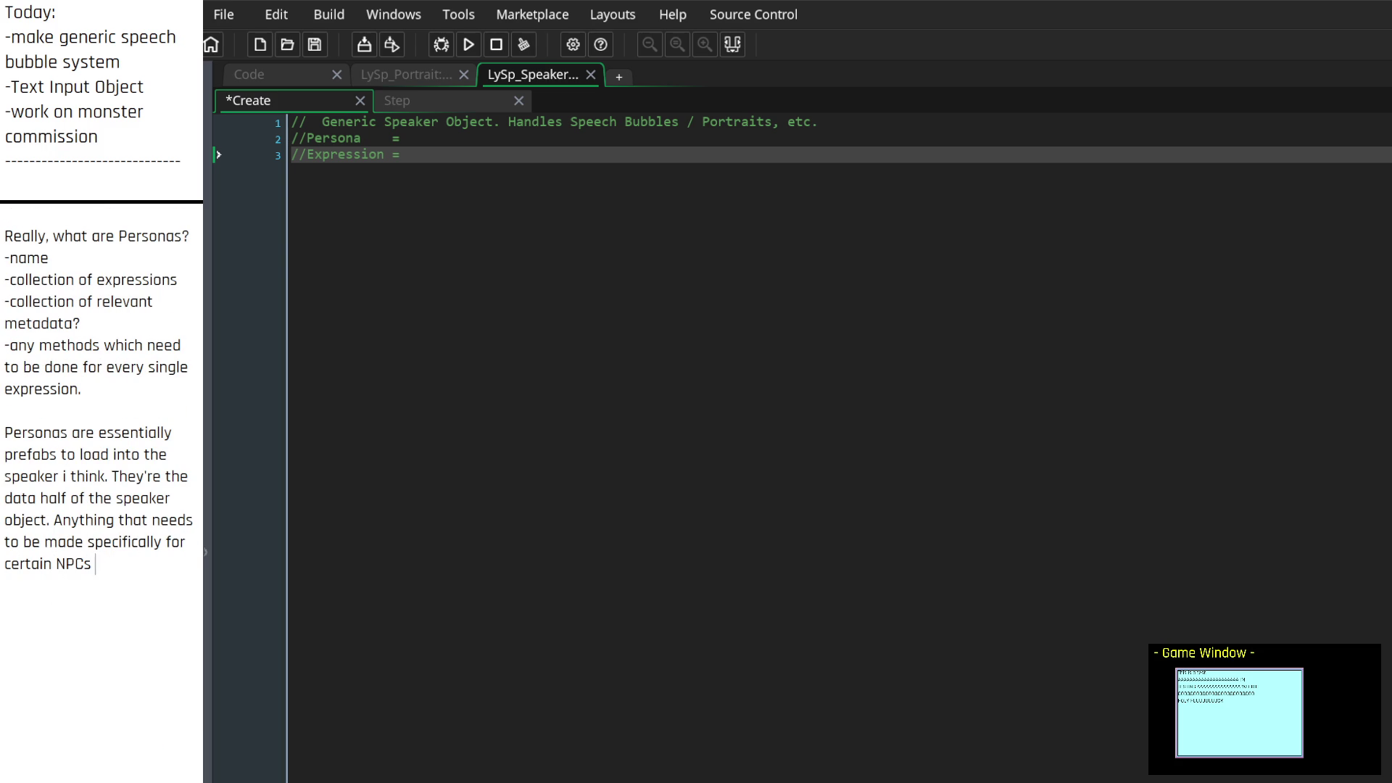
pyautogui.write('or whatnot,')
pyautogui.write(' needs to be ')
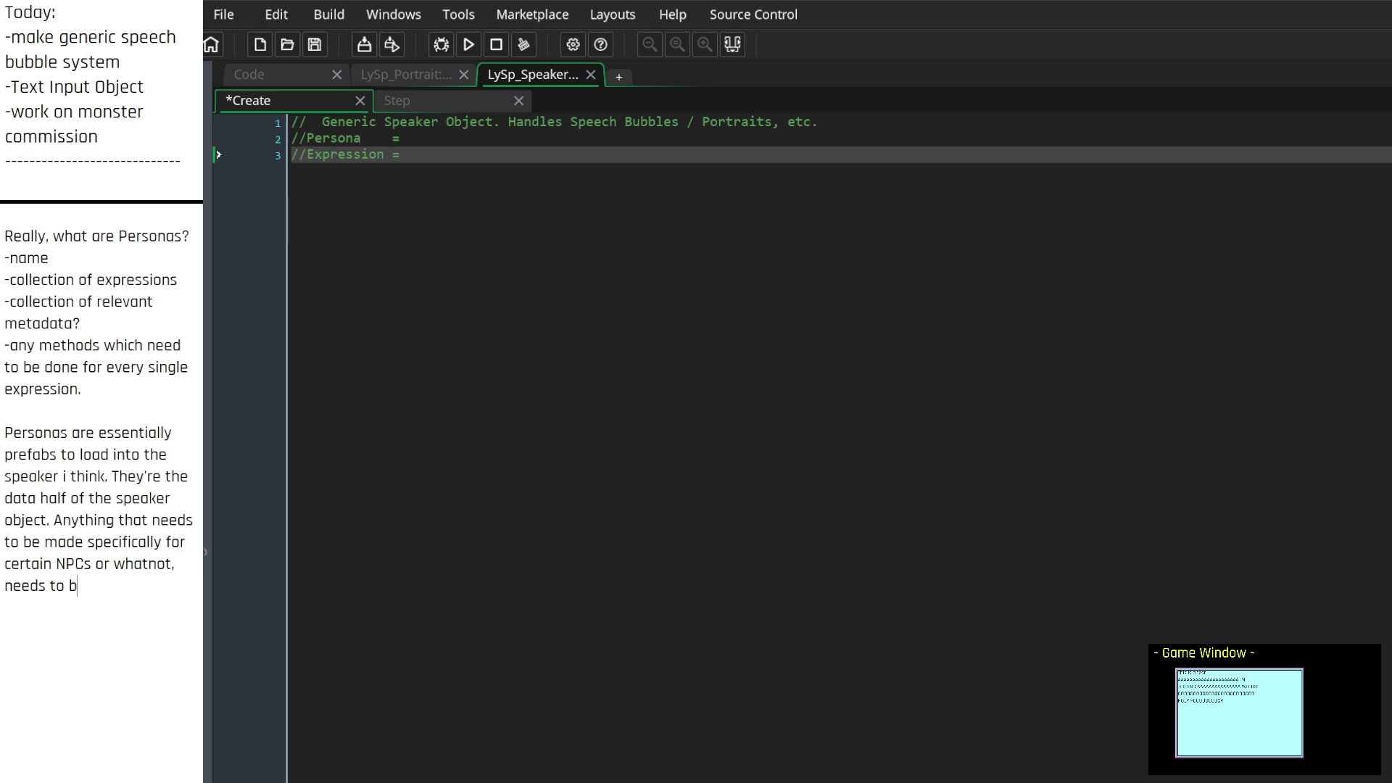
pyautogui.write('done via a pers')
pyautogui.write('ona. not a')
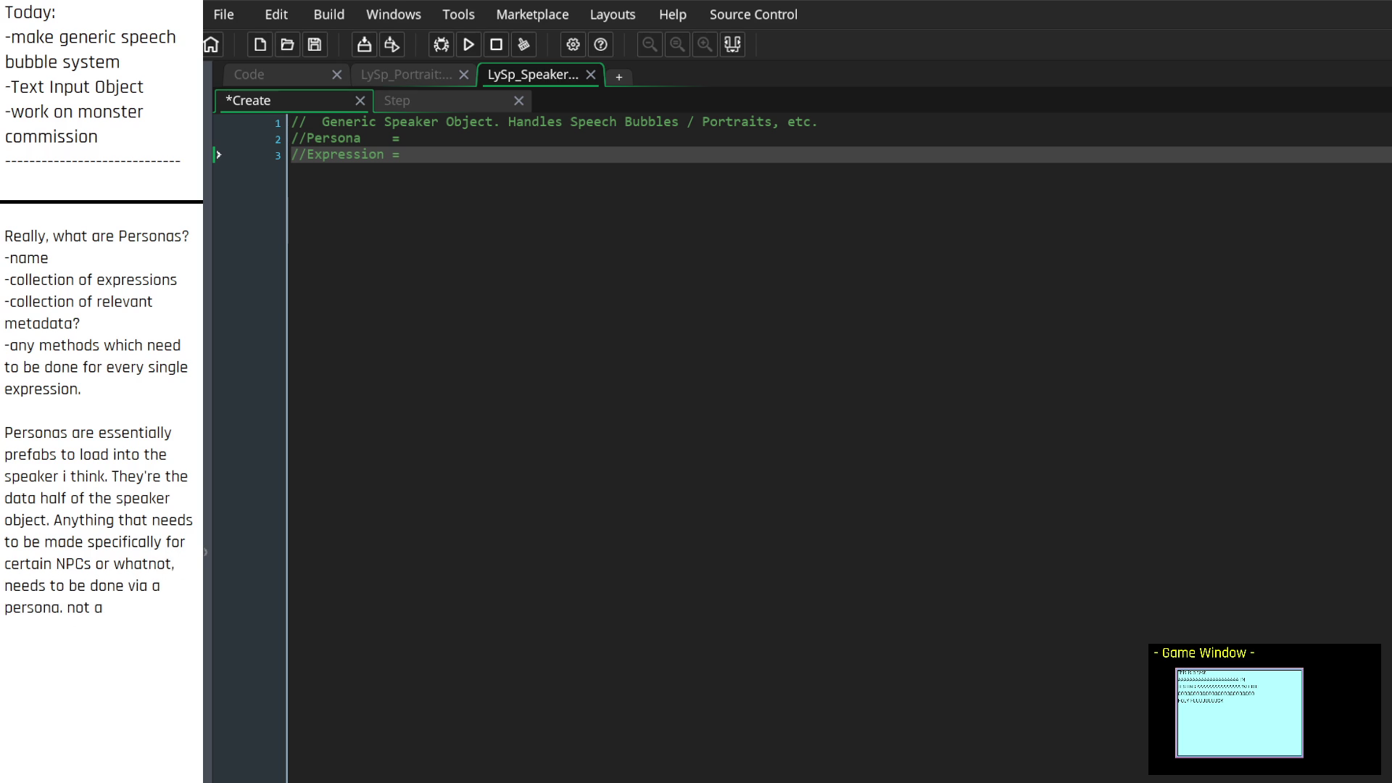
pyautogui.press('BackSpace')
pyautogui.press('BackSpace')
pyautogui.press('BackSpace')
pyautogui.write('t by ')
pyautogui.write('making a separa')
pyautogui.write('t')
pyautogui.press('BackSpace')
pyautogui.press('BackSpace')
pyautogui.press('BackSpace')
pyautogui.write('copy of the ')
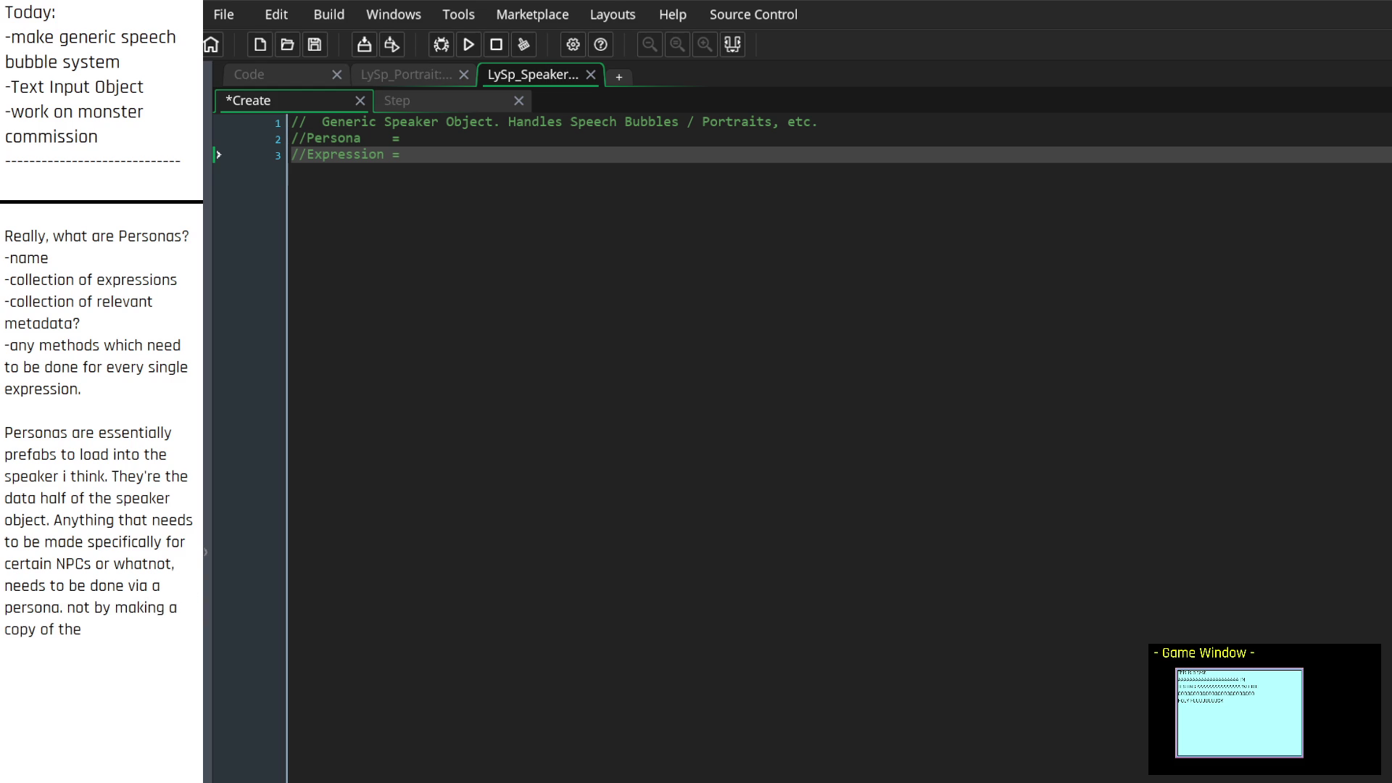
pyautogui.write('Portrait ')
pyautogui.write('object.')
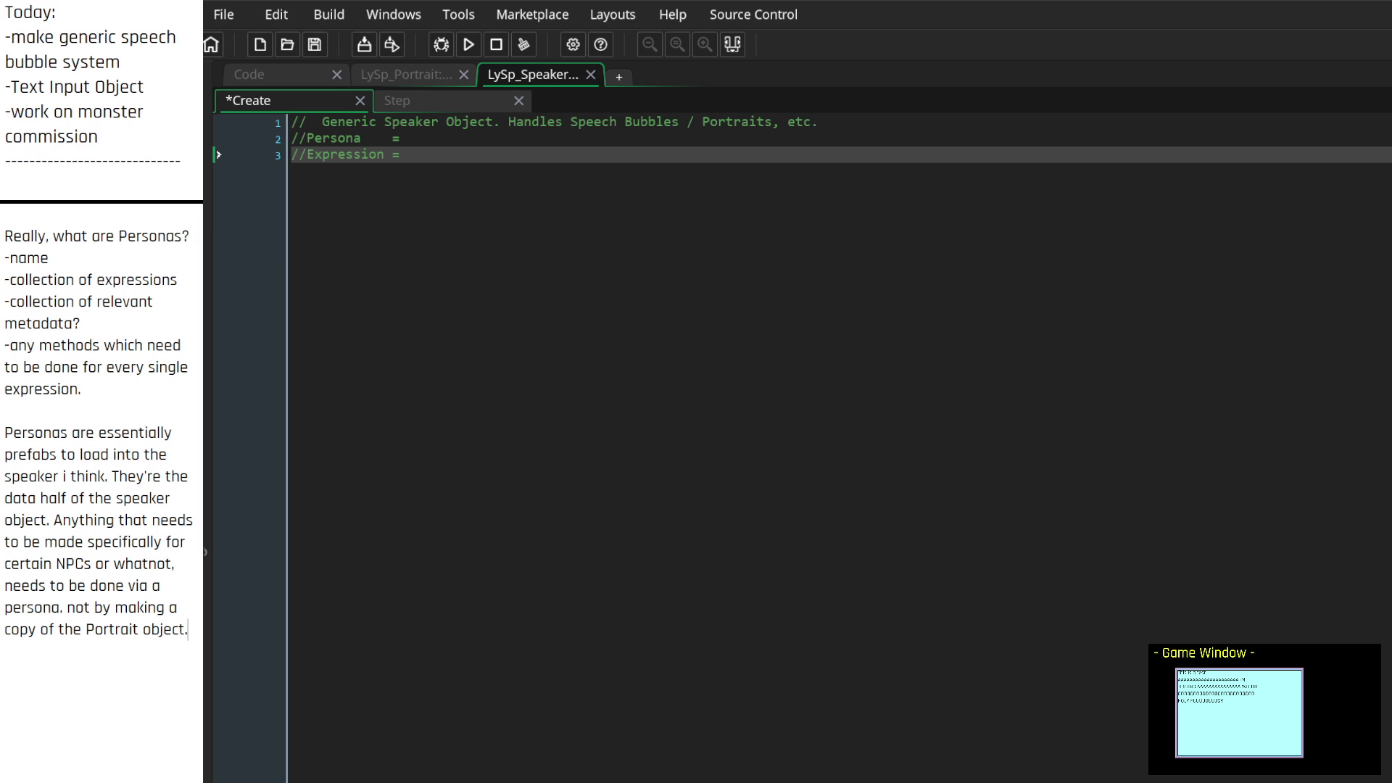
pyautogui.click(454, 140)
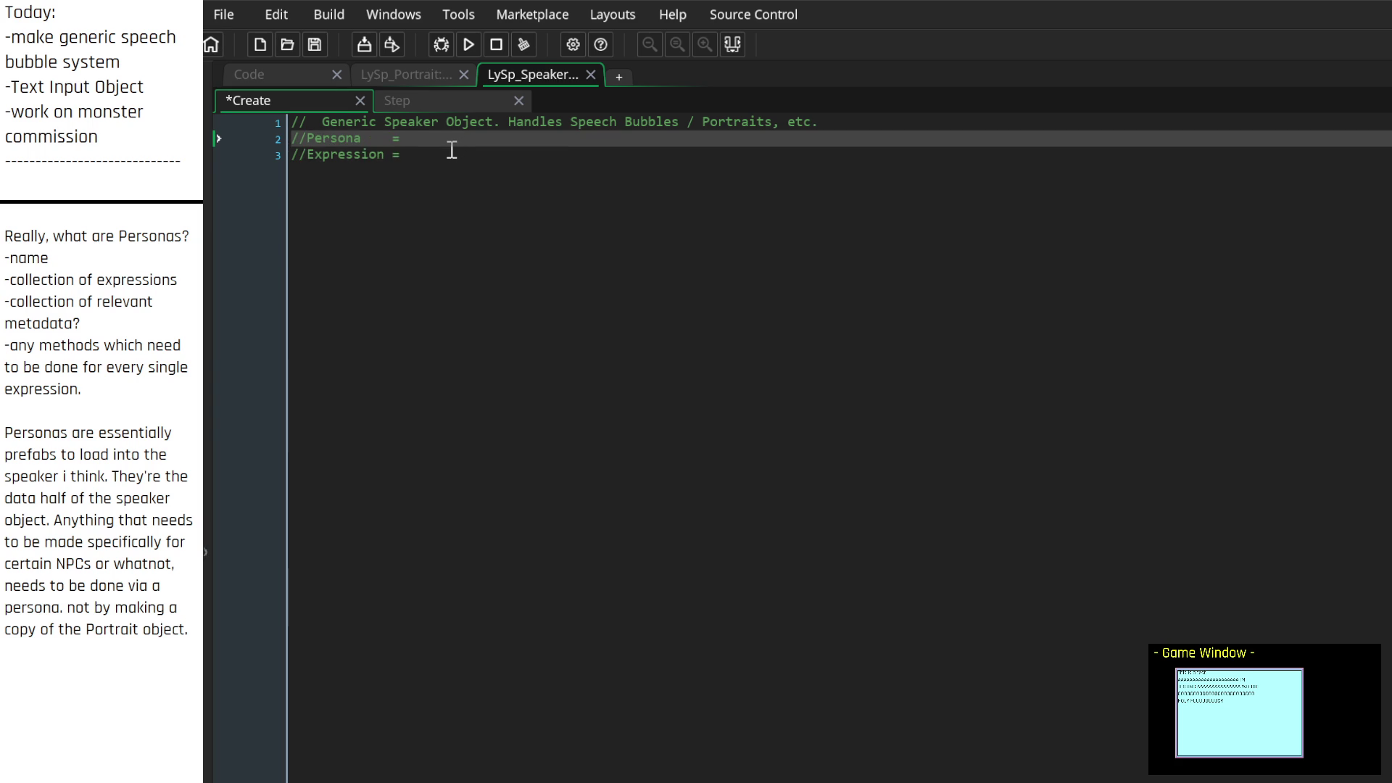
# Check the speaker's Step event, then return to its Create event code
pyautogui.click(448, 152)
pyautogui.scroll(3, 101, 435)
pyautogui.scroll(-2, 101, 435)
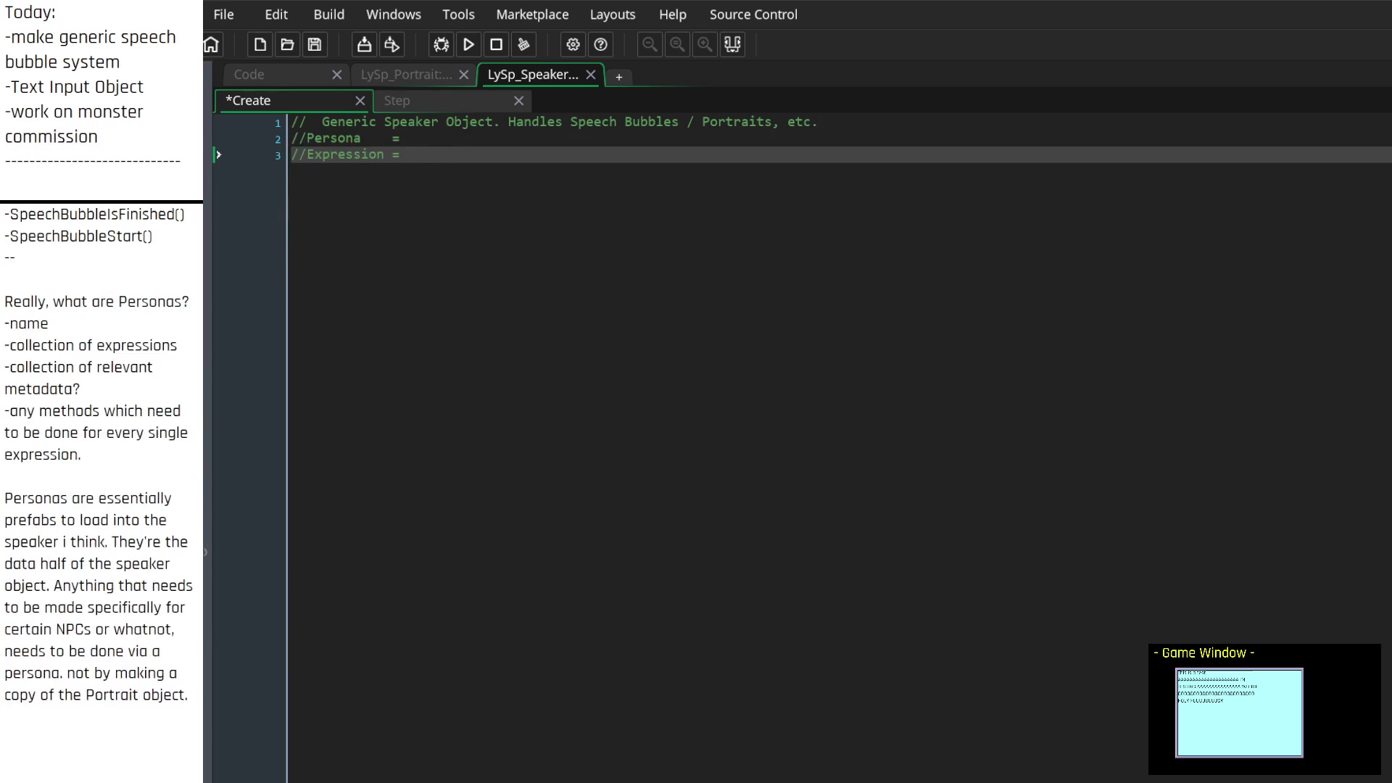
pyautogui.click(403, 106)
pyautogui.click(313, 107)
pyautogui.scroll(-3, 99, 449)
pyautogui.scroll(-5, 99, 449)
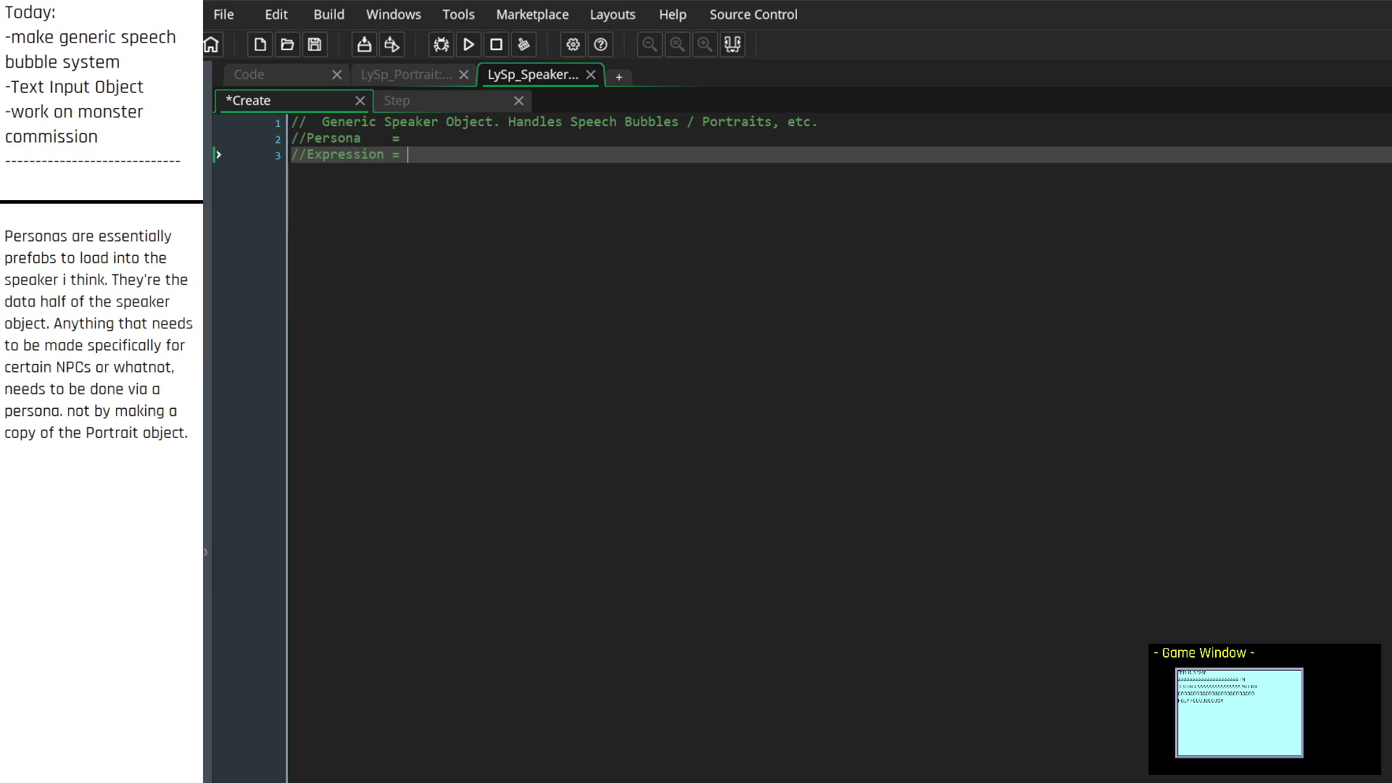
# Rename line 3 to '//Expression_Current' and add a '//Expressions' line beneath it
pyautogui.click(308, 154)
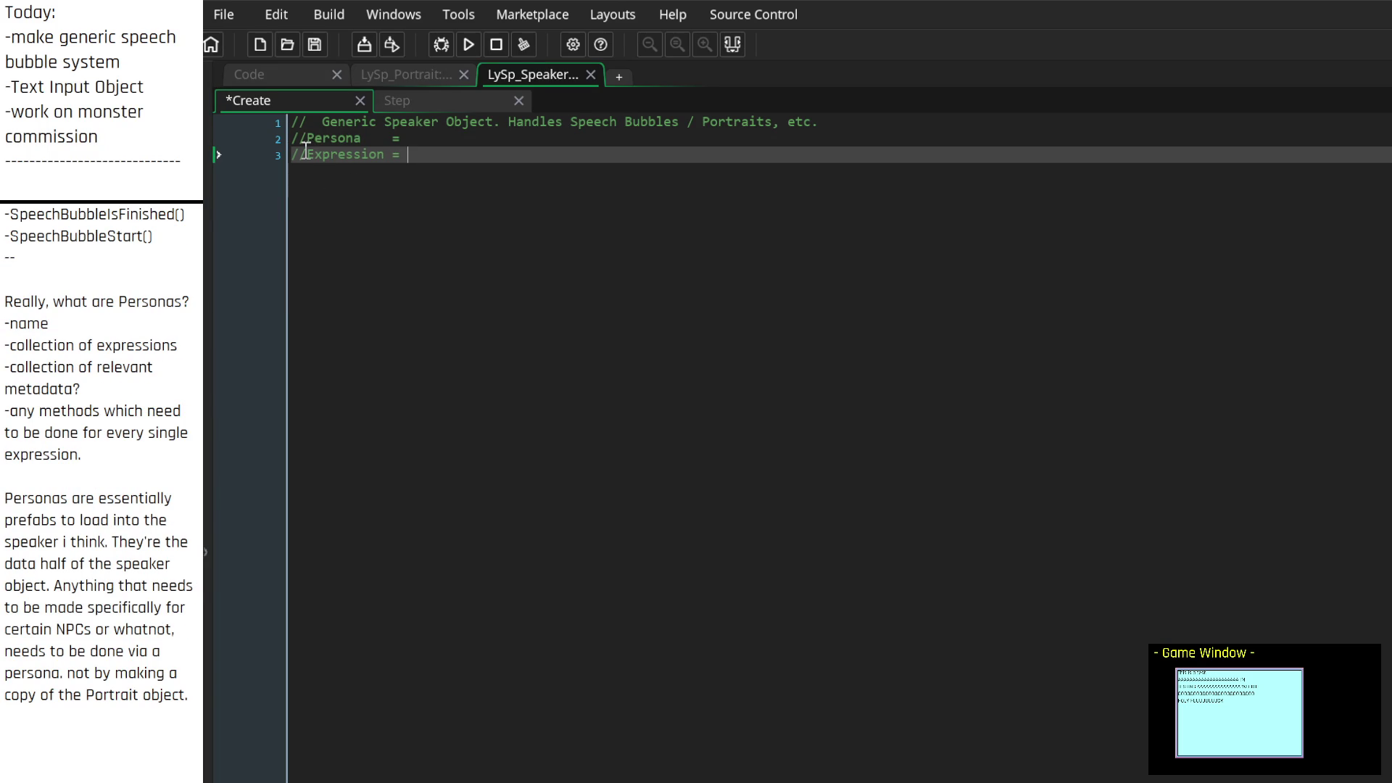
pyautogui.write('Current')
pyautogui.press('BackSpace')
pyautogui.press('BackSpace')
pyautogui.press('BackSpace')
pyautogui.press('Left')
pyautogui.write('_Current')
pyautogui.press('Right')
pyautogui.press('Right')
pyautogui.press('Right')
pyautogui.press('Return')
pyautogui.write('//Expression')
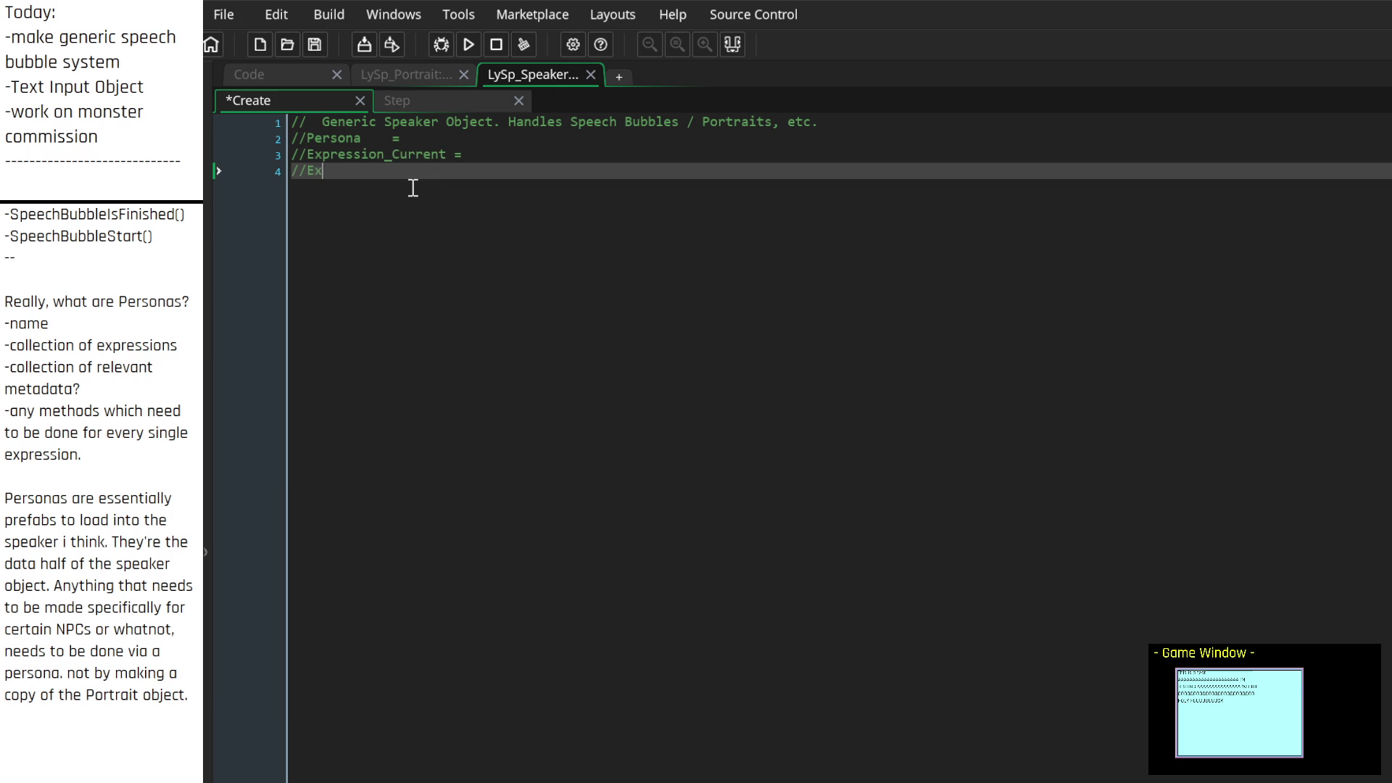
pyautogui.write('s')
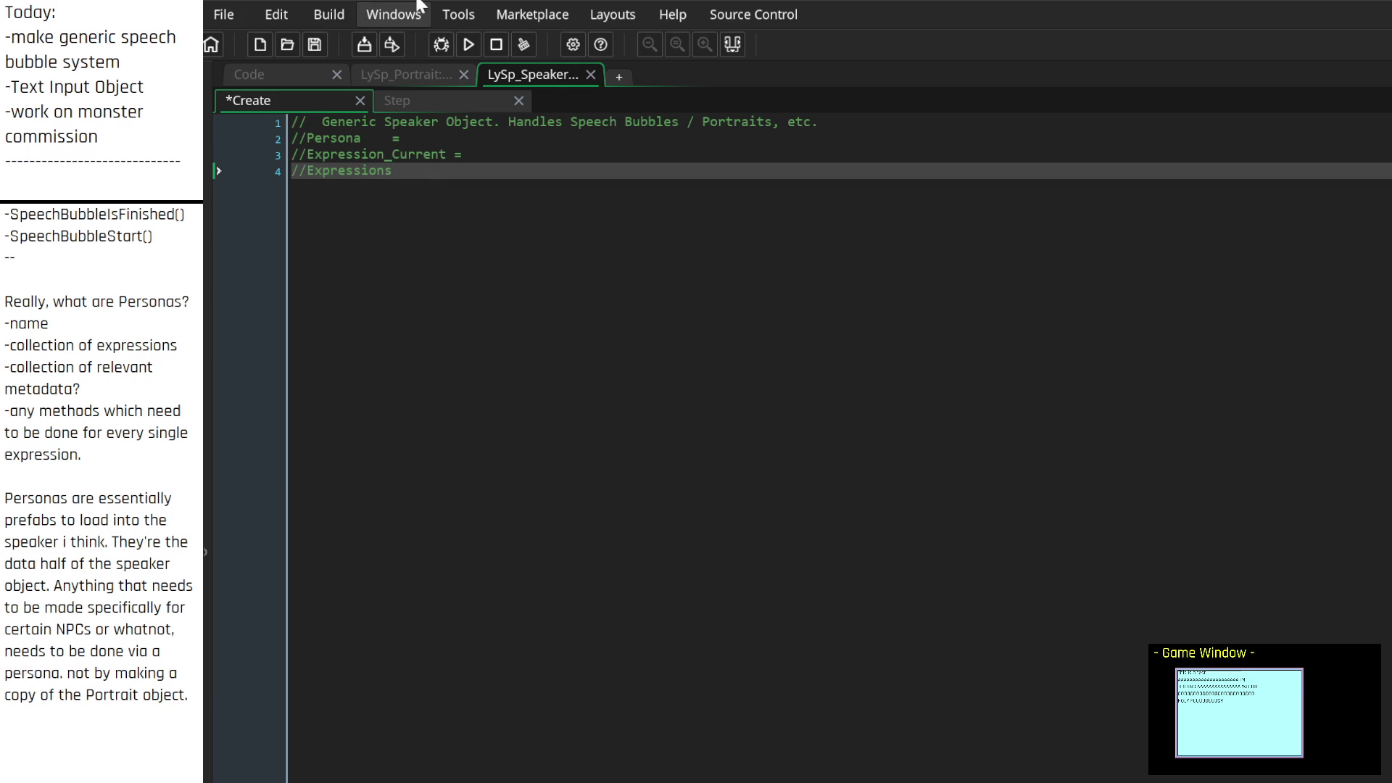
pyautogui.click(294, 72)
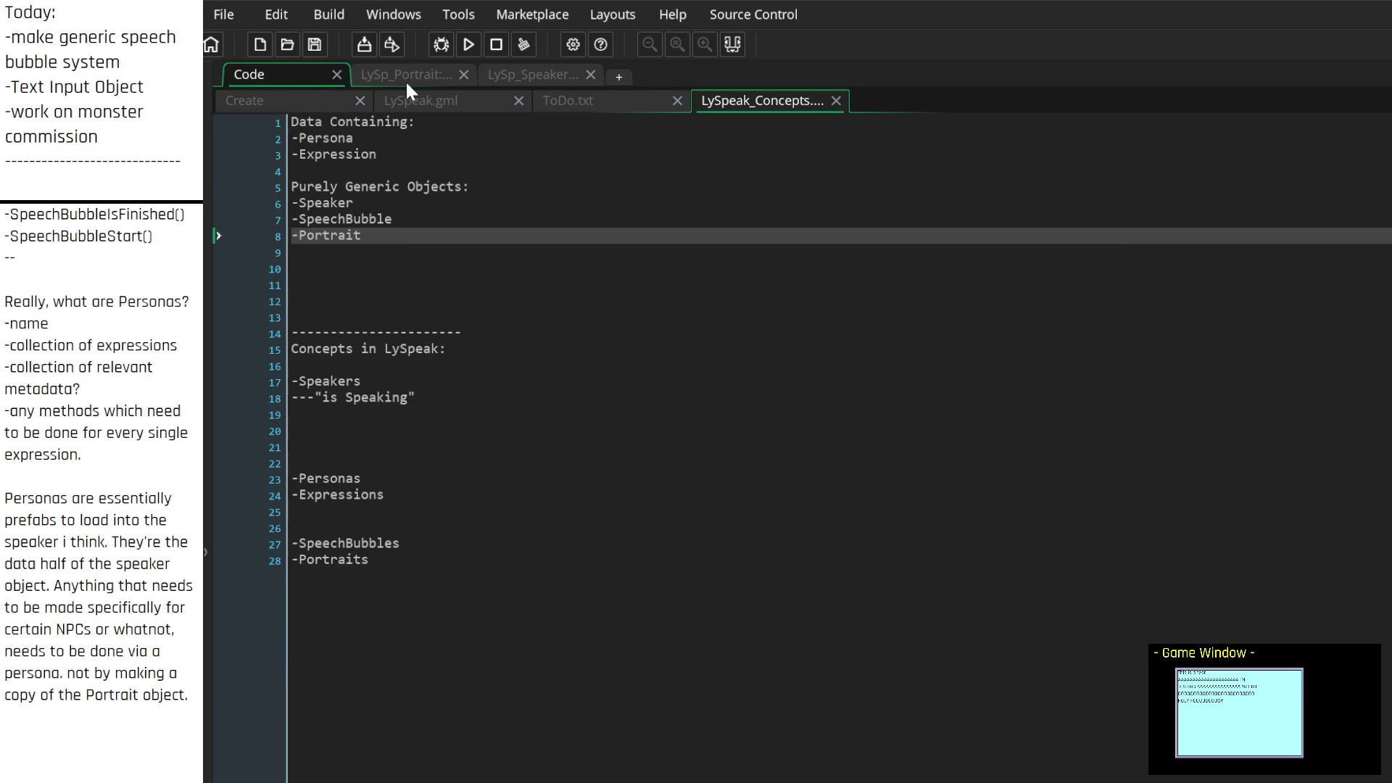
# Show LySp_Portrait's Create code, peek at the speaker's Step event, and cancel the stop-project confirmation
pyautogui.click(406, 77)
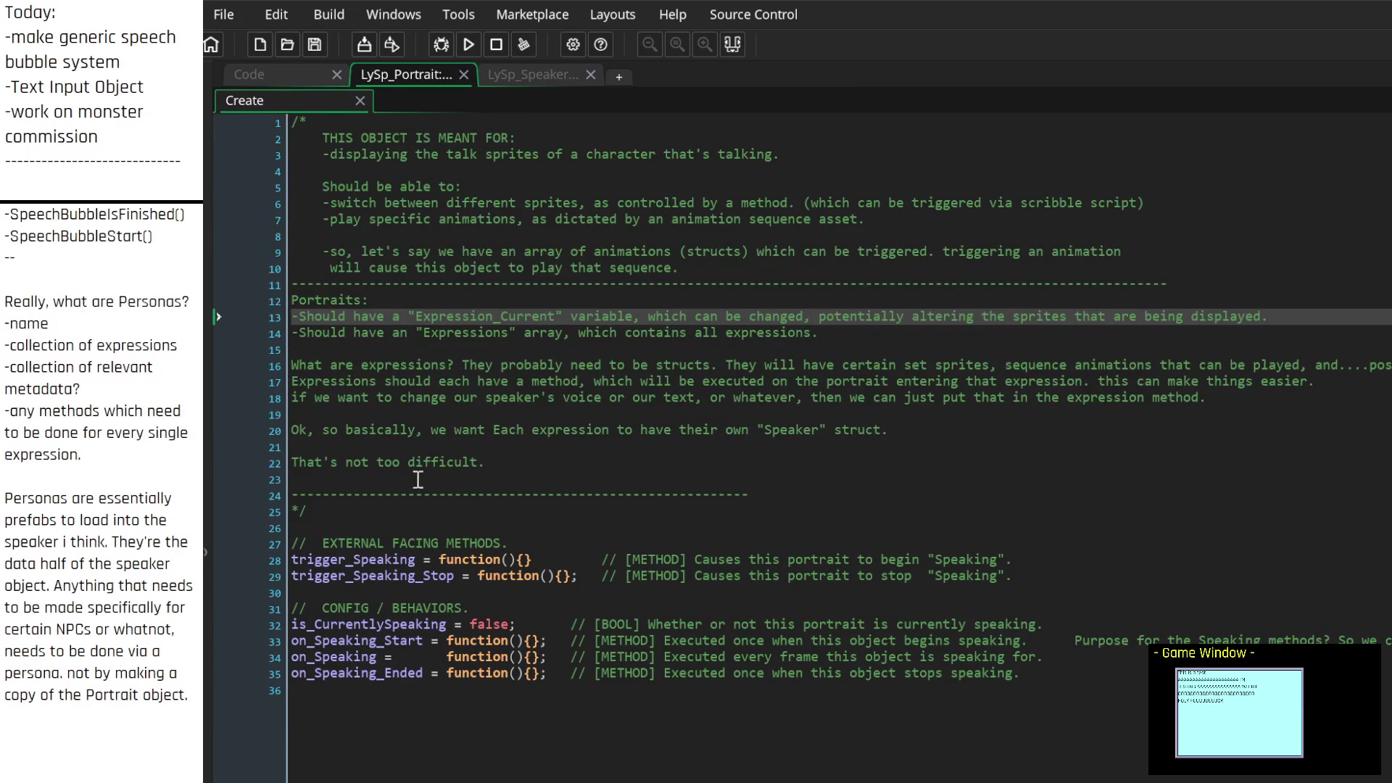
pyautogui.click(470, 336)
pyautogui.click(531, 74)
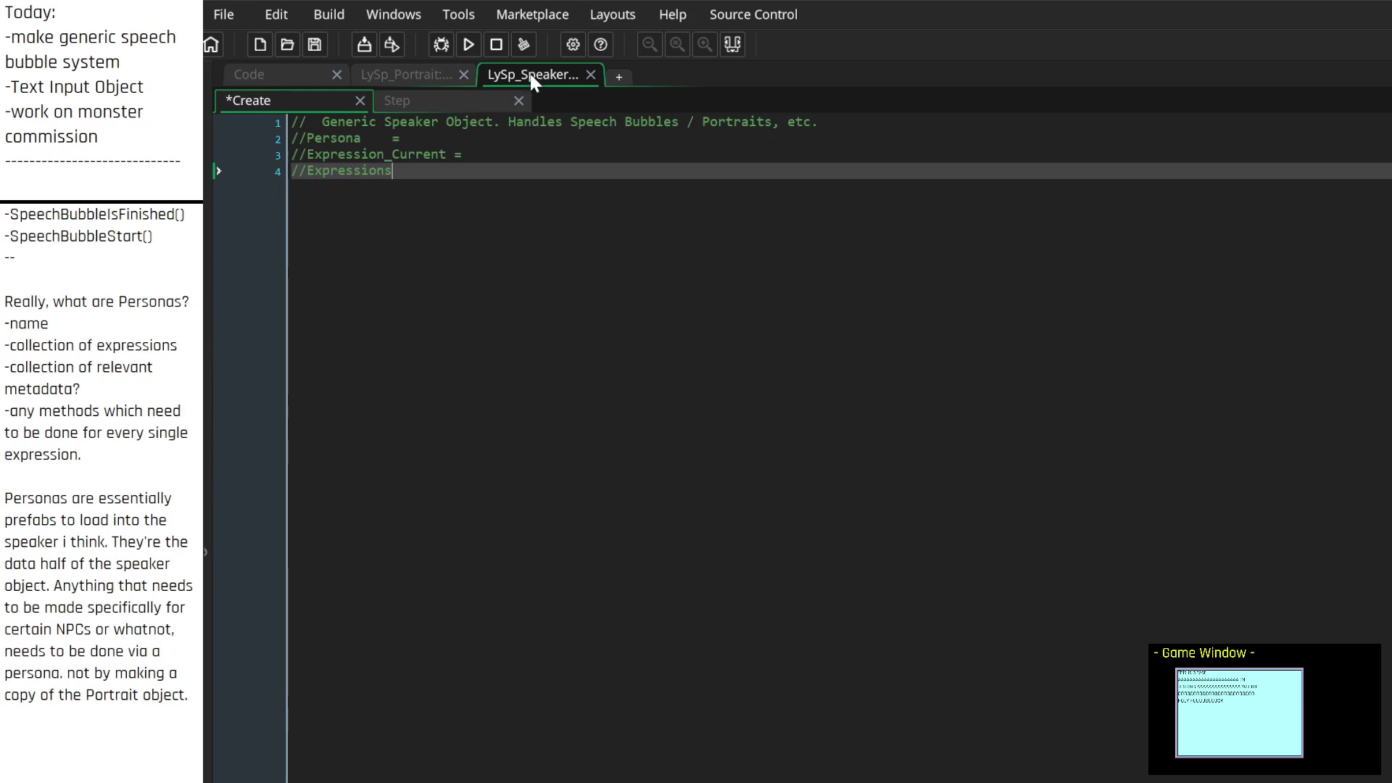
pyautogui.click(418, 99)
pyautogui.click(396, 51)
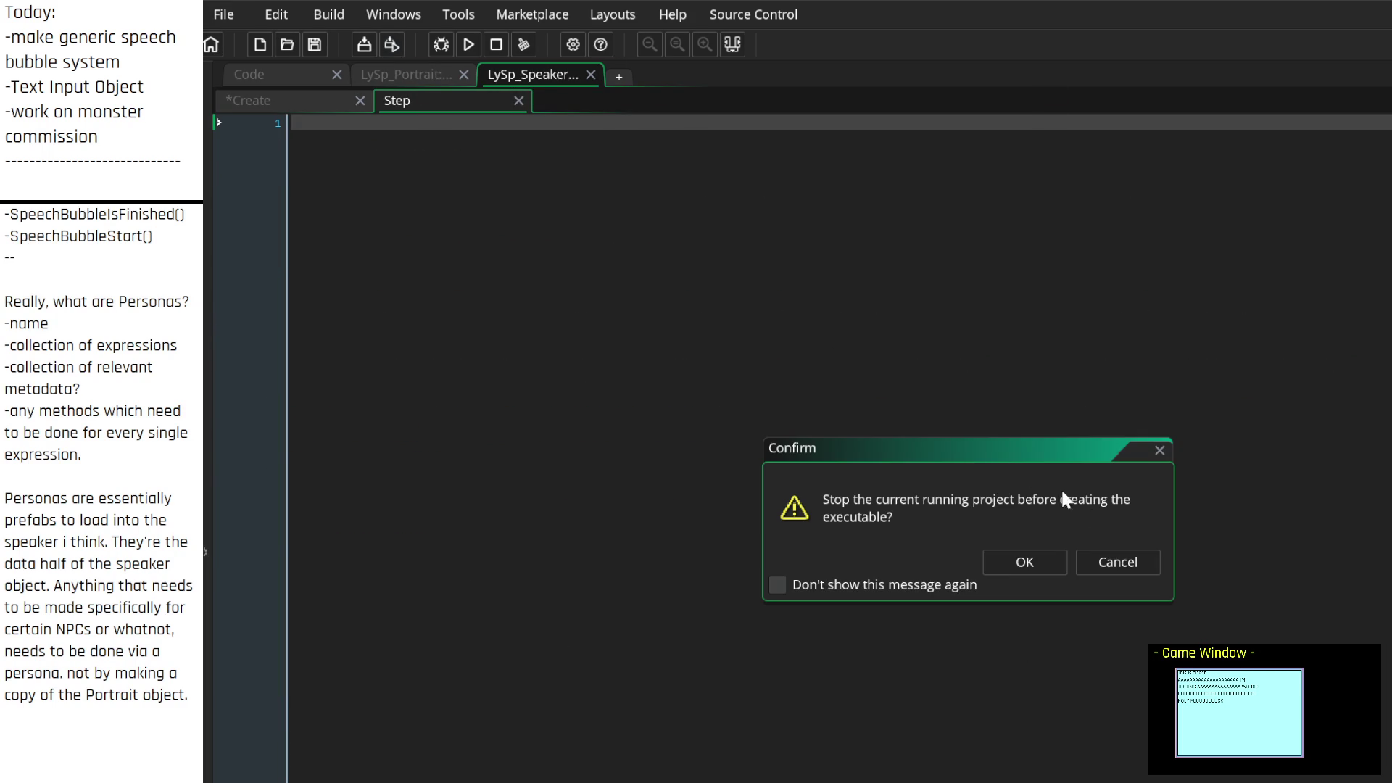
pyautogui.click(1145, 560)
pyautogui.click(406, 75)
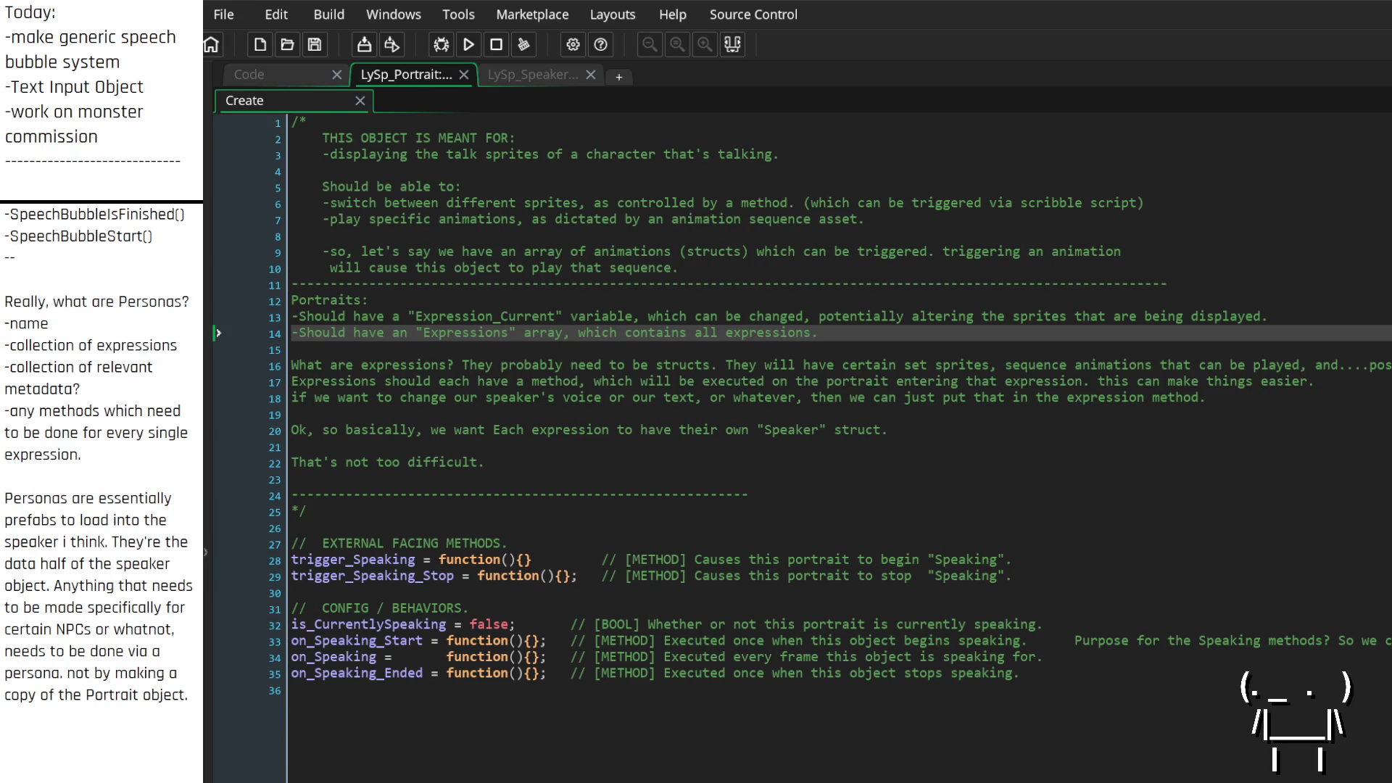
# Step through Portrait code lines 19, 24 and the is_CurrentlySpeaking line 32
pyautogui.click(500, 414)
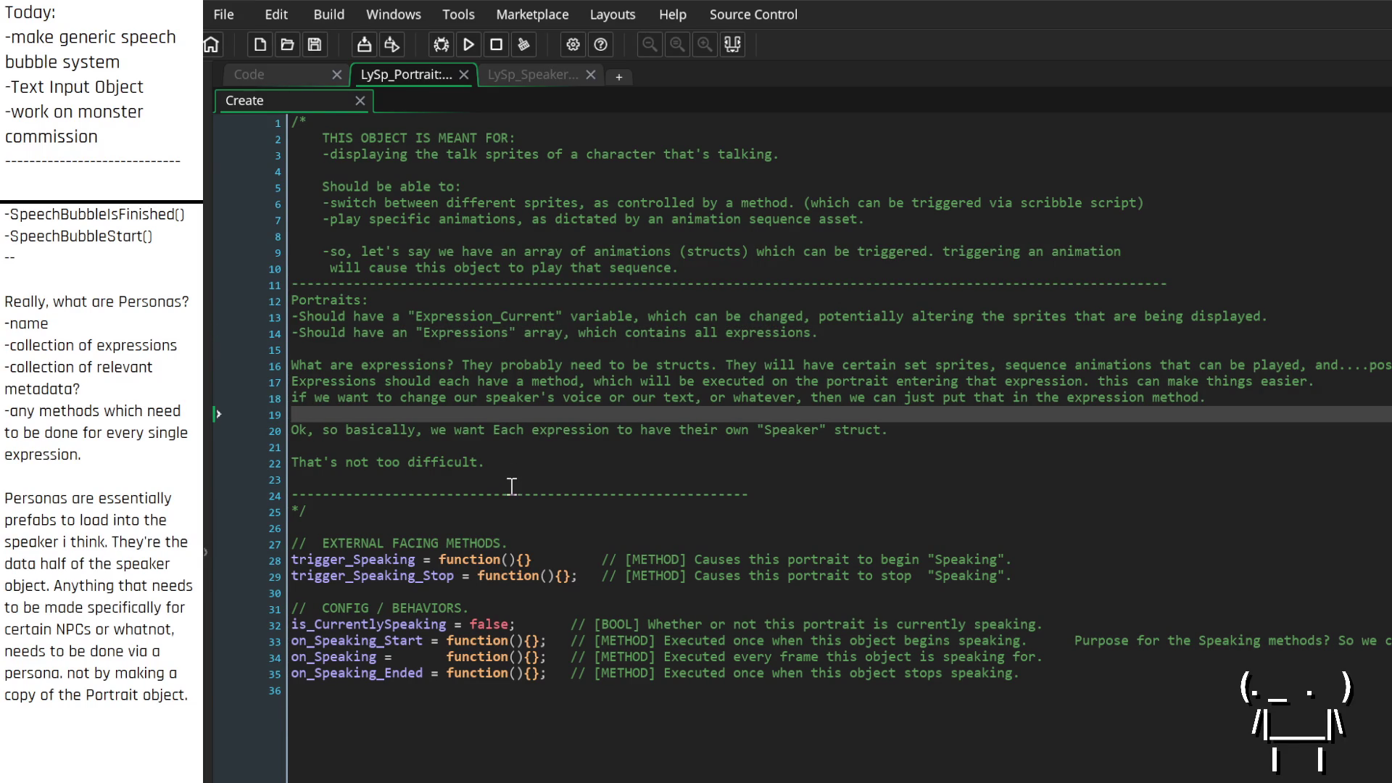
pyautogui.click(664, 488)
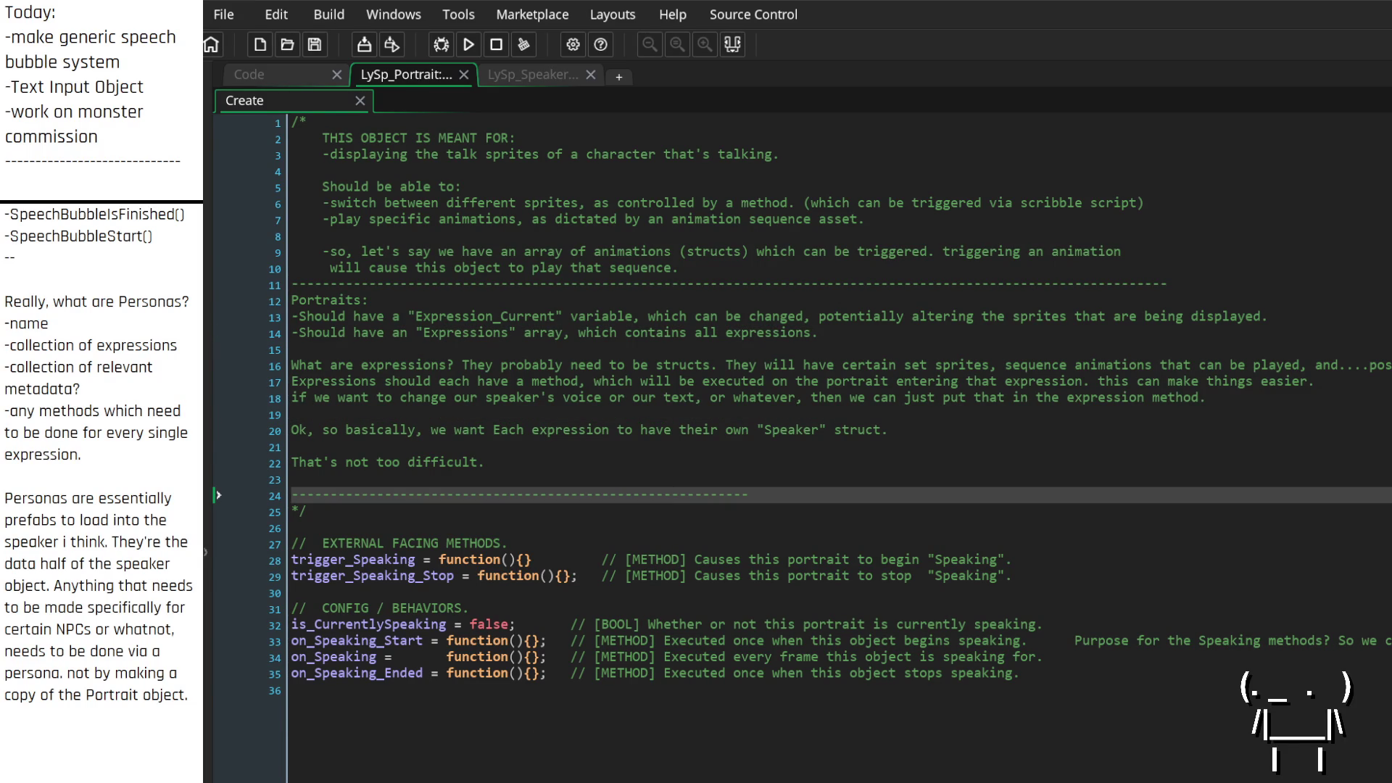
pyautogui.rightClick(689, 657)
pyautogui.press('Escape')
pyautogui.click(519, 623)
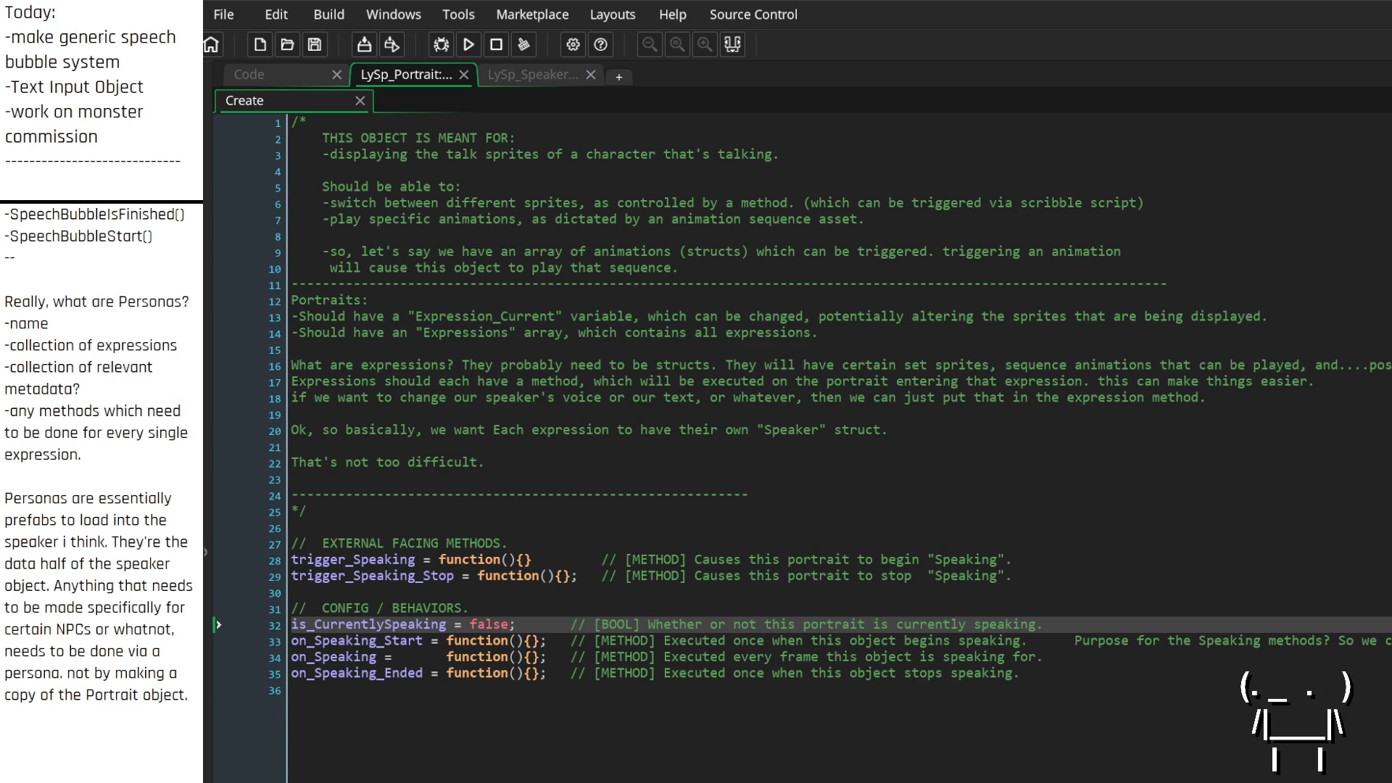
# Close the LySpeak_Concepts and ToDo.txt note tabs in the Code group
pyautogui.click(305, 74)
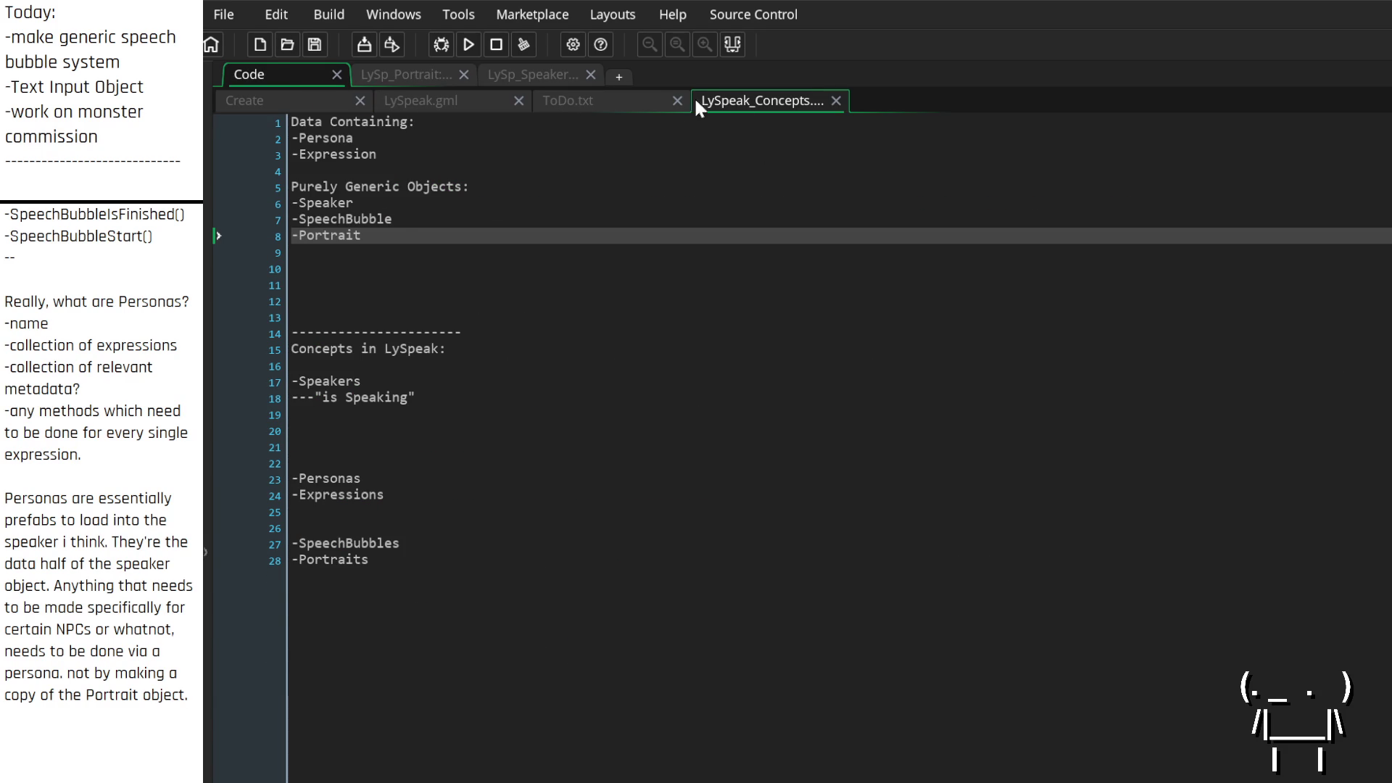
pyautogui.click(834, 99)
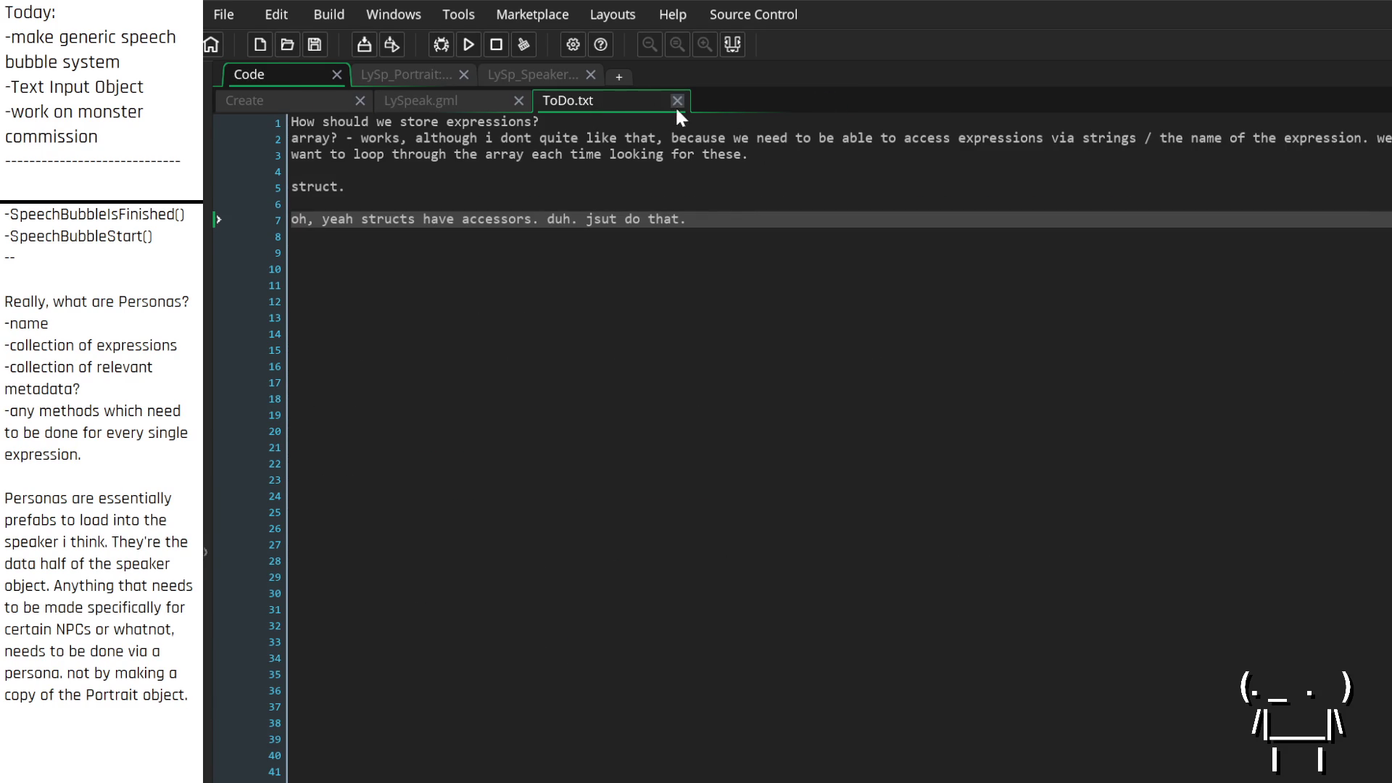
pyautogui.click(677, 102)
pyautogui.scroll(2, 402, 388)
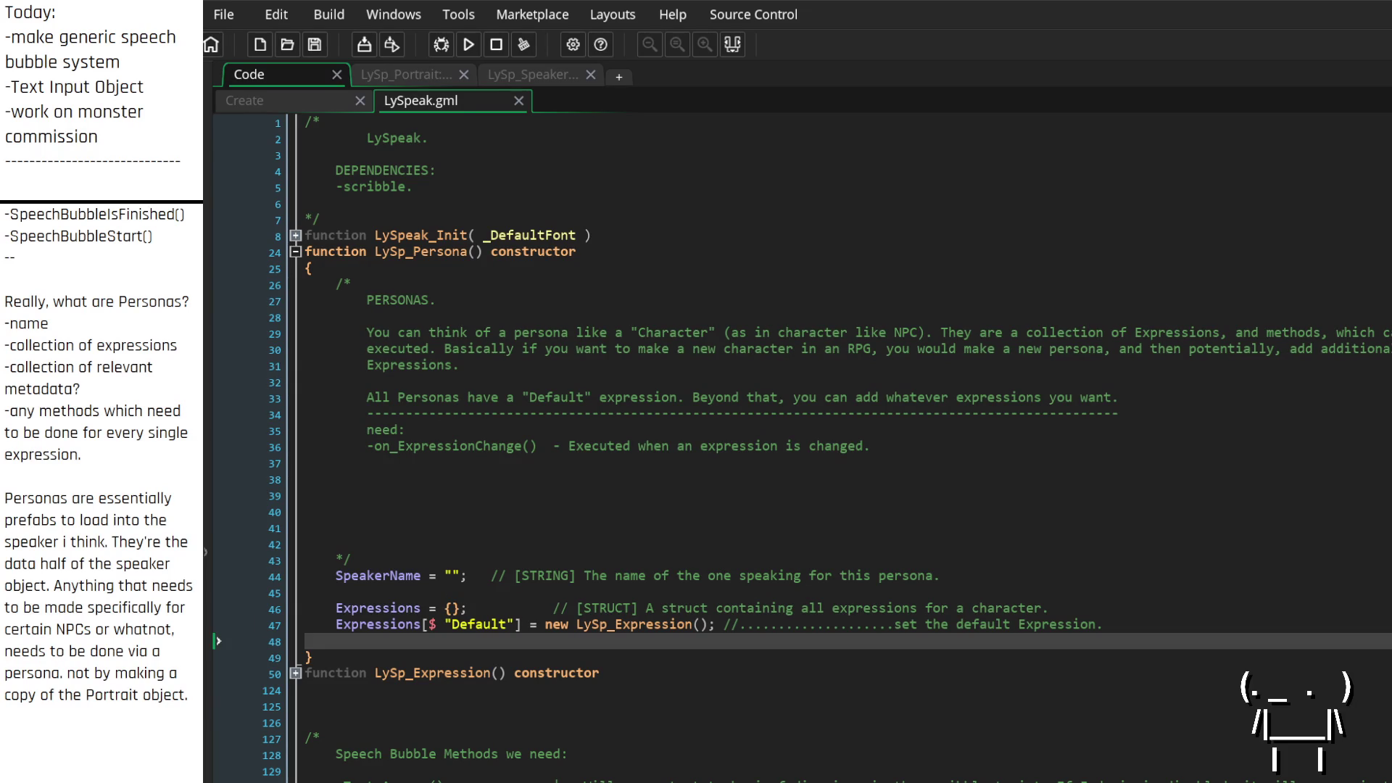
# Close the spare Create code tab after a quick look at the Portrait object's code
pyautogui.click(319, 99)
pyautogui.click(403, 105)
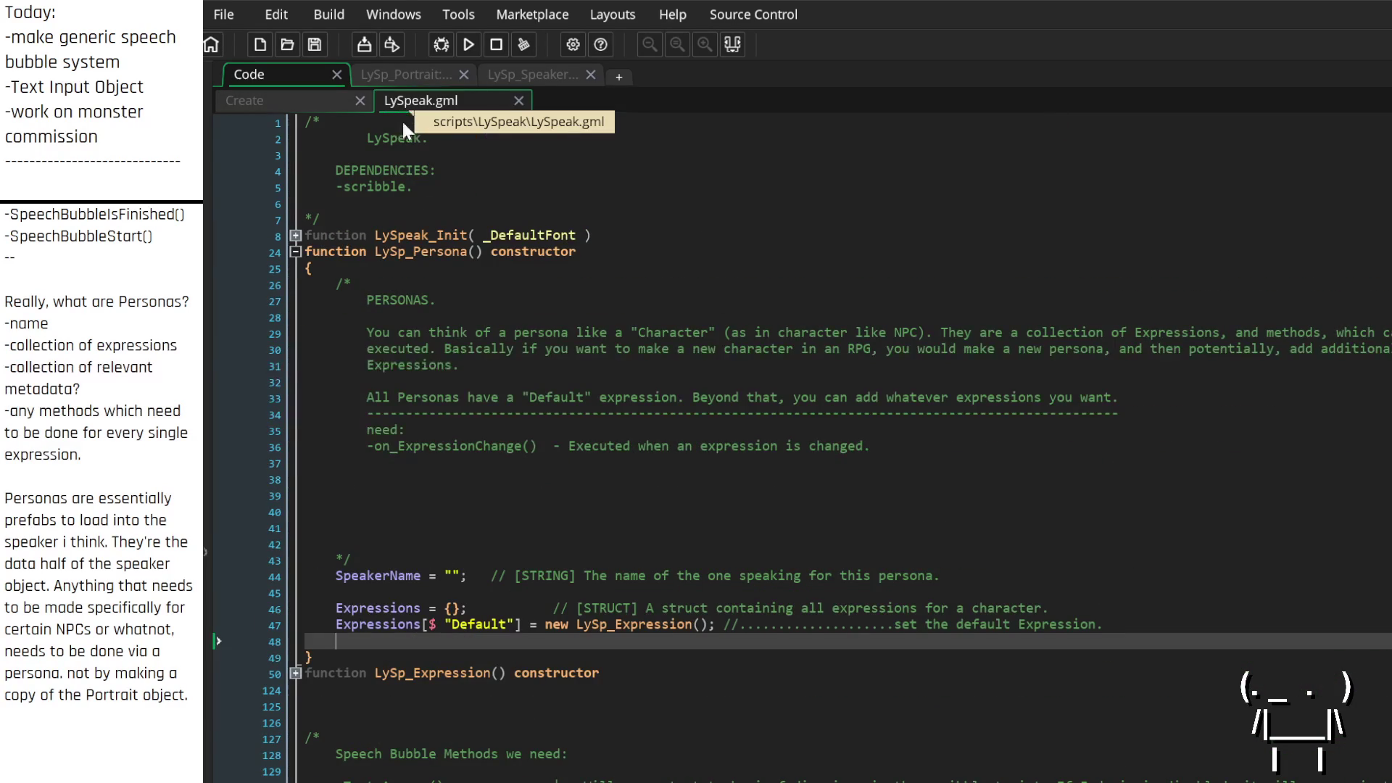
pyautogui.click(409, 74)
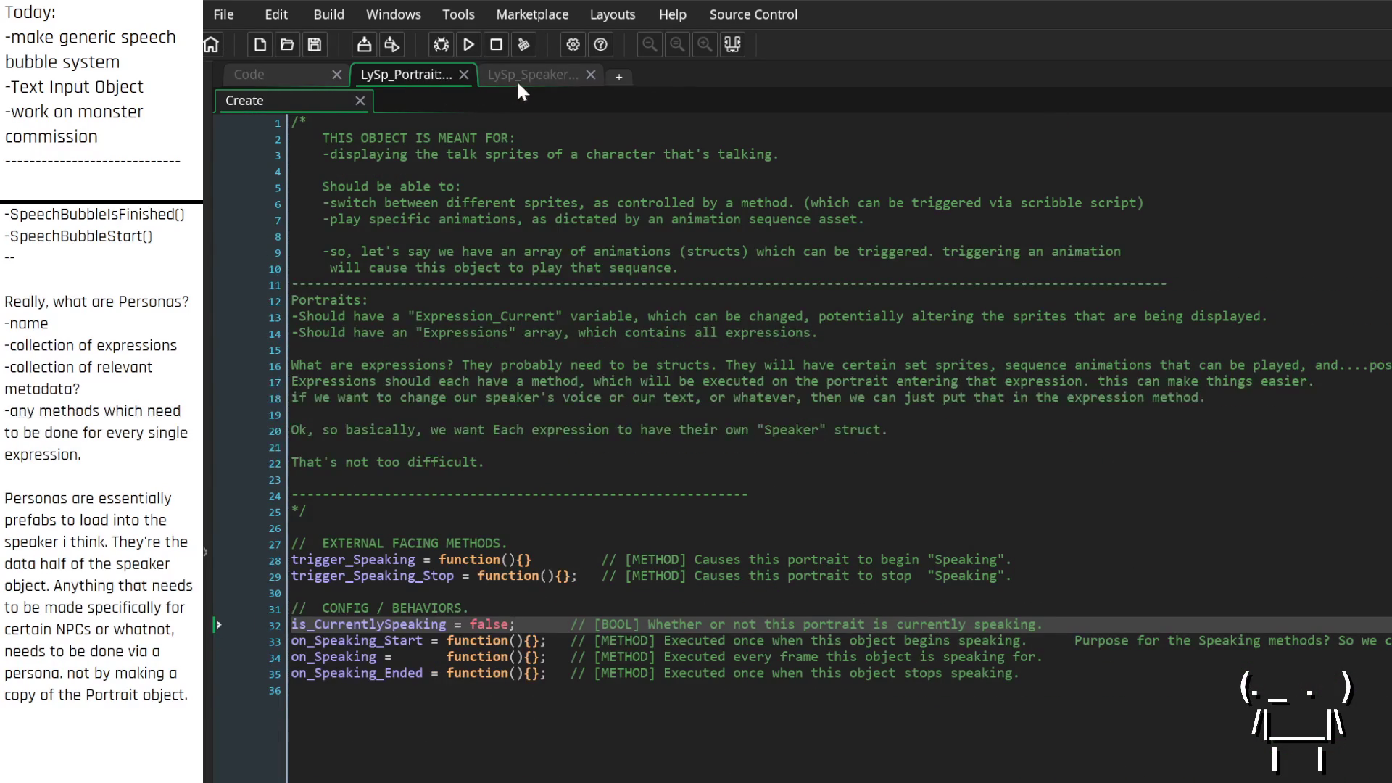
pyautogui.click(290, 74)
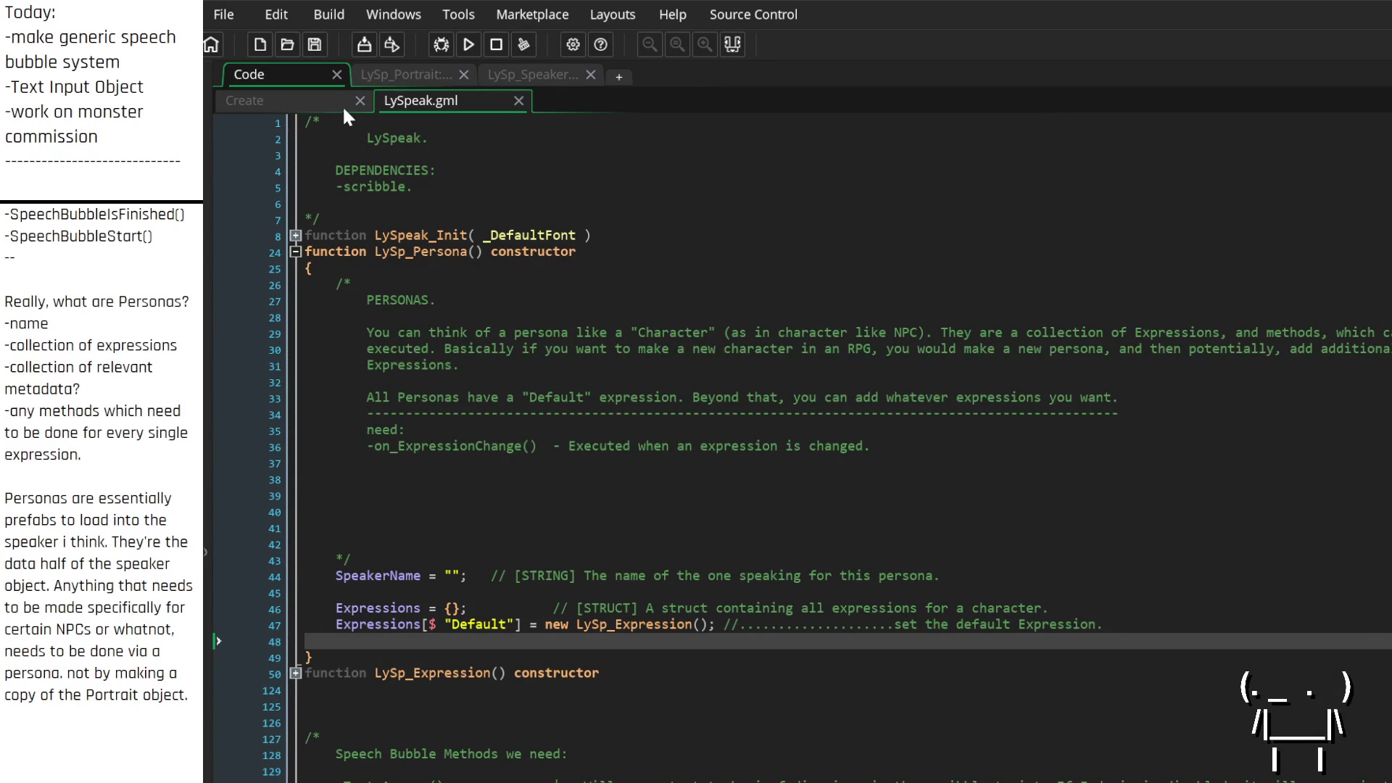
pyautogui.click(344, 106)
pyautogui.click(360, 101)
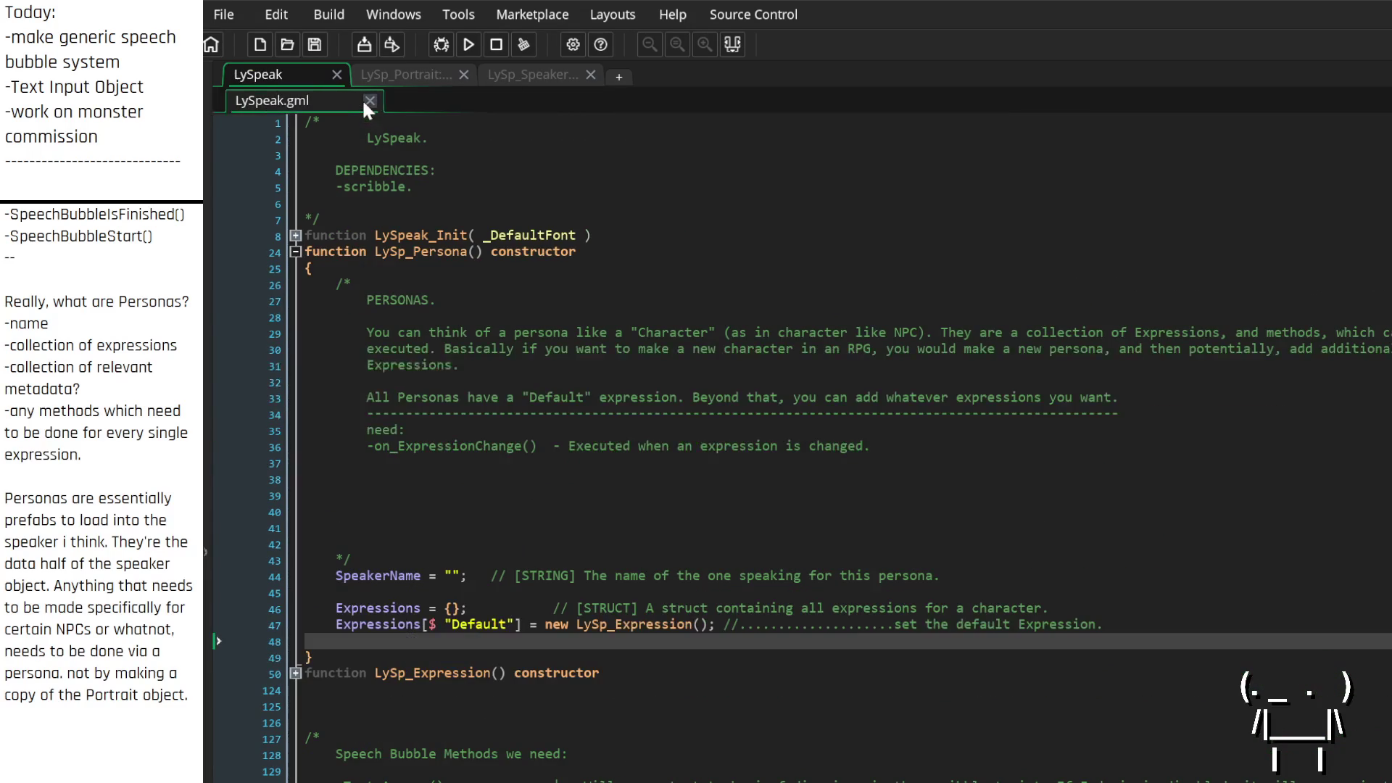
pyautogui.scroll(-2, 516, 451)
pyautogui.scroll(2, 515, 451)
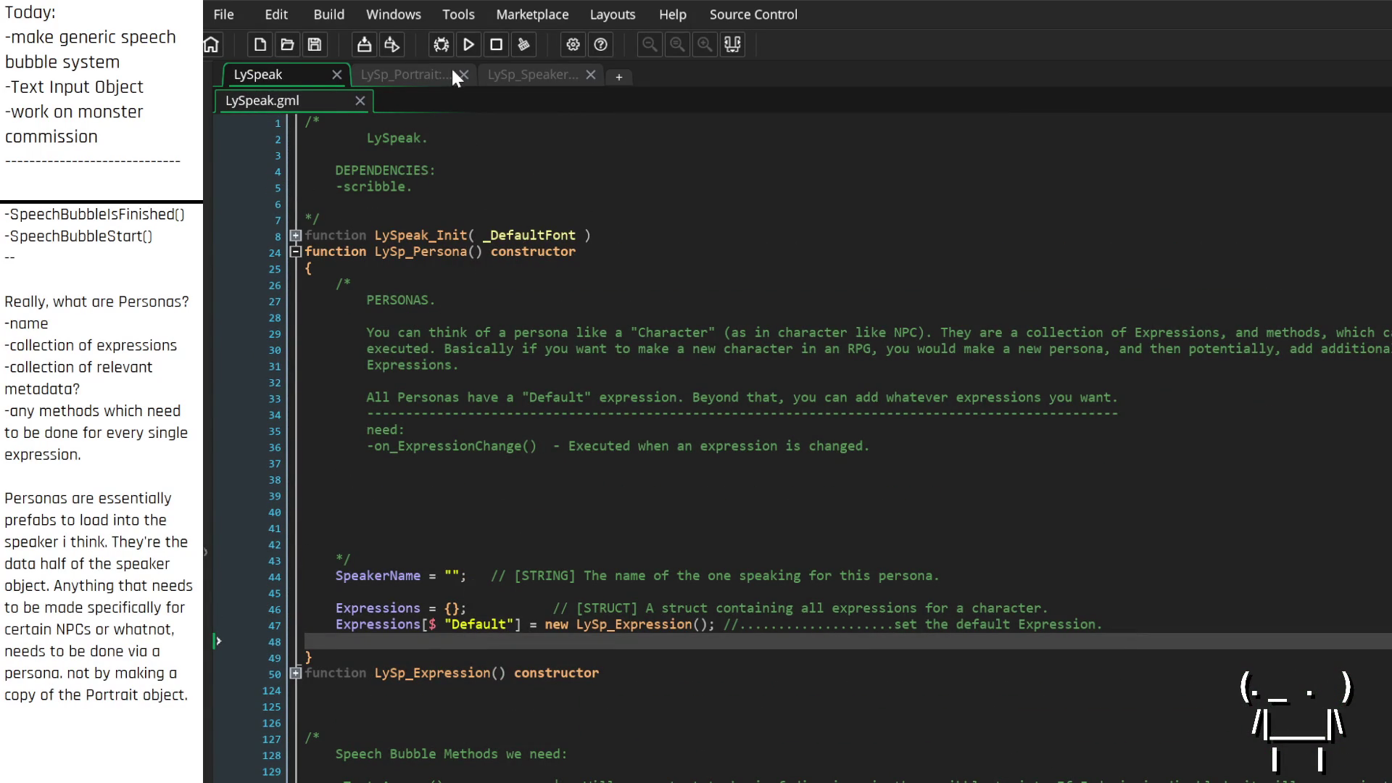
# Bring up the LySp_Speaker object's Create event code
pyautogui.click(549, 75)
pyautogui.click(419, 74)
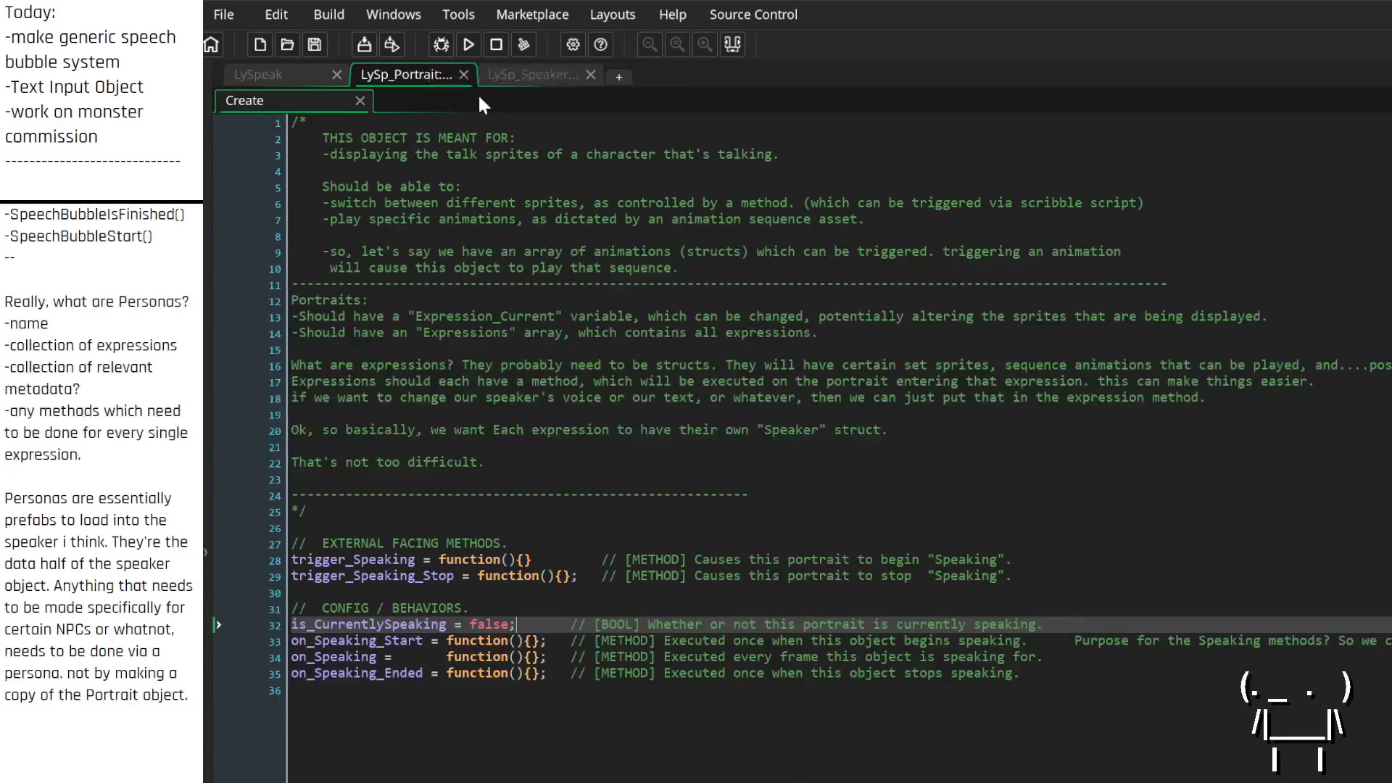
pyautogui.click(525, 78)
pyautogui.click(280, 98)
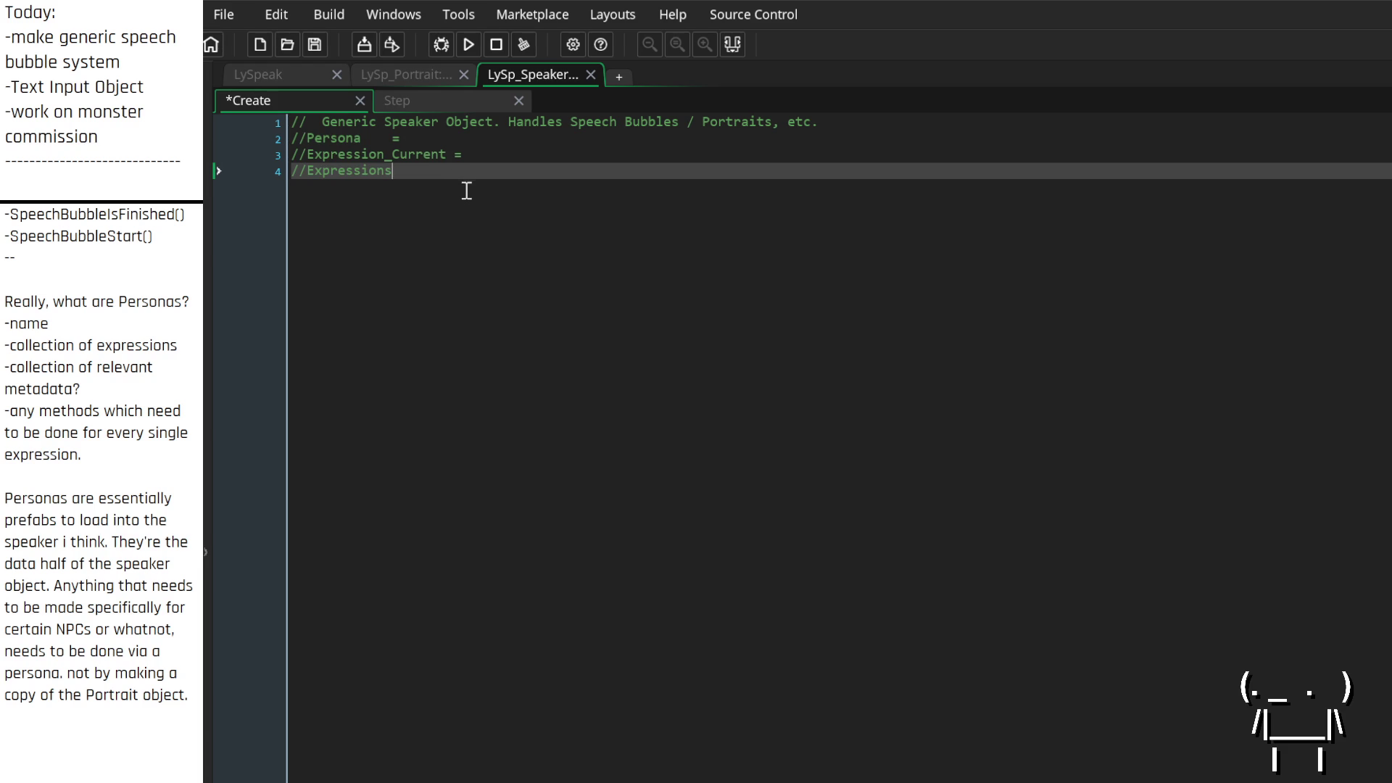
# Below the //Expressions comment, add blank lines and a //----- METHODS ----------- header
pyautogui.click(298, 139)
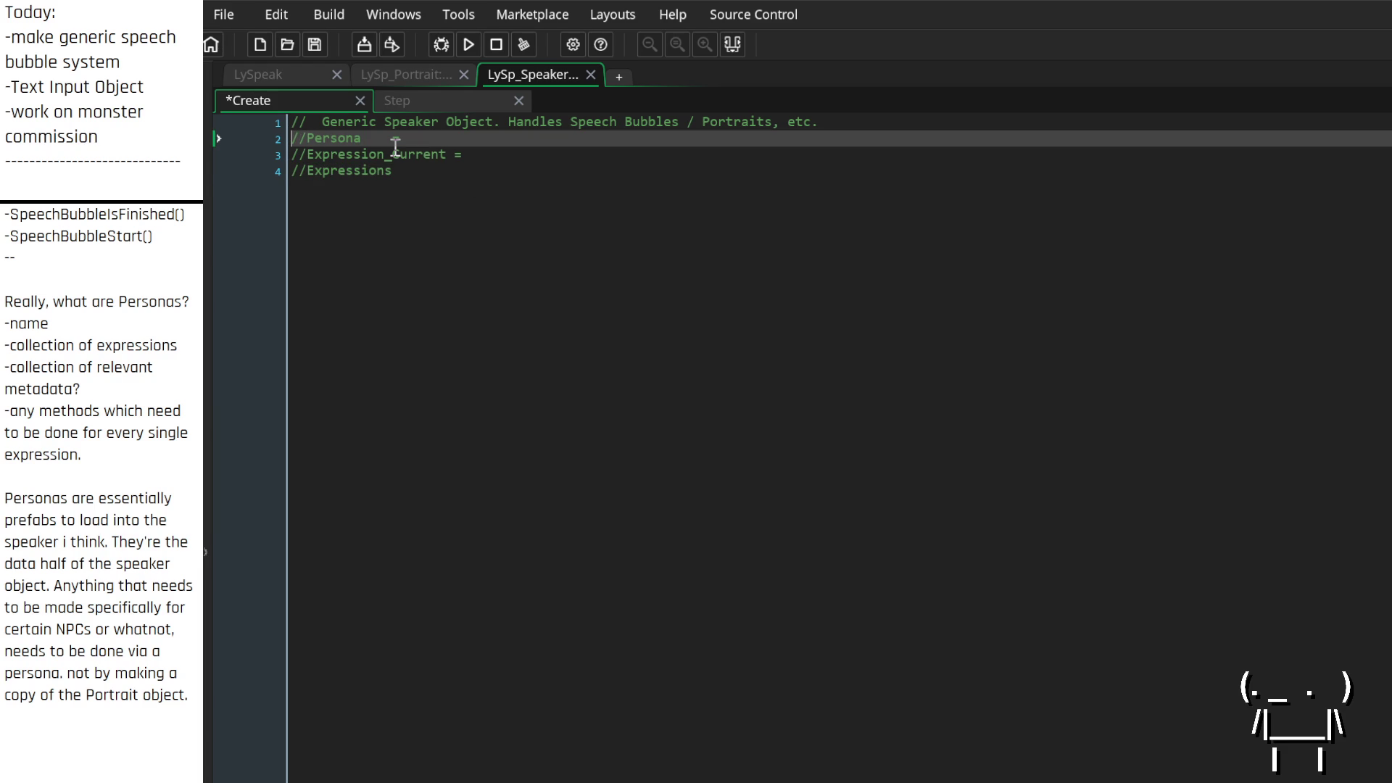
pyautogui.press('Down')
pyautogui.press('Down')
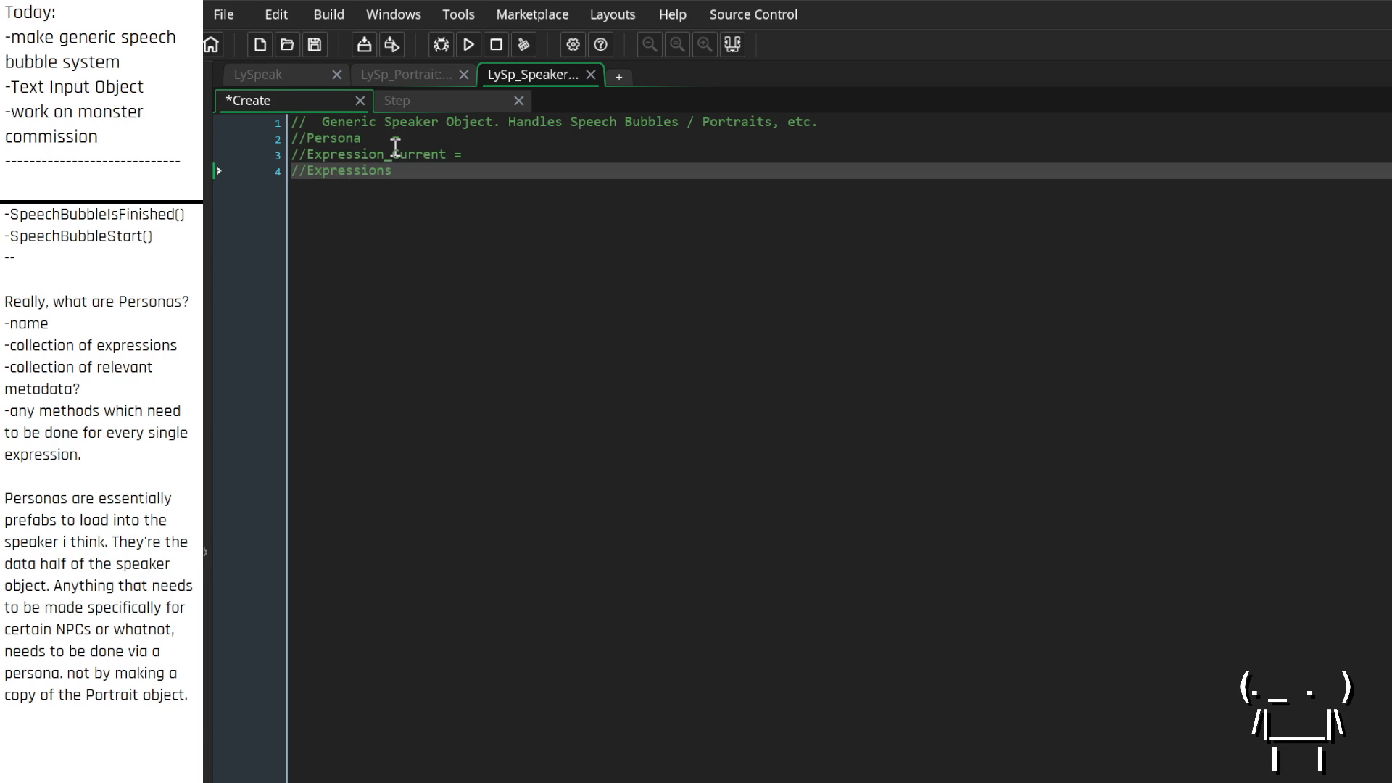
pyautogui.press('End')
pyautogui.press('Return')
pyautogui.press('Return')
pyautogui.press('Return')
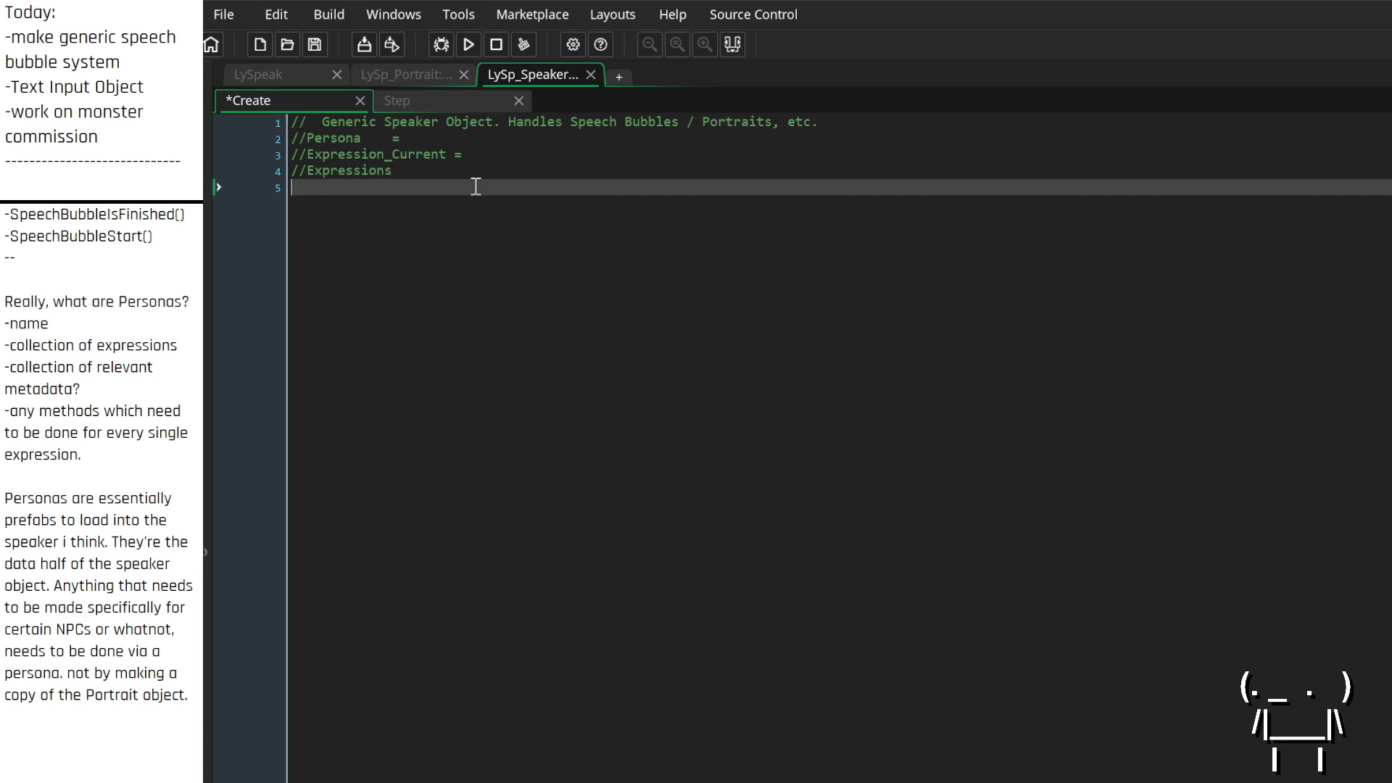
pyautogui.press('Return')
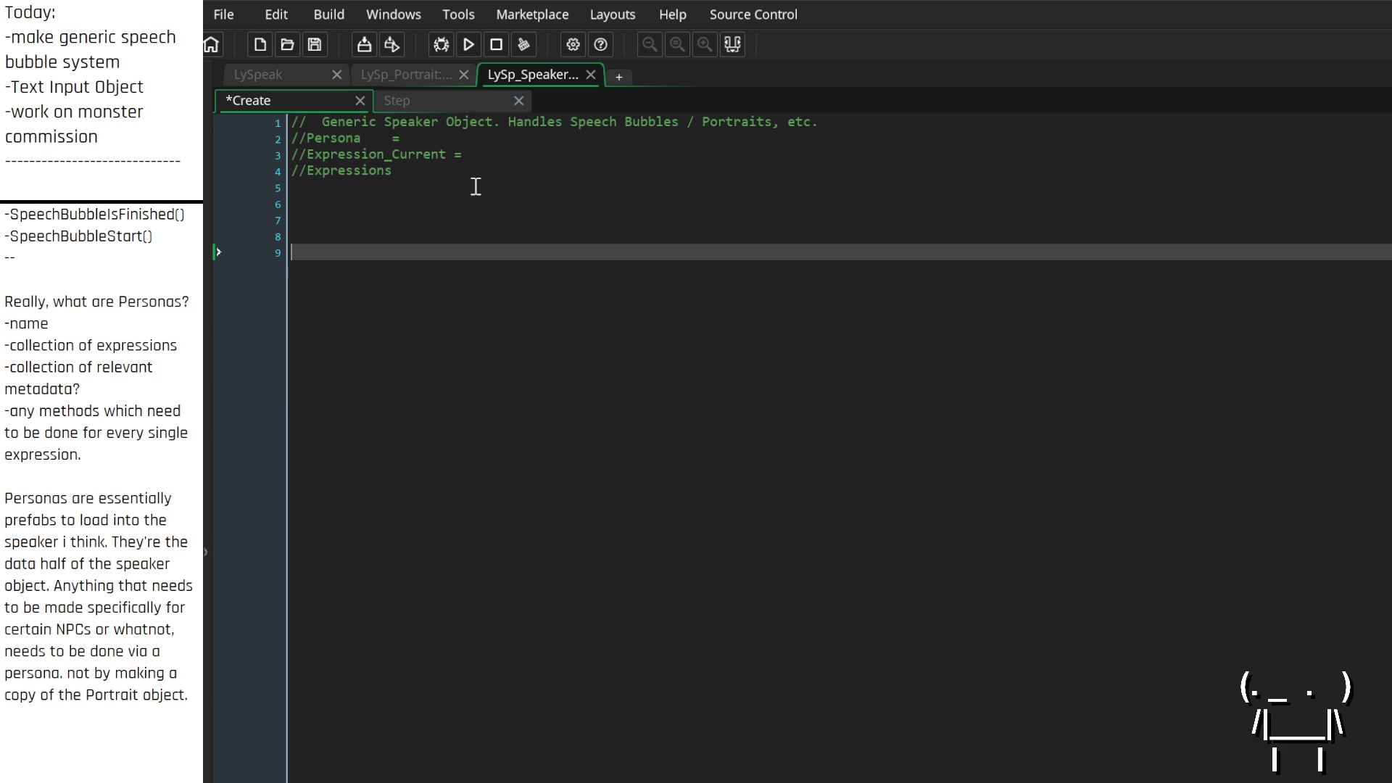
pyautogui.write('//')
pyautogui.write('----- ')
pyautogui.write('METHODS')
pyautogui.write(' -------')
pyautogui.write('------')
pyautogui.press('Return')
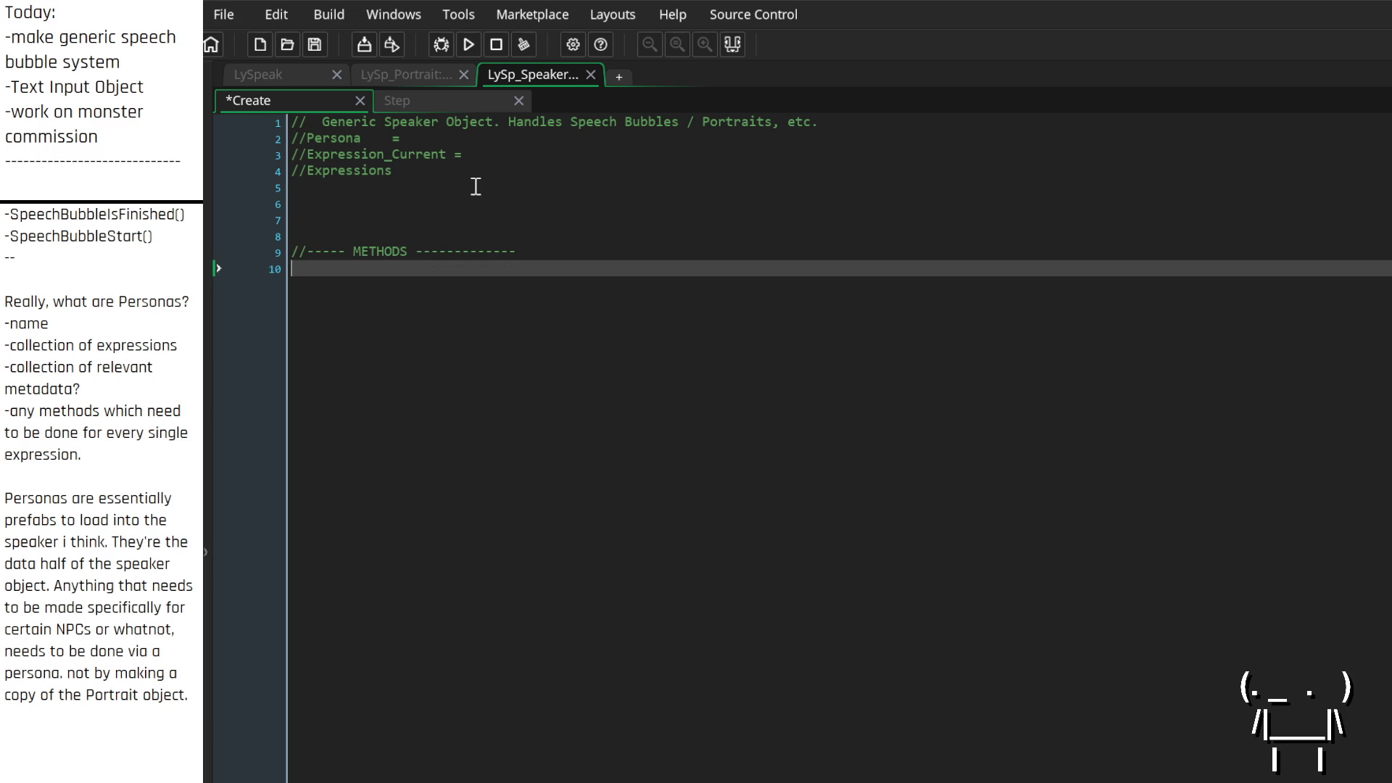
# Write an empty Import_Persona = function() { } stub under the header
pyautogui.write('Import_')
pyautogui.write('Persona()')
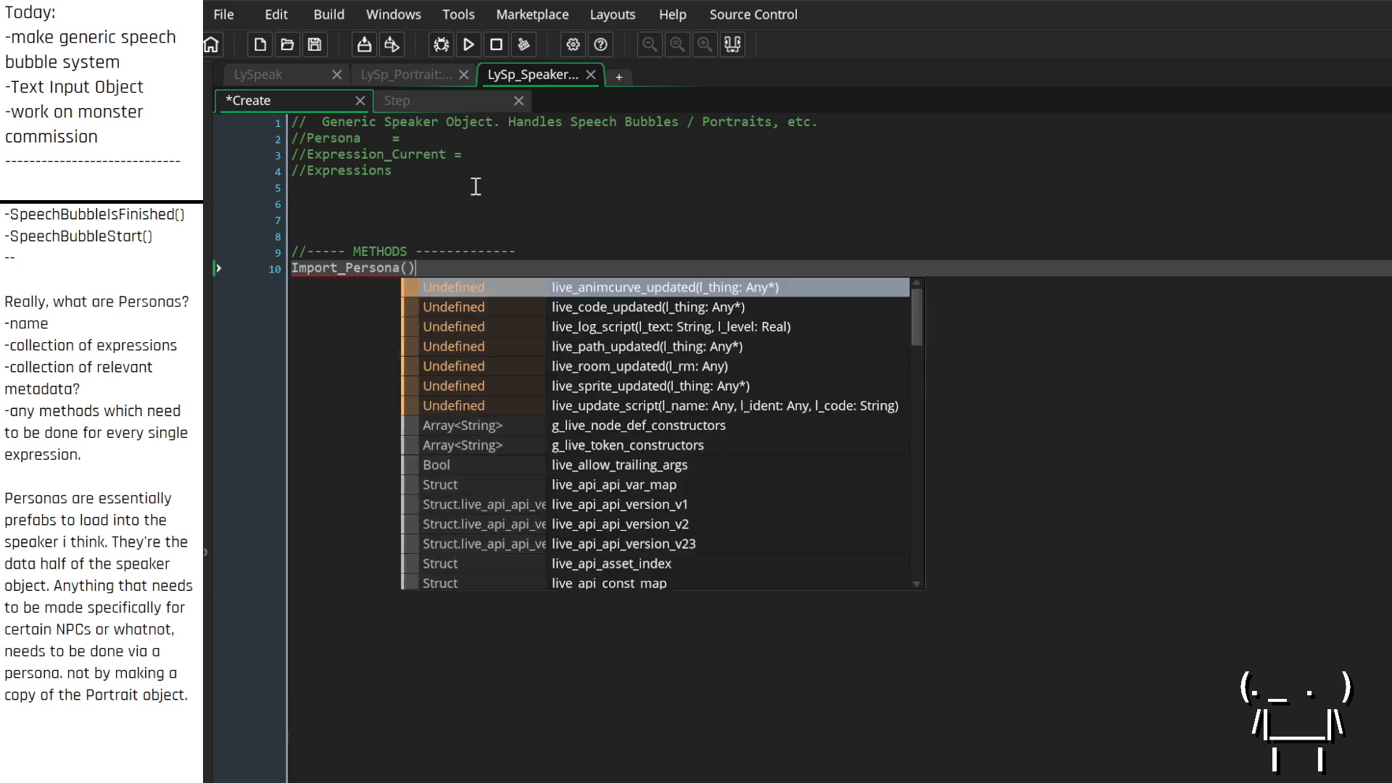
pyautogui.press('Home')
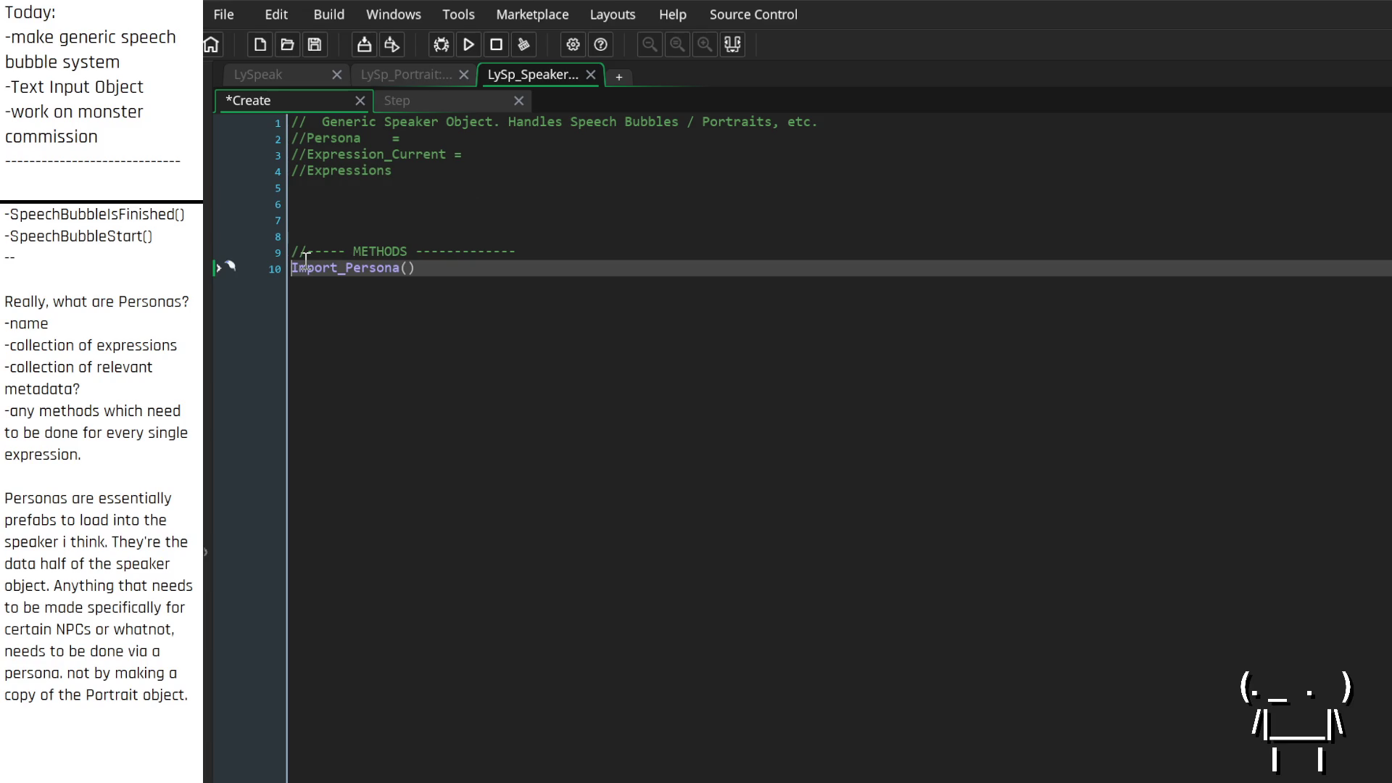
pyautogui.click(406, 266)
pyautogui.write('= function')
pyautogui.press('End')
pyautogui.press('Return')
pyautogui.write('{')
pyautogui.press('Return')
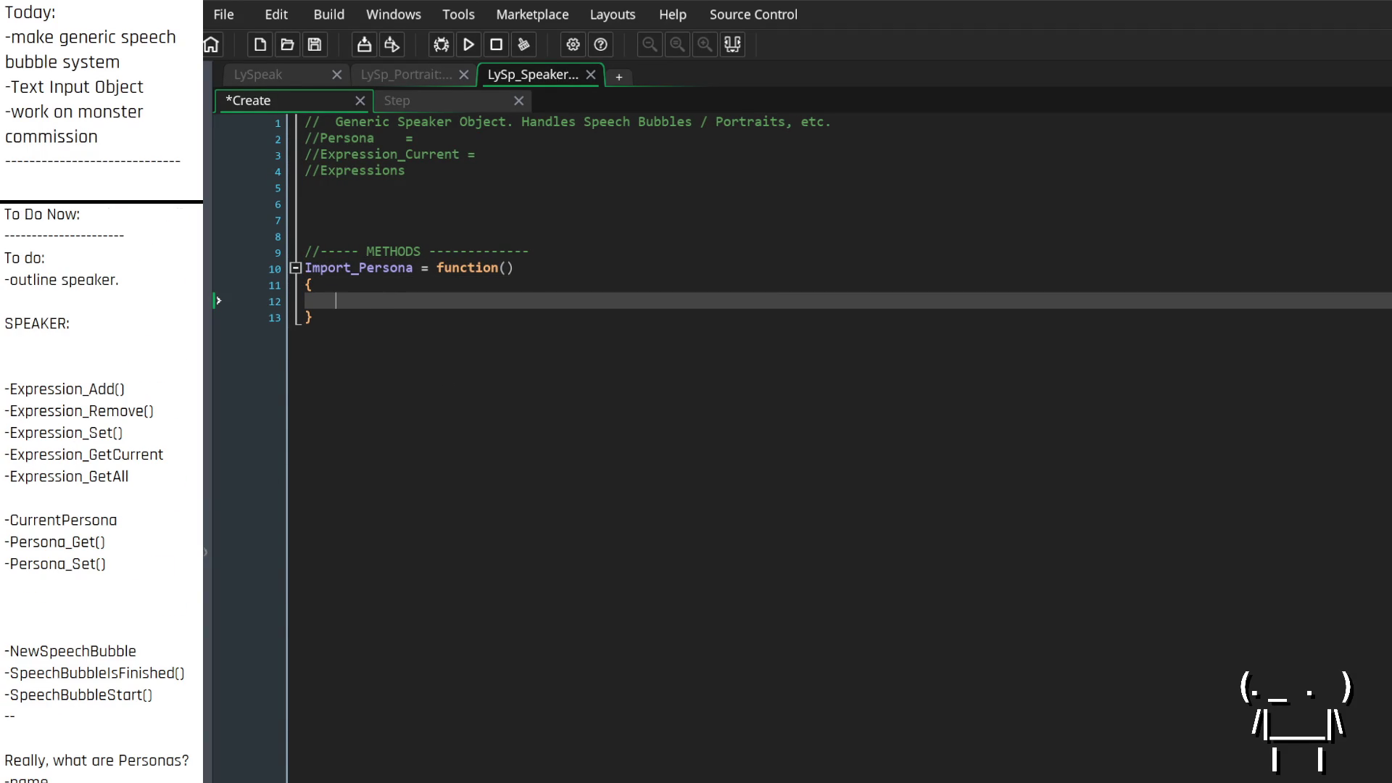
# Check that Import_Persona's braces pair up correctly
pyautogui.click(418, 345)
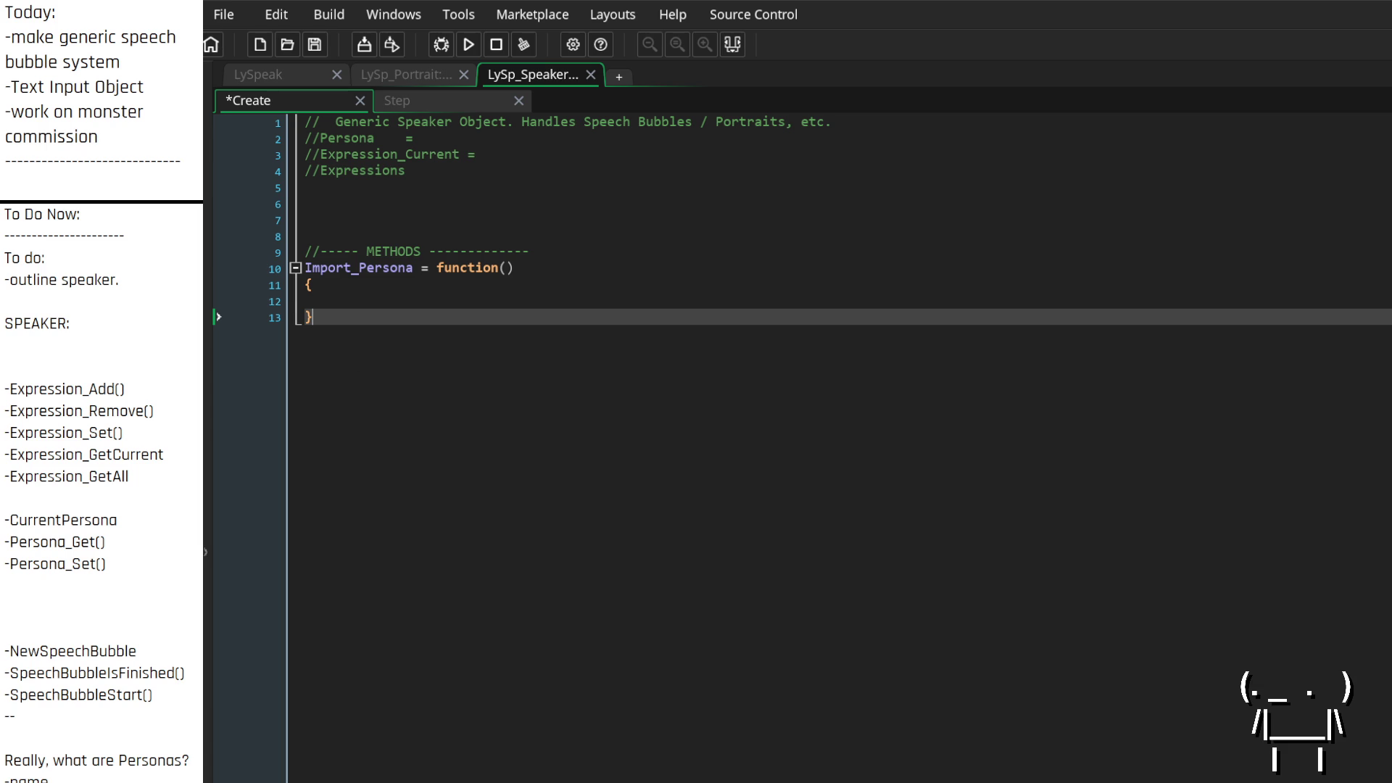
pyautogui.click(146, 389)
pyautogui.click(401, 322)
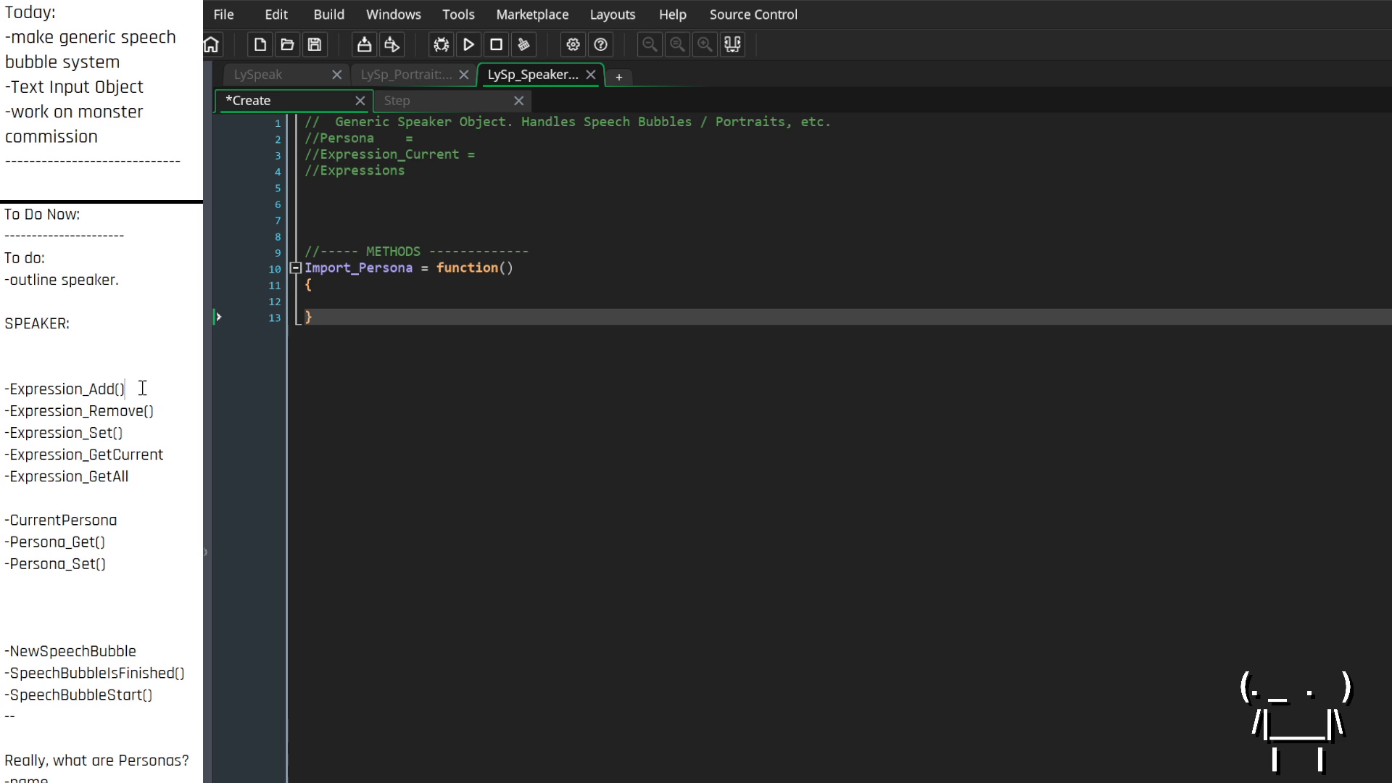
pyautogui.click(441, 333)
# Remove the blank line below SPEAKER: in the side notes, then show the Portrait object's Create code
pyautogui.click(44, 364)
pyautogui.press('BackSpace')
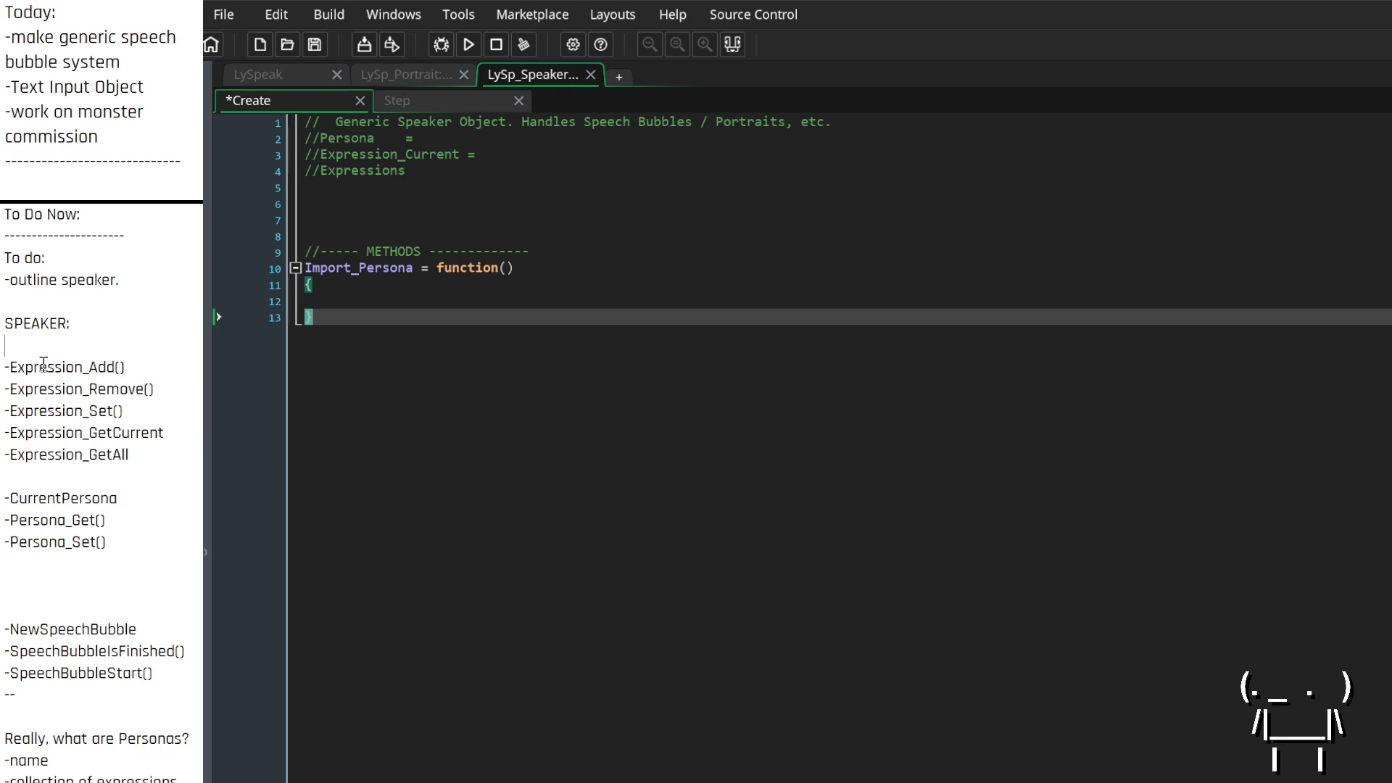
pyautogui.press('Down')
pyautogui.press('Down')
pyautogui.press('Down')
pyautogui.click(399, 75)
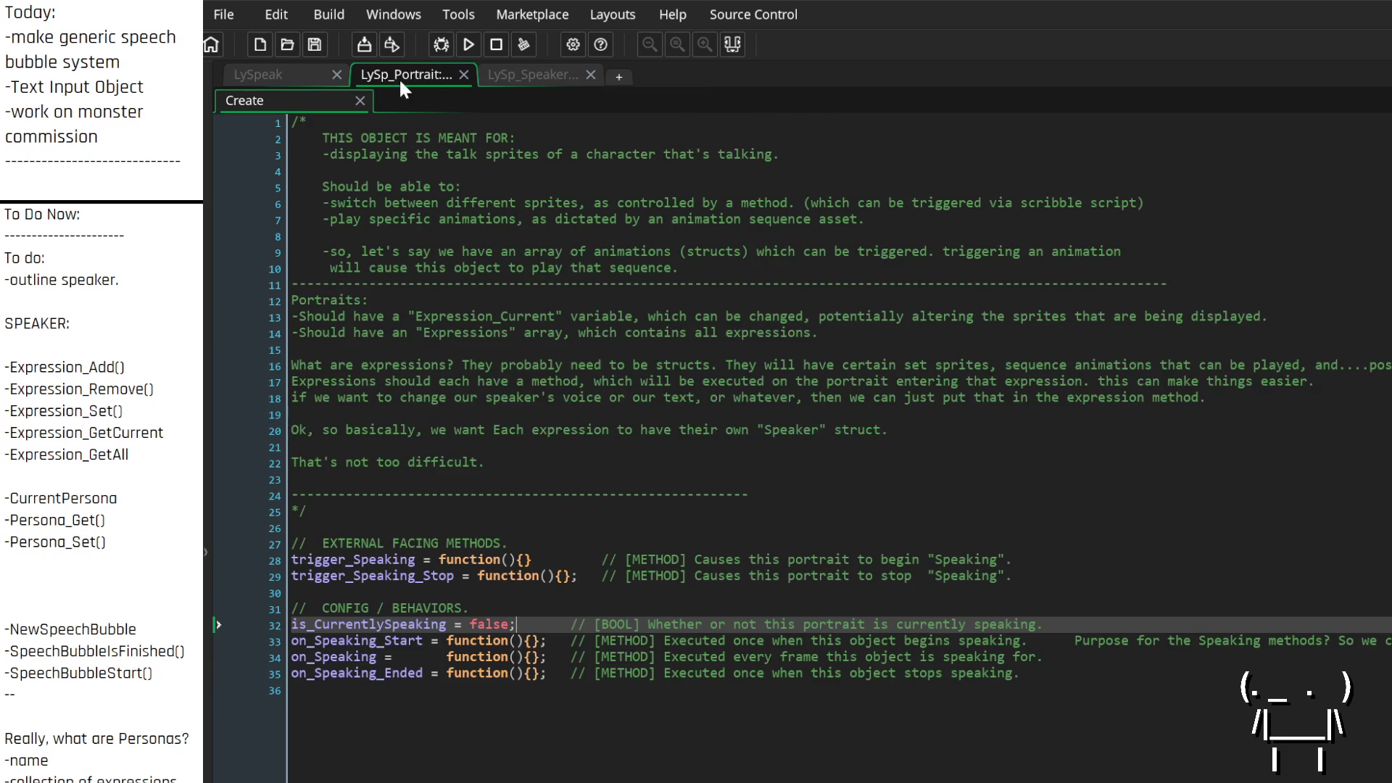
# In LySpeak.gml, make a blank line after the persona constructor's Expressions setup
pyautogui.click(280, 73)
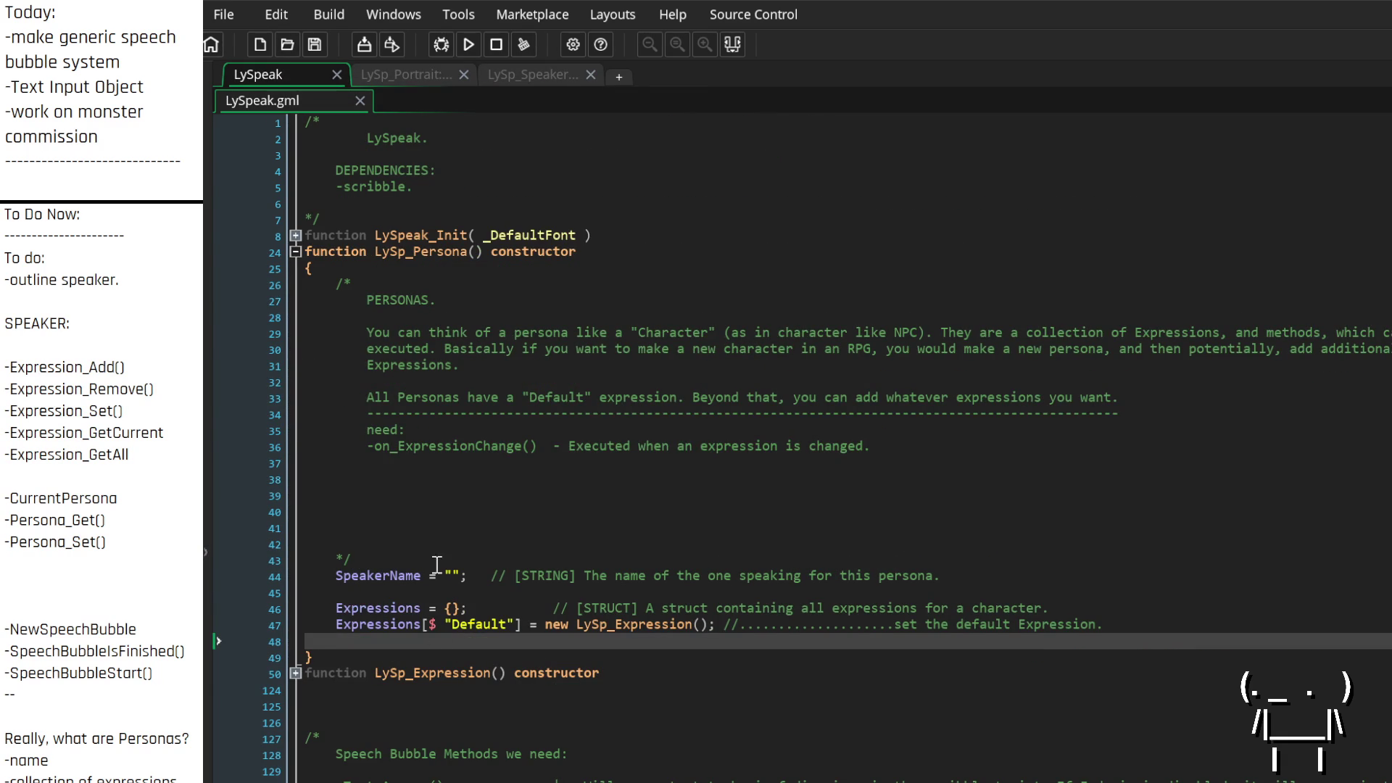
pyautogui.scroll(-3, 442, 509)
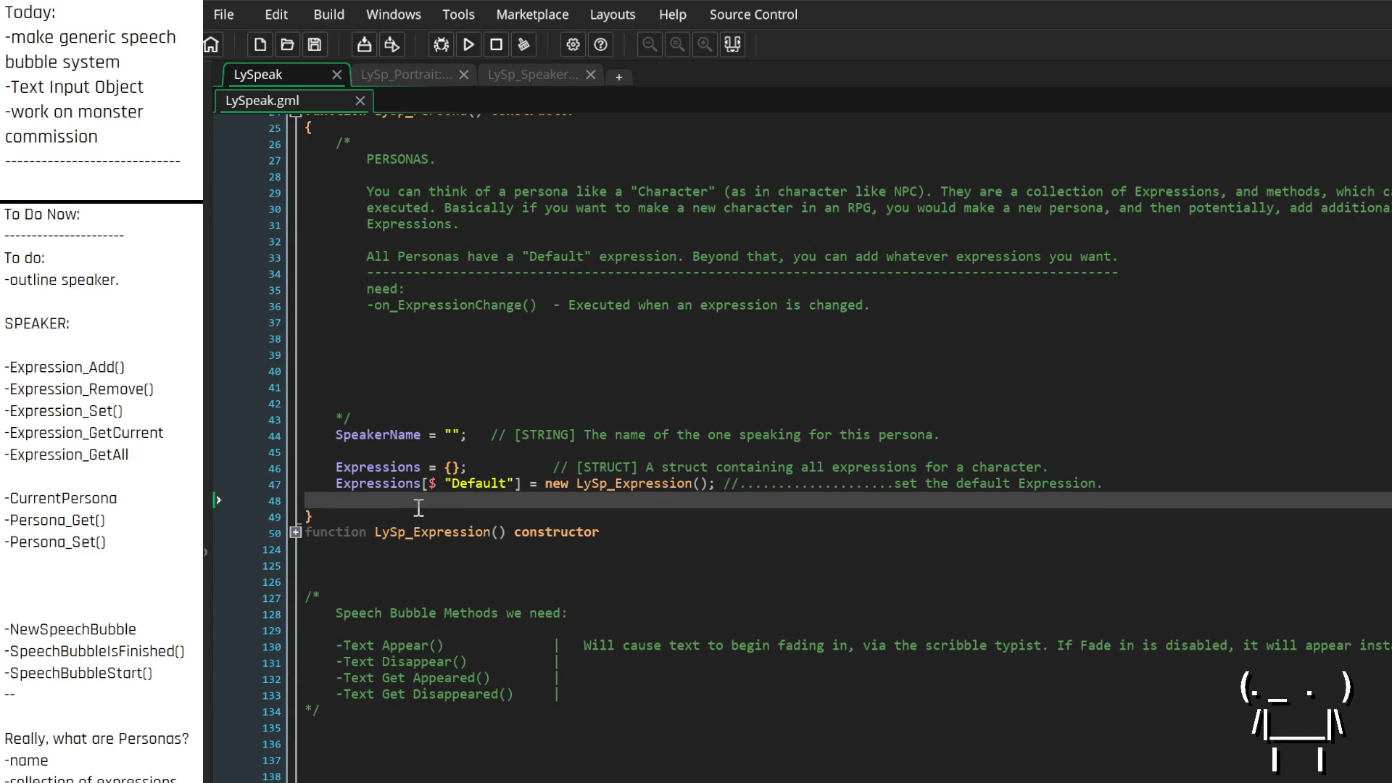
pyautogui.press('Return')
pyautogui.press('Return')
pyautogui.press('Return')
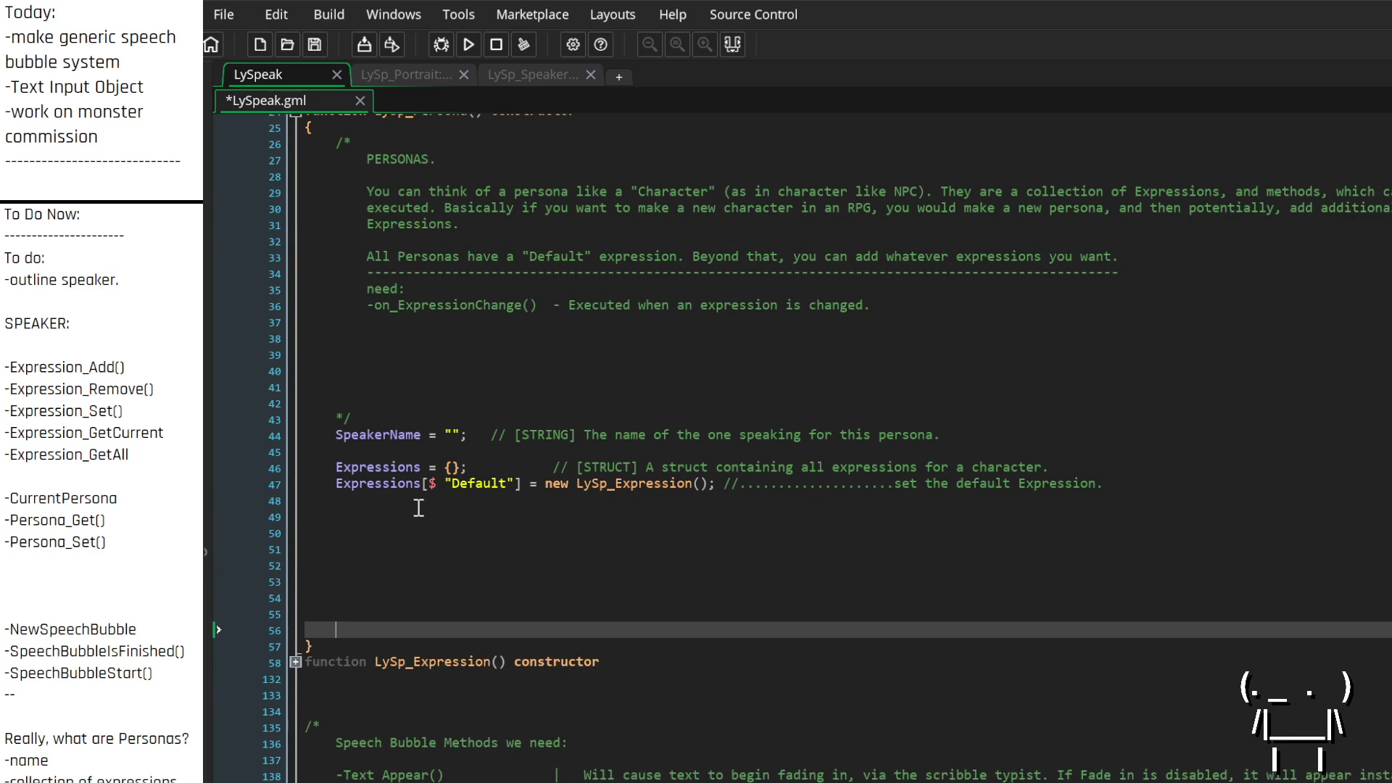
pyautogui.press('Up')
pyautogui.press('Up')
pyautogui.press('Up')
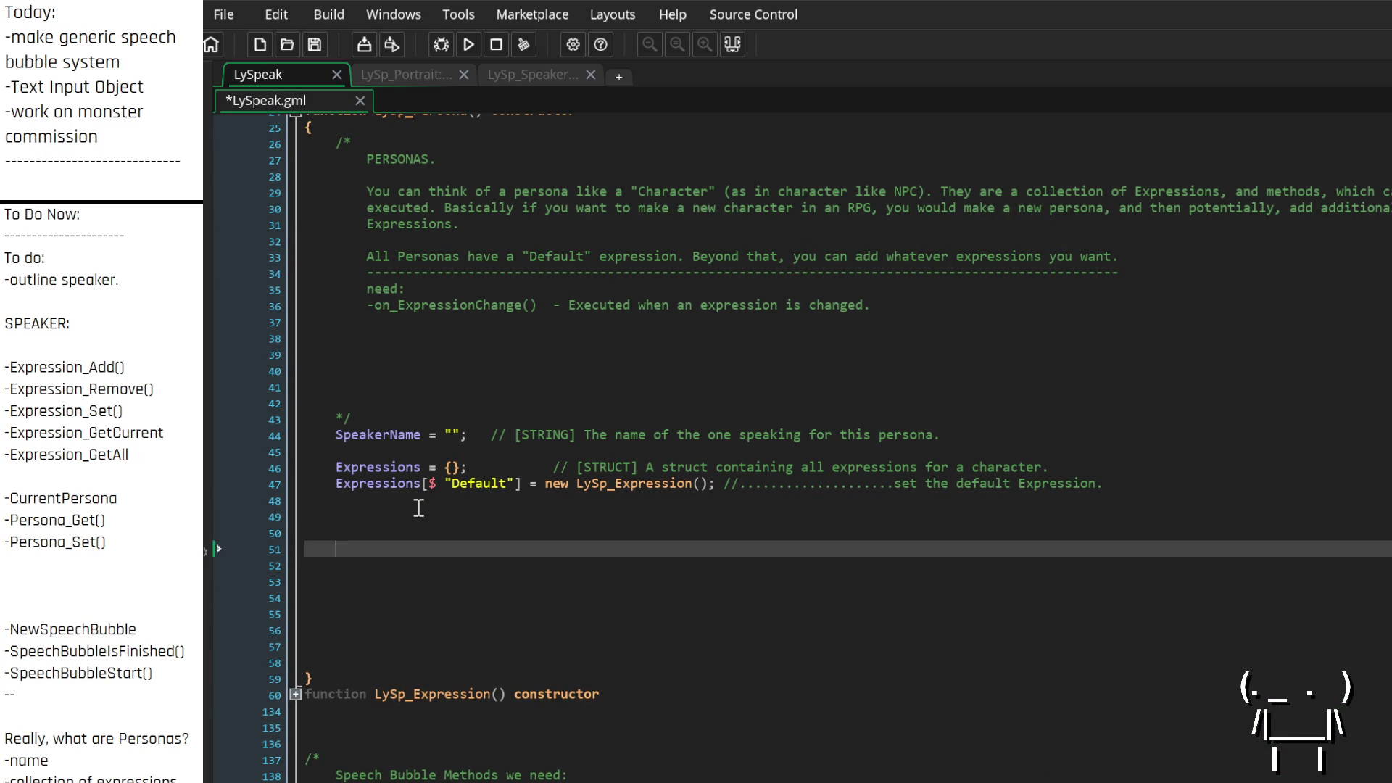
pyautogui.press('Up')
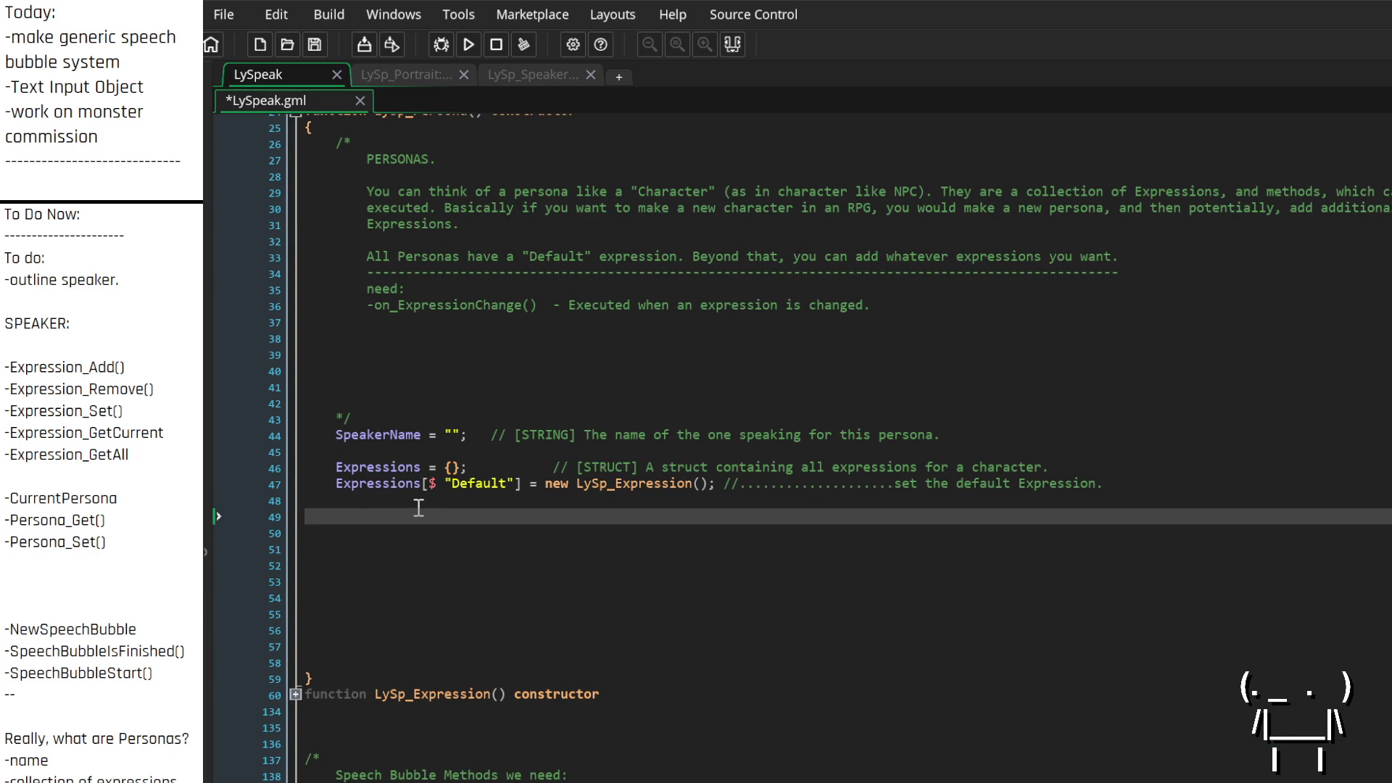
pyautogui.press('Down')
pyautogui.press('Down')
pyautogui.press('Down')
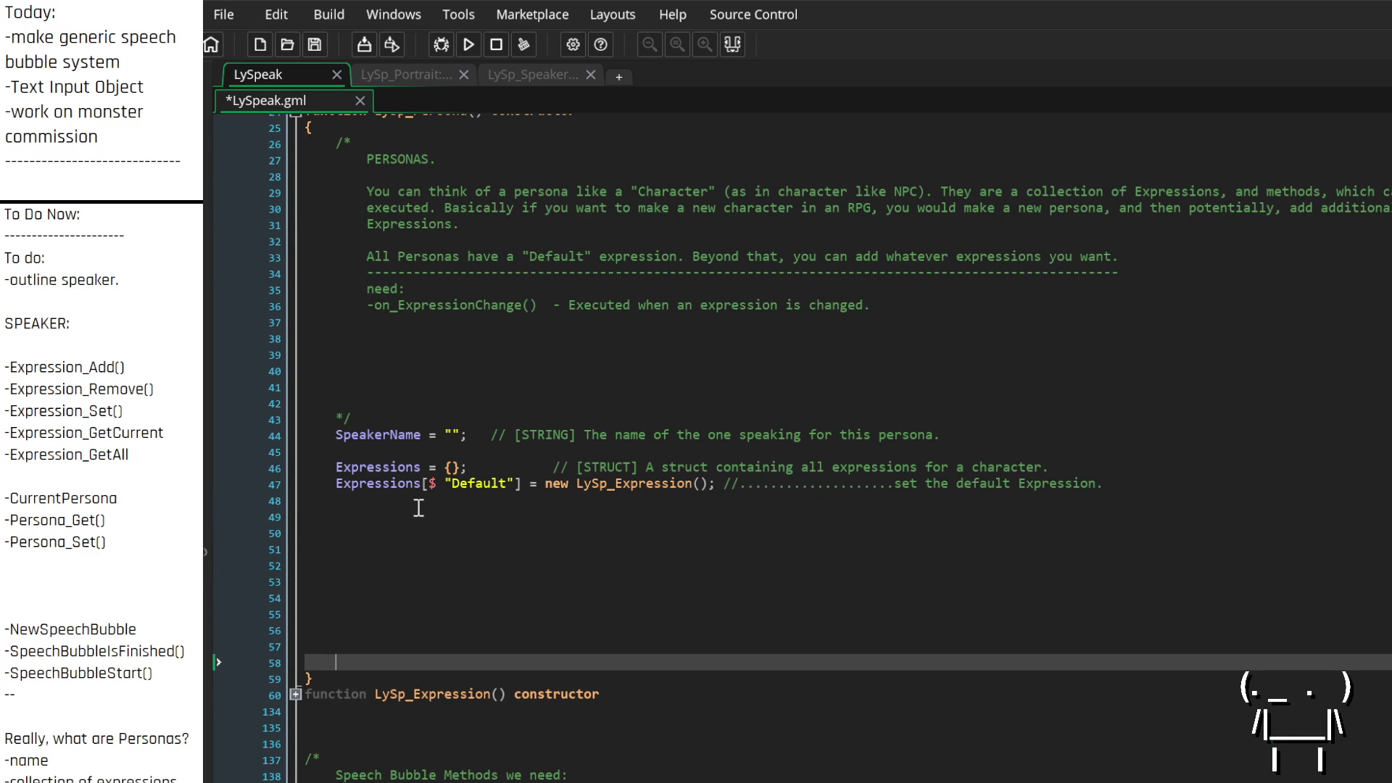
pyautogui.press('Up')
pyautogui.press('Up')
pyautogui.press('Up')
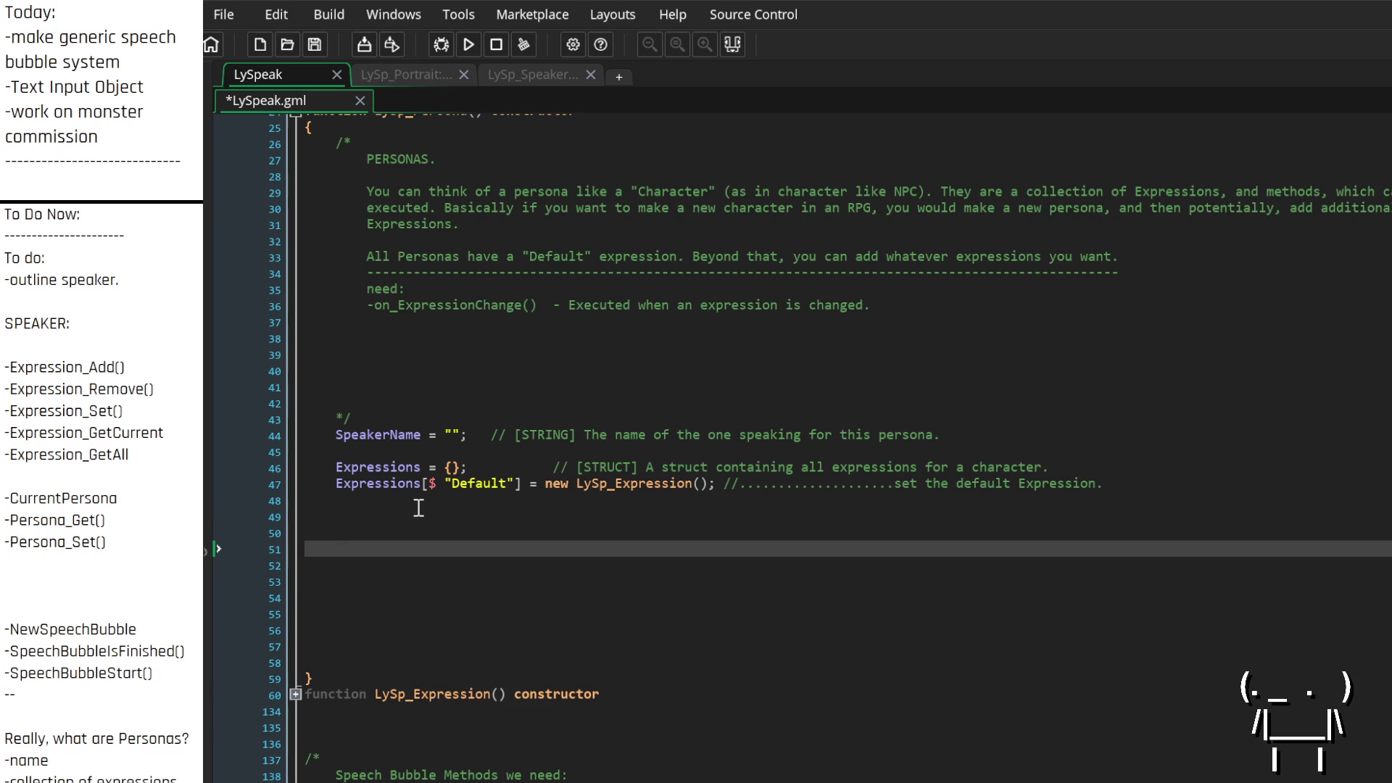
# Add Expression_Add = function(){} commented as adding an expression to this Persona, and start Expression_Remove
pyautogui.write('Add')
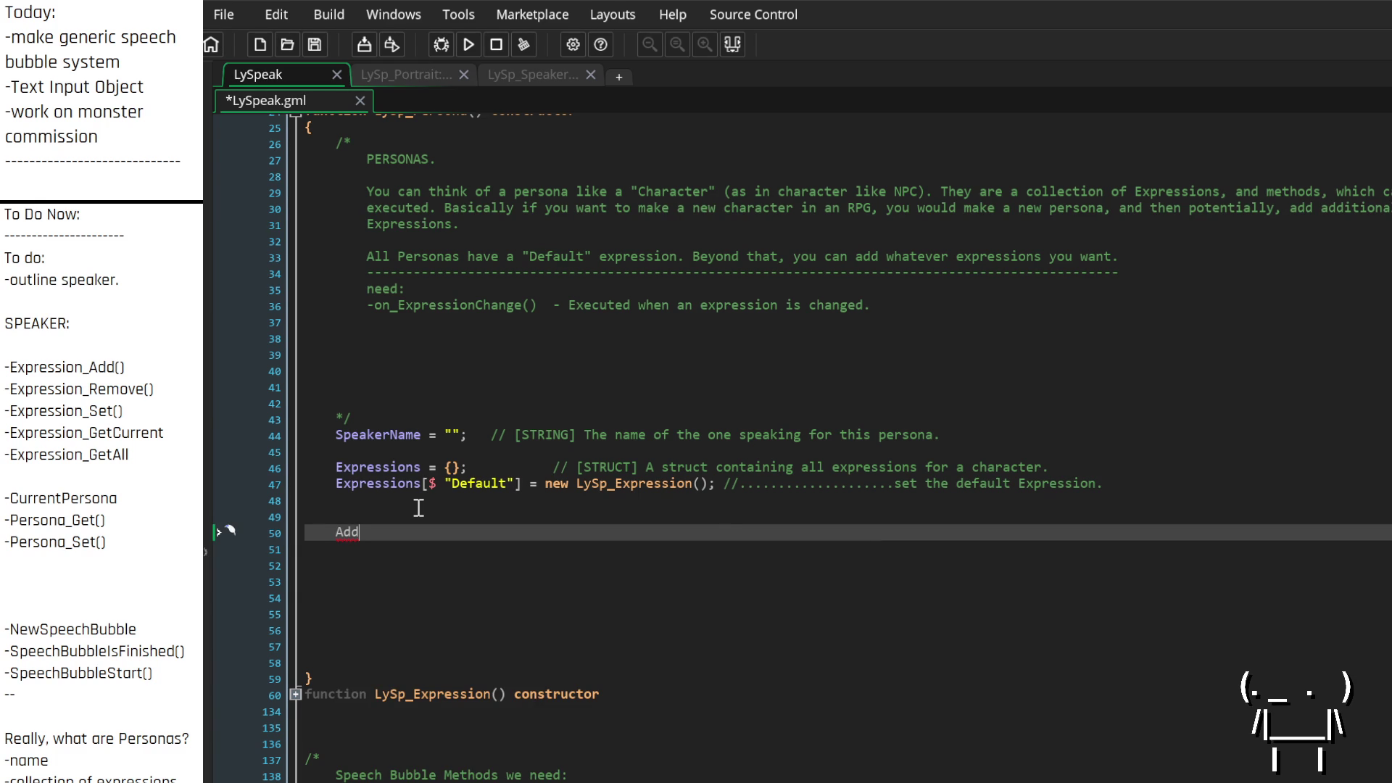
pyautogui.press('BackSpace')
pyautogui.press('BackSpace')
pyautogui.press('BackSpace')
pyautogui.write('Exp')
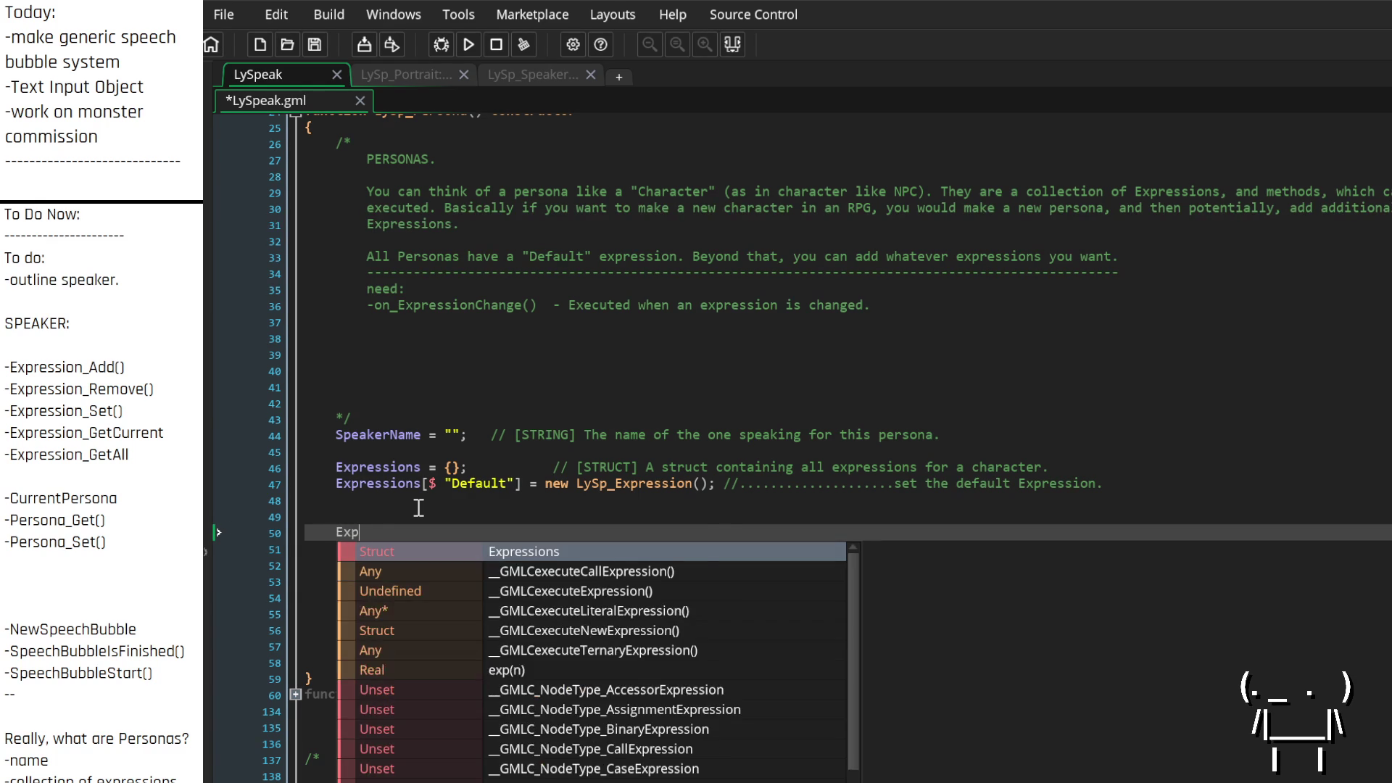
pyautogui.write('ression_Add(')
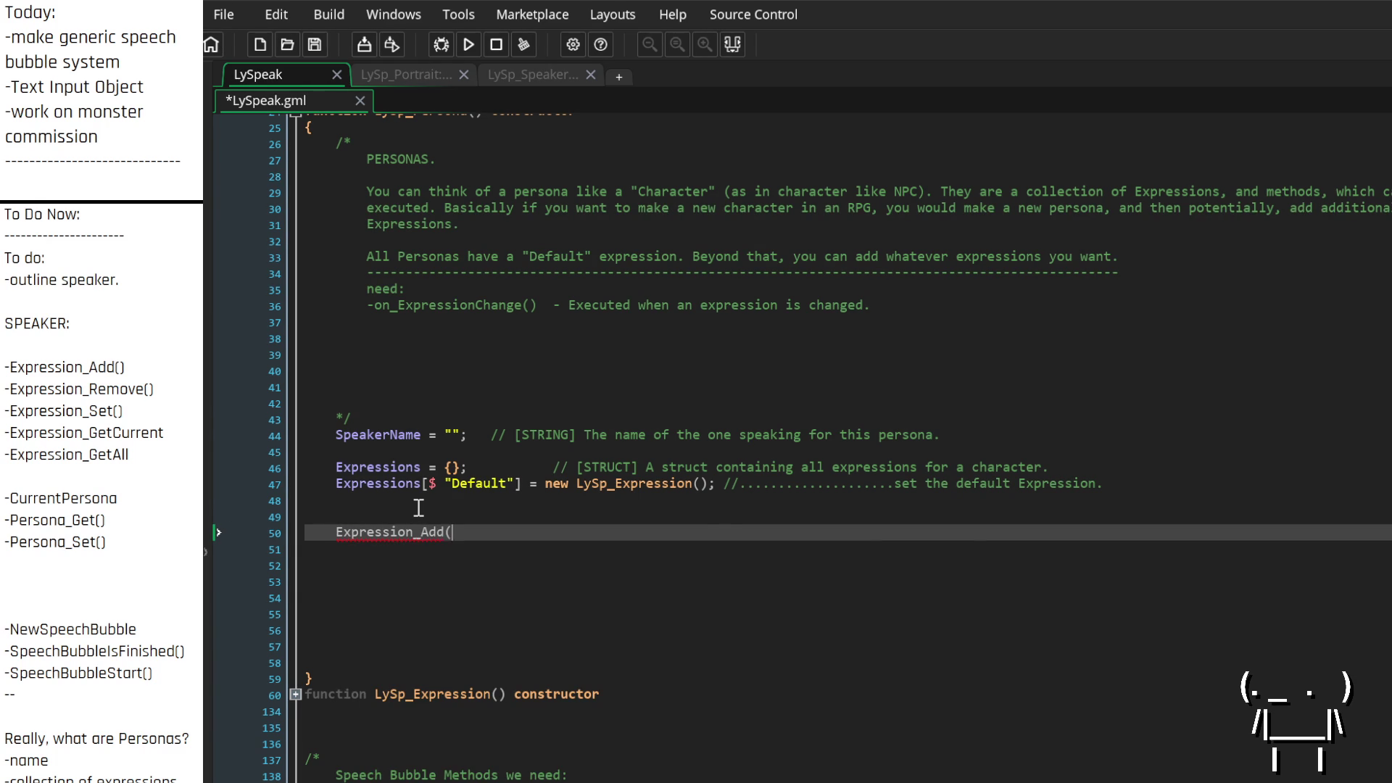
pyautogui.write(') =')
pyautogui.press('BackSpace')
pyautogui.press('BackSpace')
pyautogui.press('BackSpace')
pyautogui.write('= function(){}')
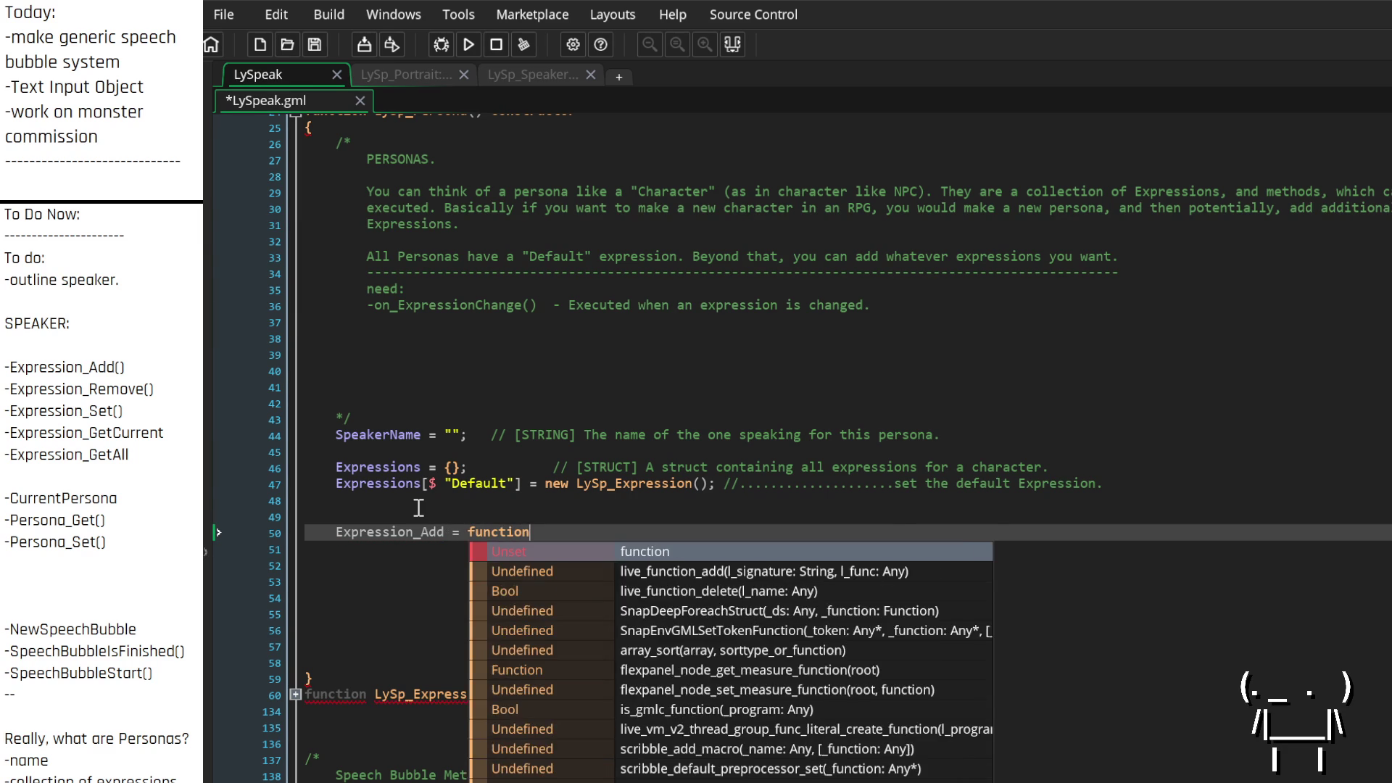
pyautogui.write('   //[')
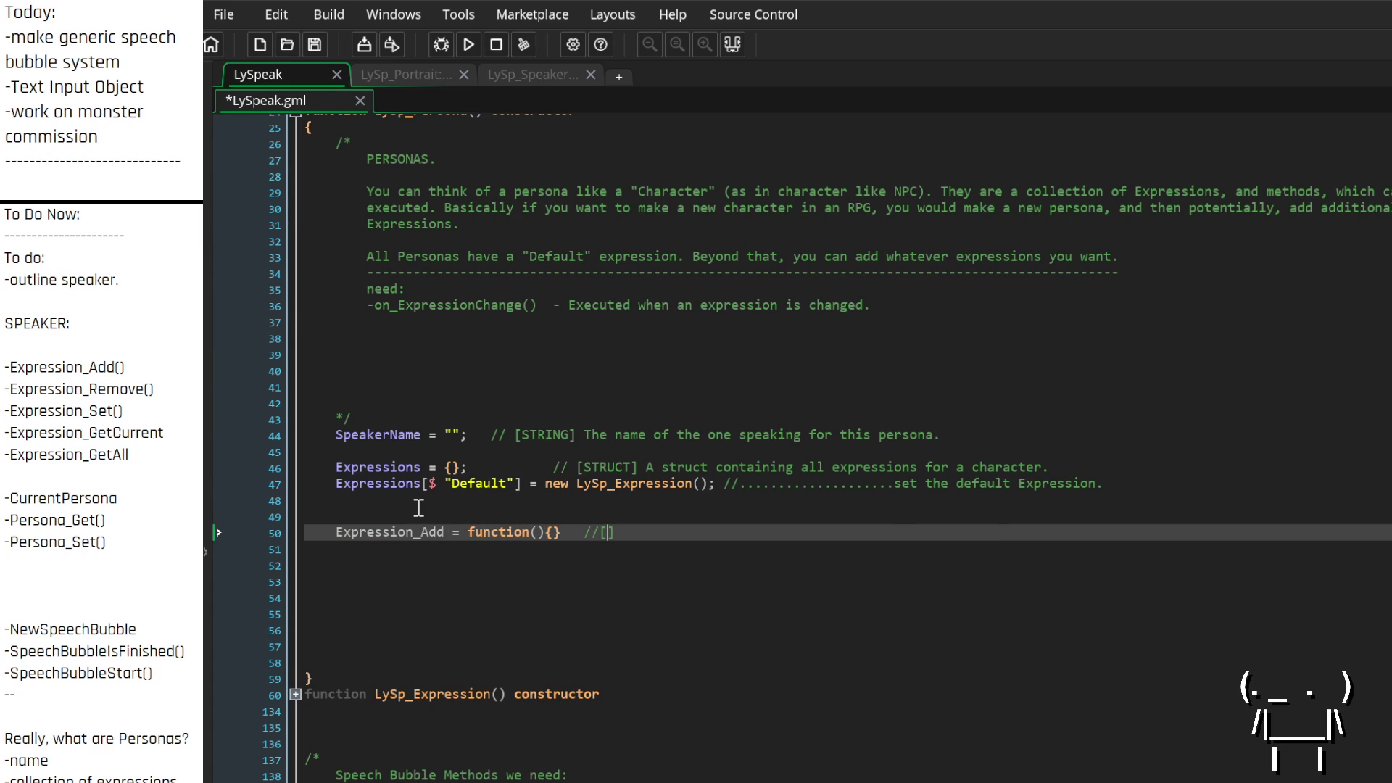
pyautogui.write('METHOD')
pyautogui.write('Adds ')
pyautogui.write('a')
pyautogui.write(' n expression to this ')
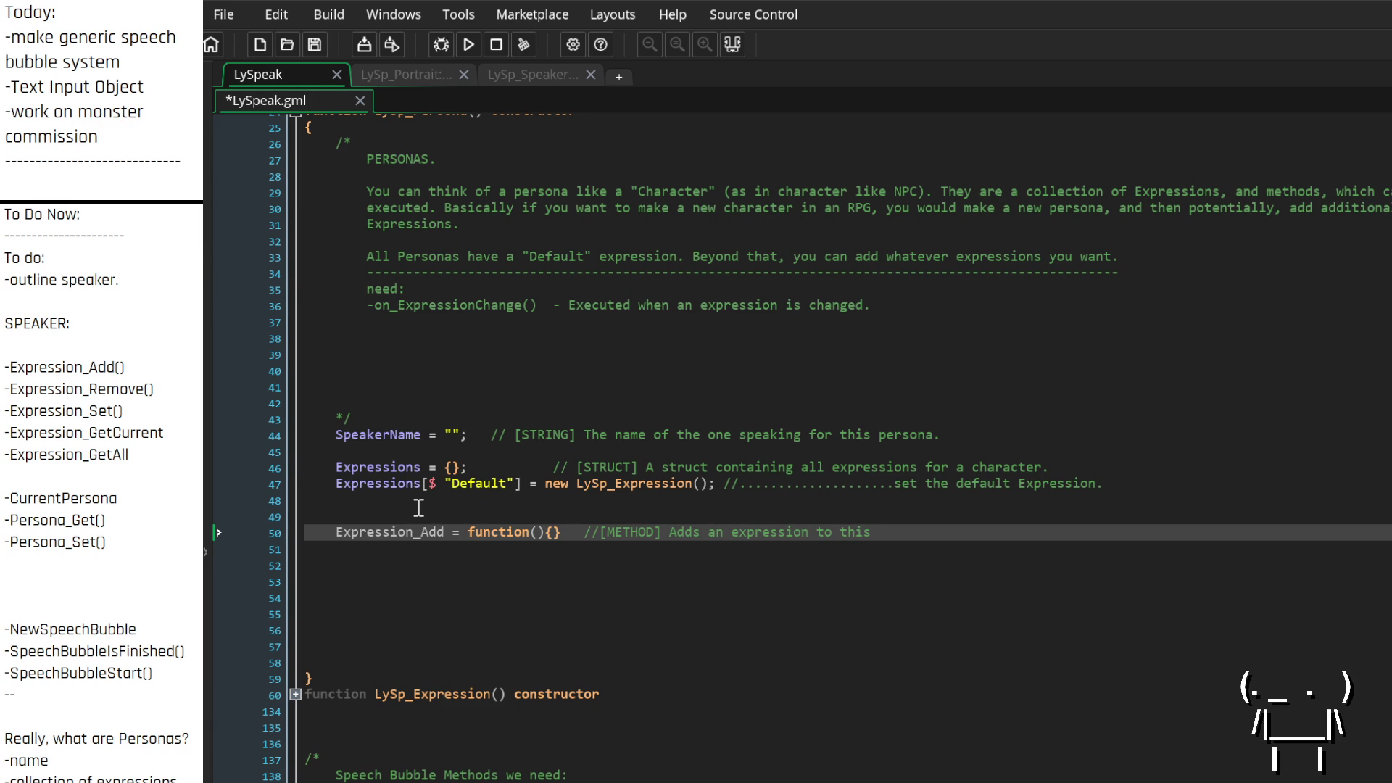
pyautogui.write('Persona.')
pyautogui.press('Down')
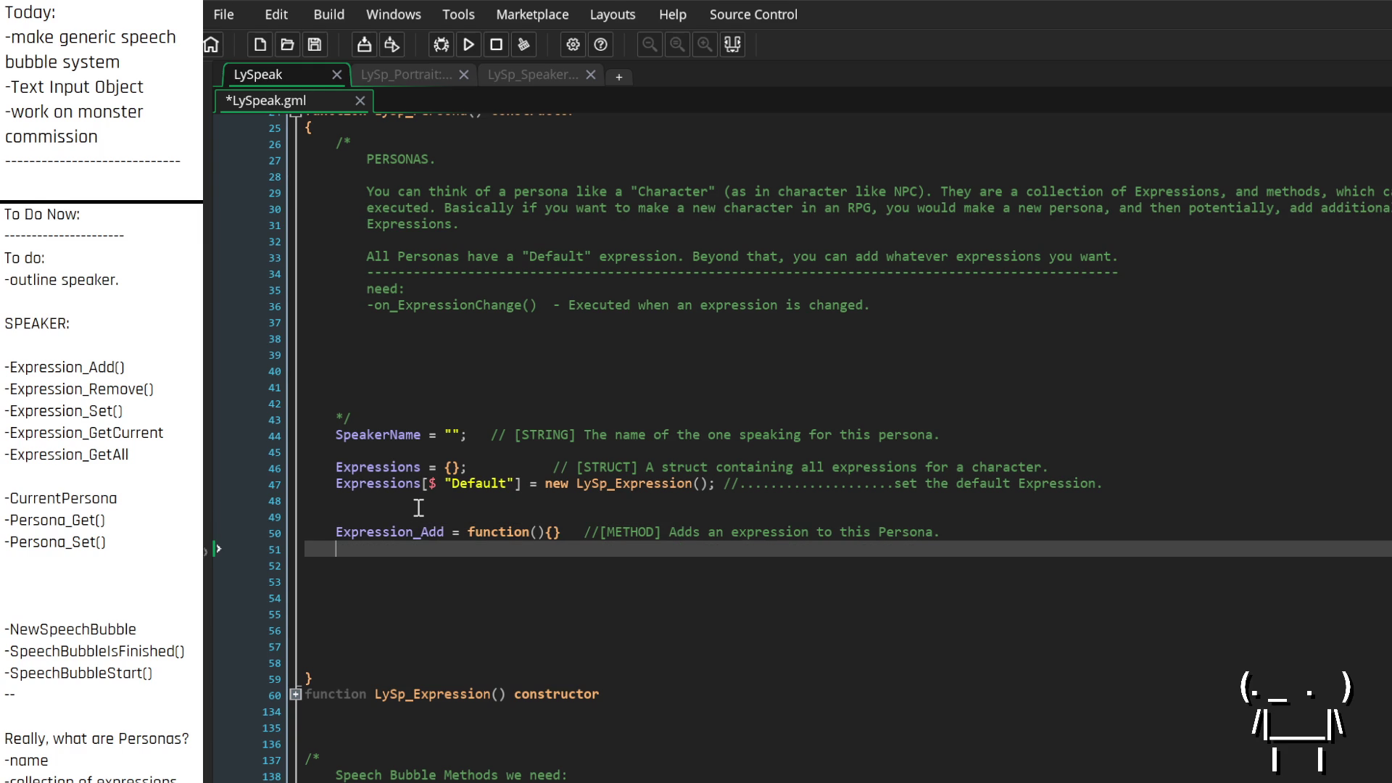
pyautogui.write('Expression')
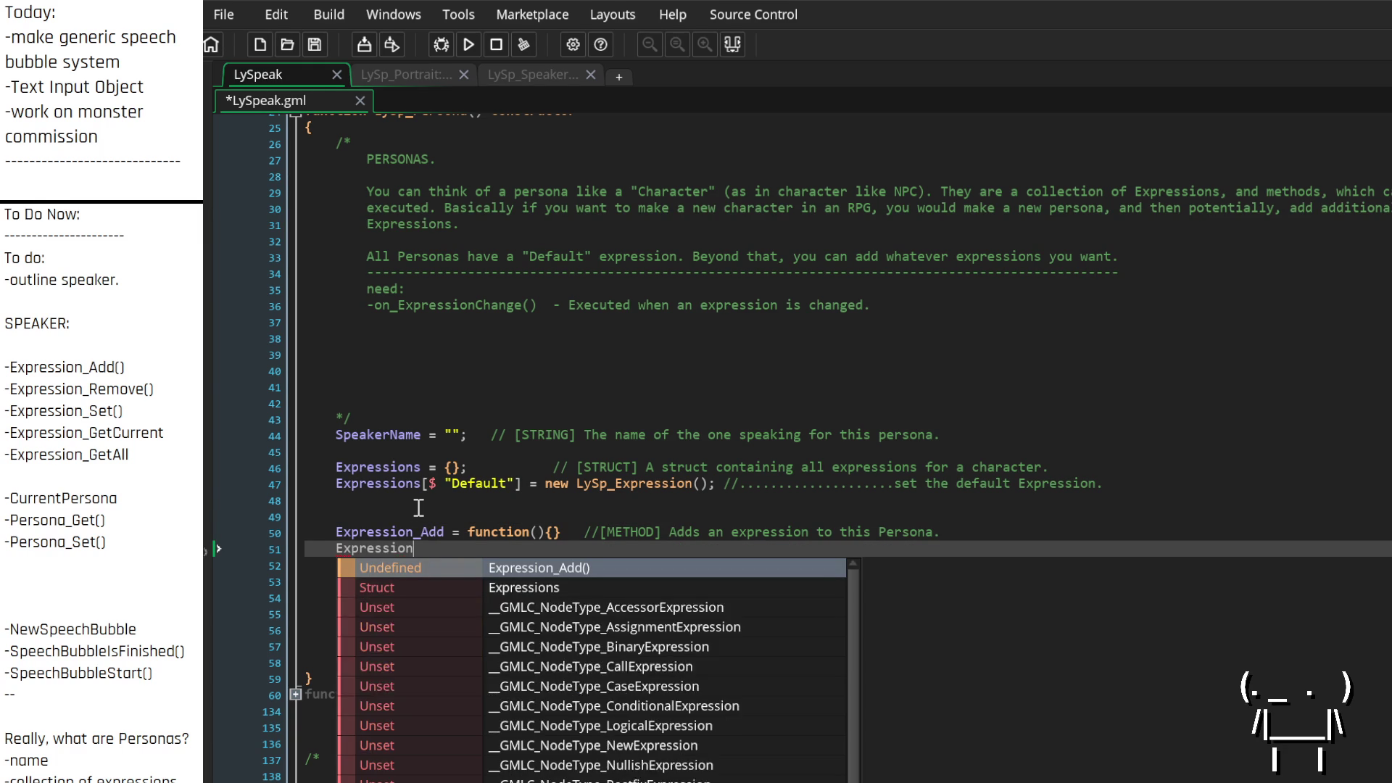
pyautogui.write('_Remove = f')
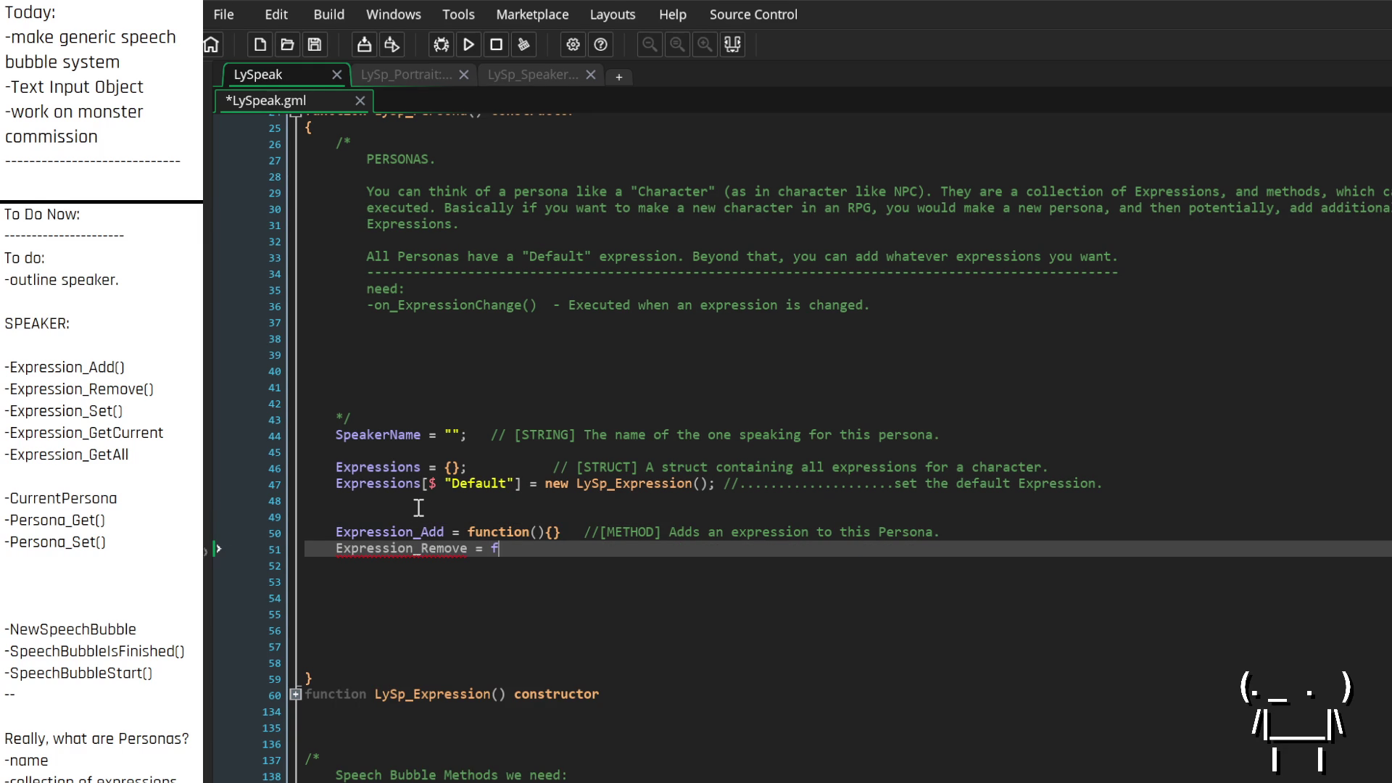
pyautogui.write('unction')
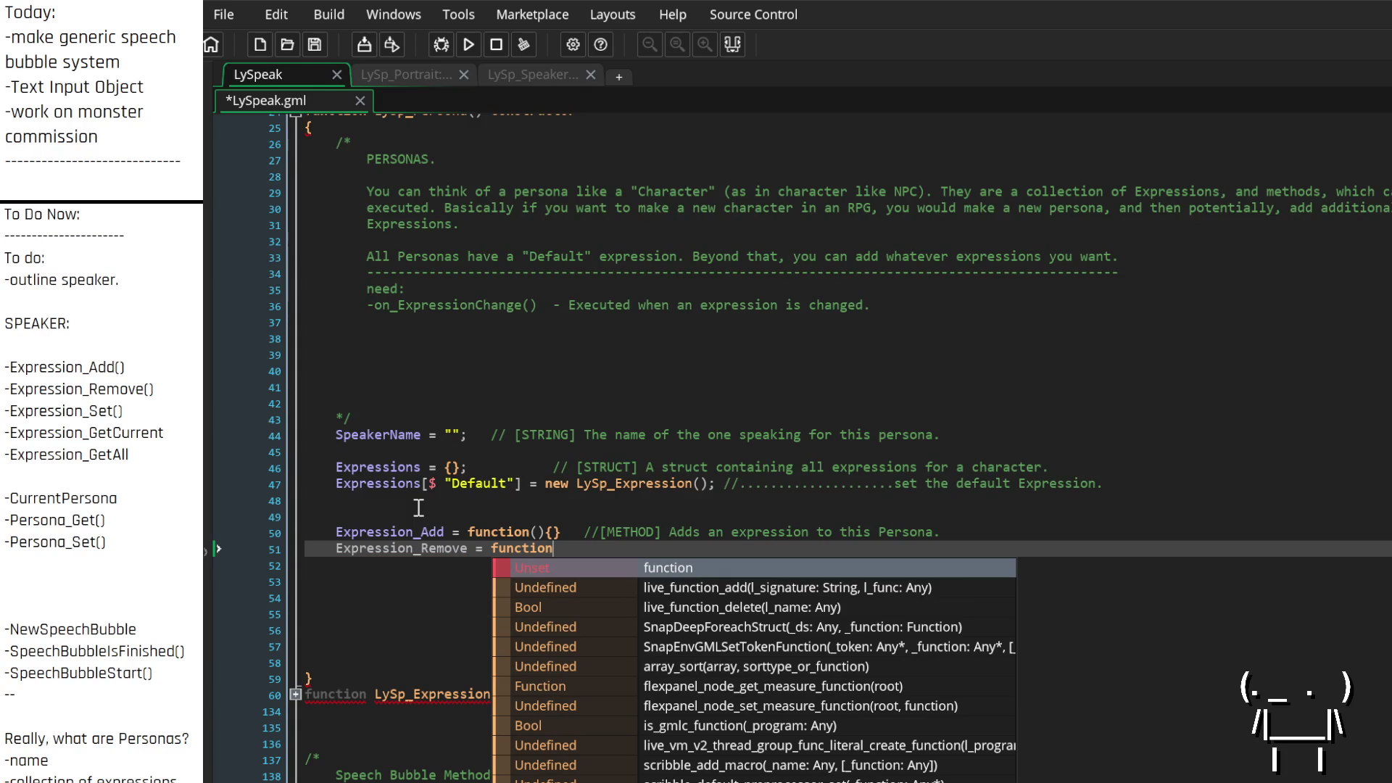
# Insert a //--- METHODS --- header comment above Expression_Add
pyautogui.press('Escape')
pyautogui.press('Up')
pyautogui.press('Up')
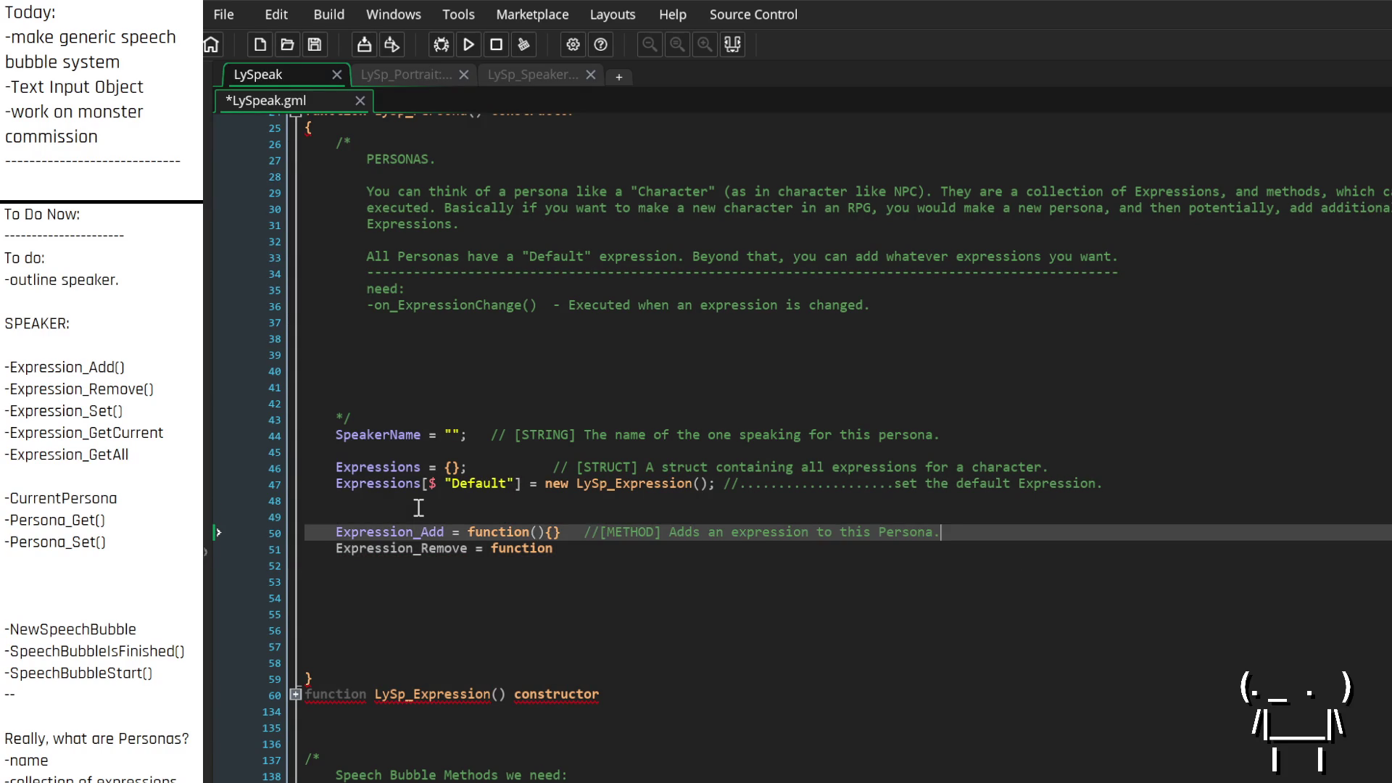
pyautogui.press('Return')
pyautogui.write('//')
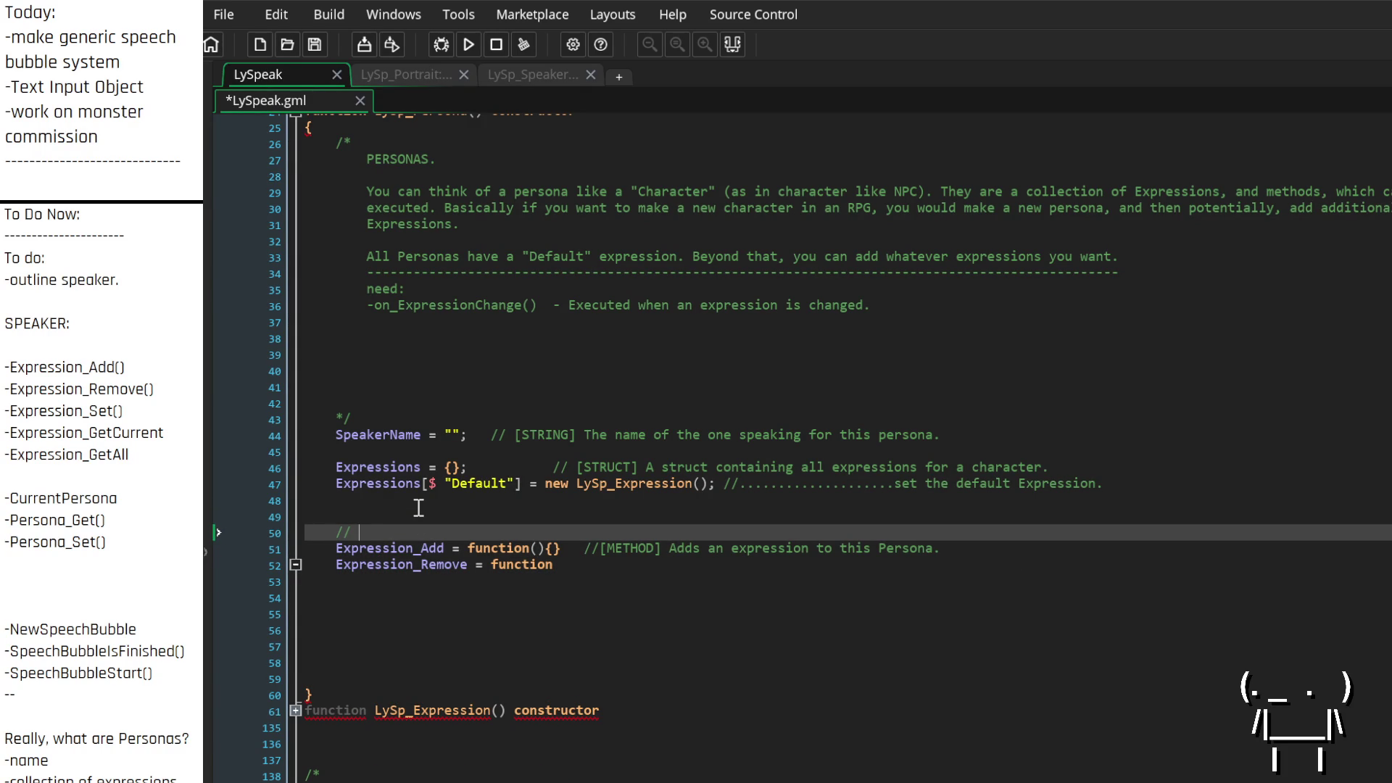
pyautogui.press('BackSpace')
pyautogui.press('BackSpace')
pyautogui.write('--- ')
pyautogui.write('METHODS ---')
pyautogui.write('--------------------------------------------')
pyautogui.write('-----------------')
# Finish Expression_Remove = function(){} and line up both methods' equals signs and comments
pyautogui.press('Down')
pyautogui.press('Down')
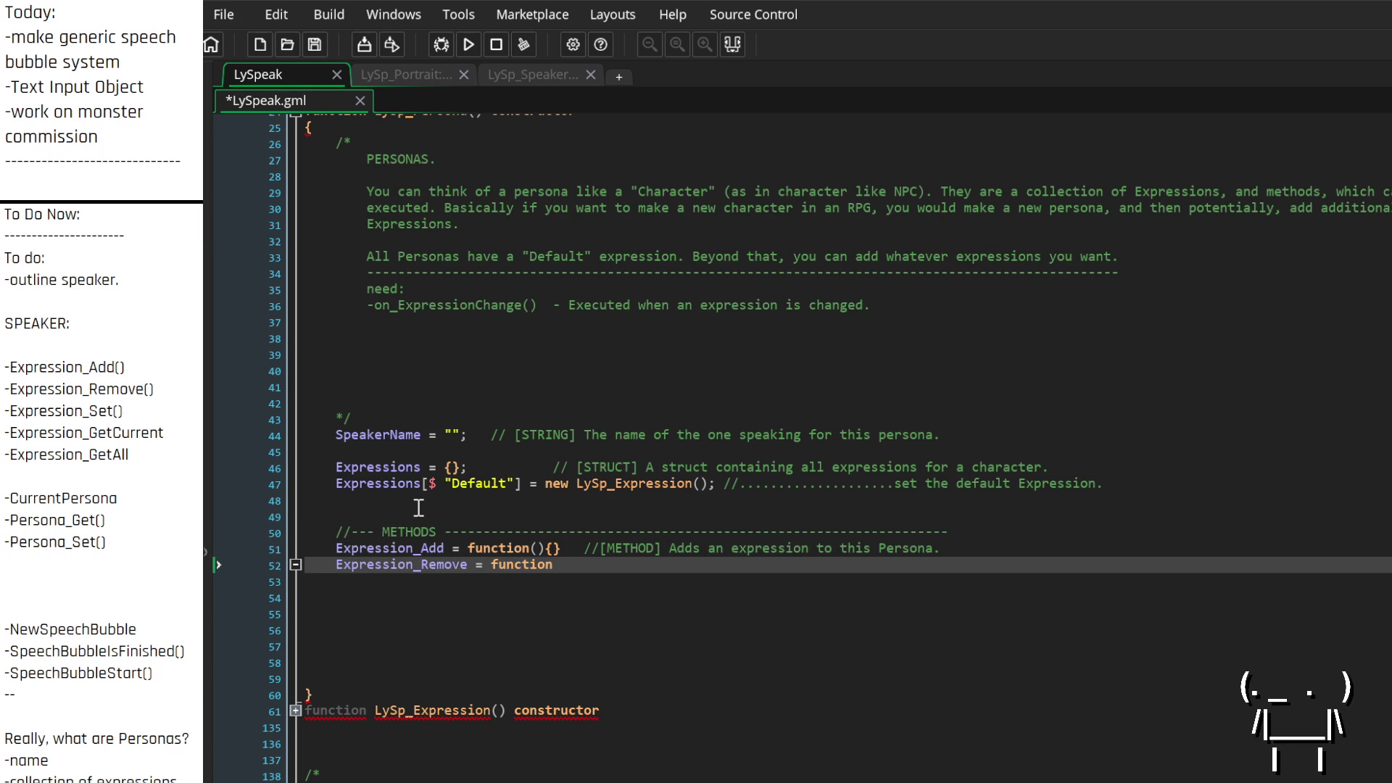
pyautogui.write('(){}')
pyautogui.hotkey('ctrl', 'Left')
pyautogui.hotkey('ctrl', 'Left')
pyautogui.press('Up')
pyautogui.hotkey('ctrl', 'Left')
pyautogui.hotkey('ctrl', 'Left')
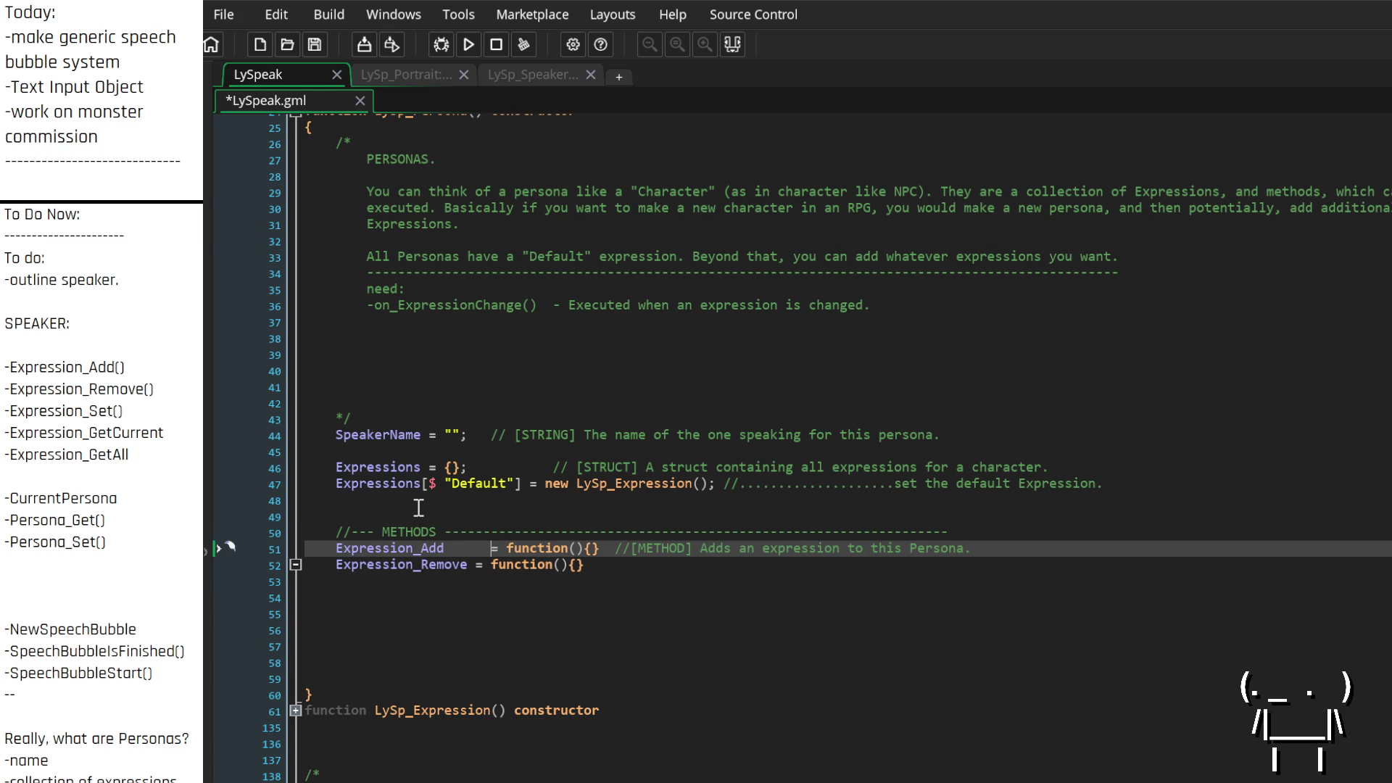
pyautogui.press('Down')
pyautogui.press('End')
pyautogui.press('Up')
pyautogui.hotkey('ctrl', 'Right')
pyautogui.press('Right')
pyautogui.press('Down')
# Comment Expression_Remove with '// [METHOD] Removes an Expression from this Persona.'
pyautogui.write('/')
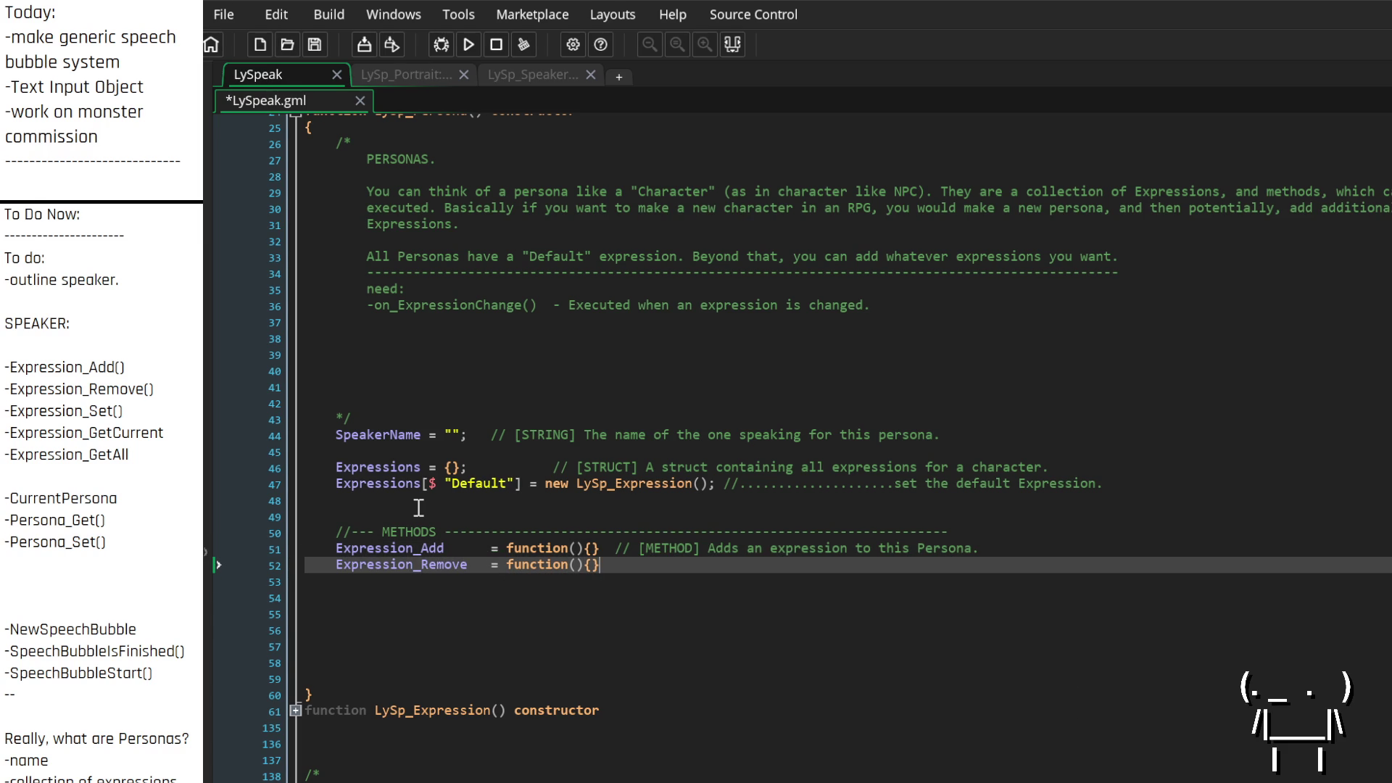
pyautogui.write('/ [MET')
pyautogui.write('HOD] Ad')
pyautogui.write('ds an')
pyautogui.press('BackSpace')
pyautogui.press('BackSpace')
pyautogui.press('BackSpace')
pyautogui.write('Rem')
pyautogui.write('oves an Ex')
pyautogui.write('pressio')
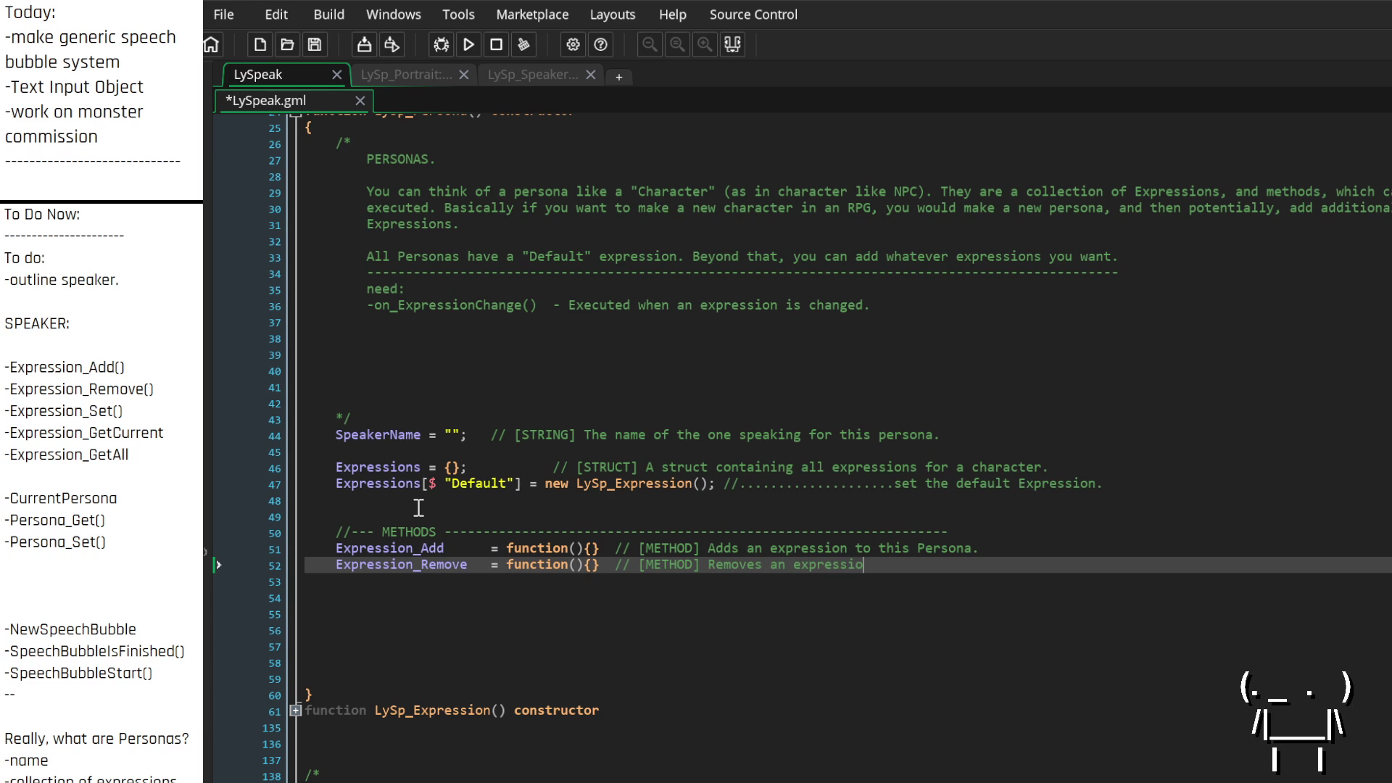
pyautogui.write('n from this p')
pyautogui.press('BackSpace')
pyautogui.write('Persona.')
pyautogui.press('Return')
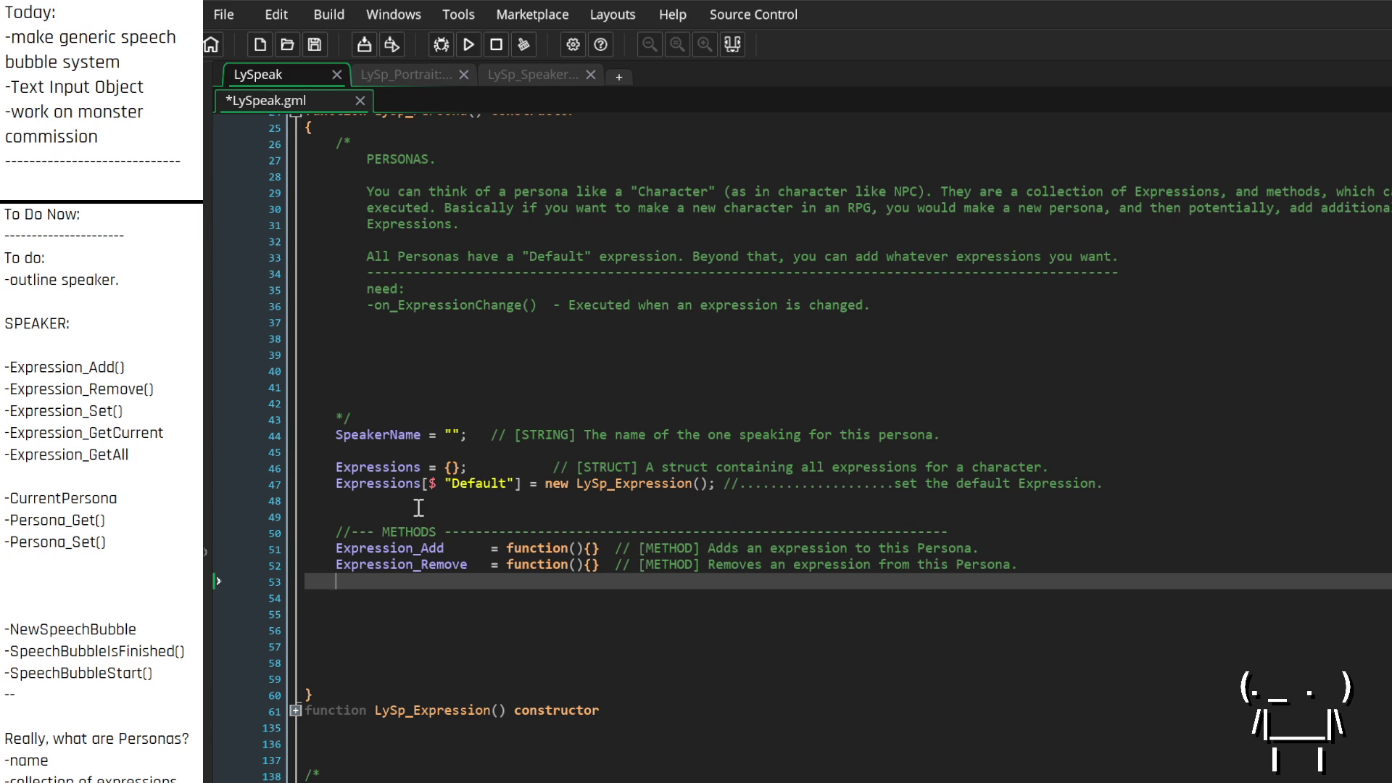
pyautogui.press('Up')
pyautogui.press('Up')
pyautogui.press('Up')
pyautogui.press('End')
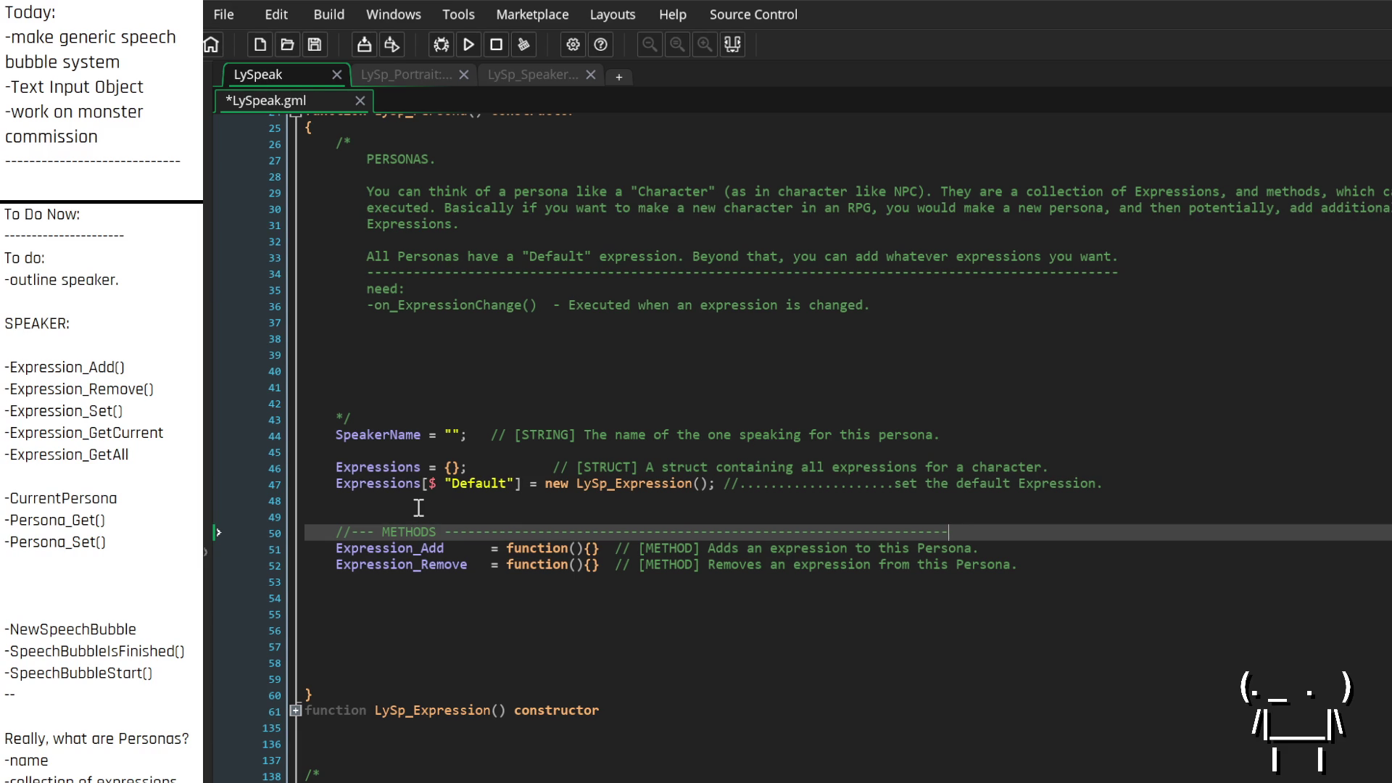
# Move the LySp_Speaker tab before LySp_Portrait and start a line below Import_Persona
pyautogui.click(428, 70)
pyautogui.click(495, 75)
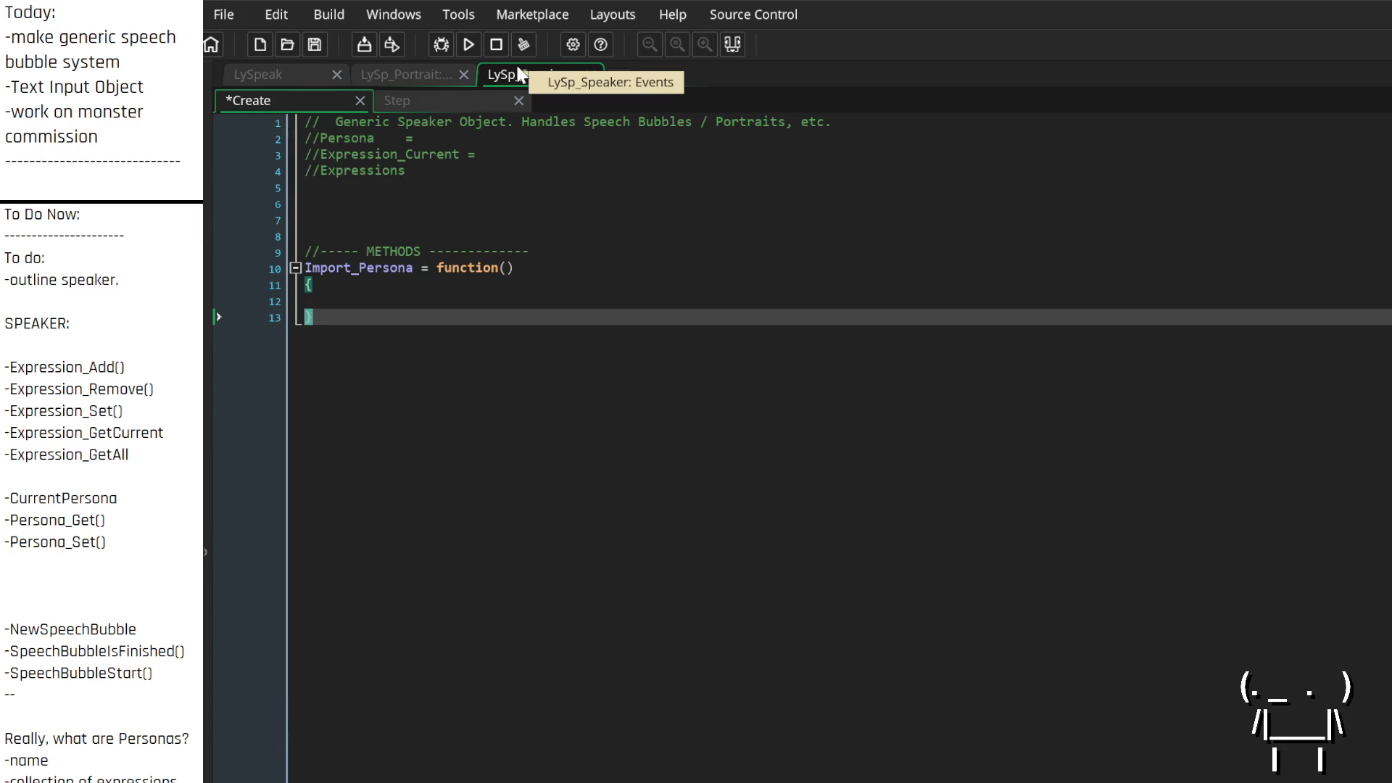
pyautogui.moveTo(490, 78); pyautogui.dragTo(415, 67)
pyautogui.click(397, 326)
pyautogui.press('Return')
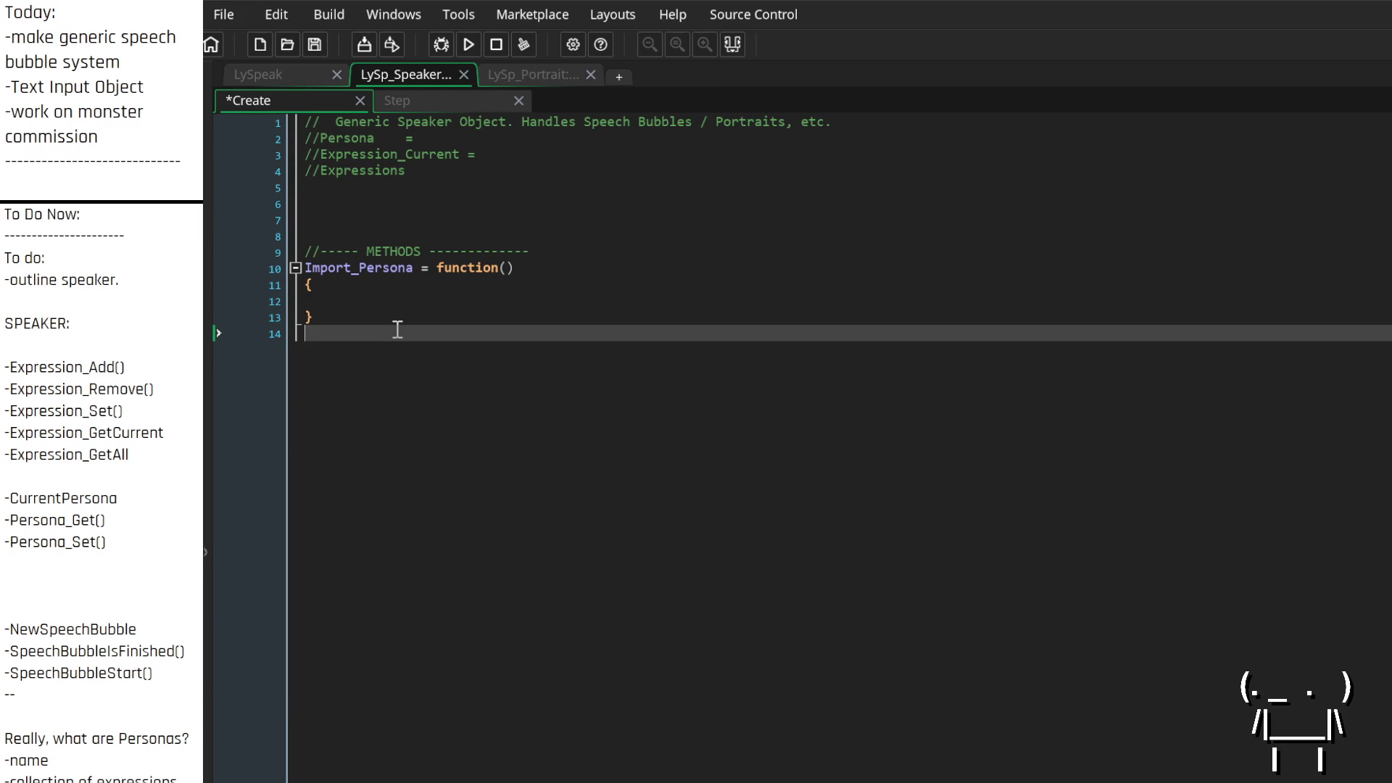
# Add Expression_Set = function(){}; with the comment '// [METHOD] Set the current Expression'
pyautogui.write('Expression_')
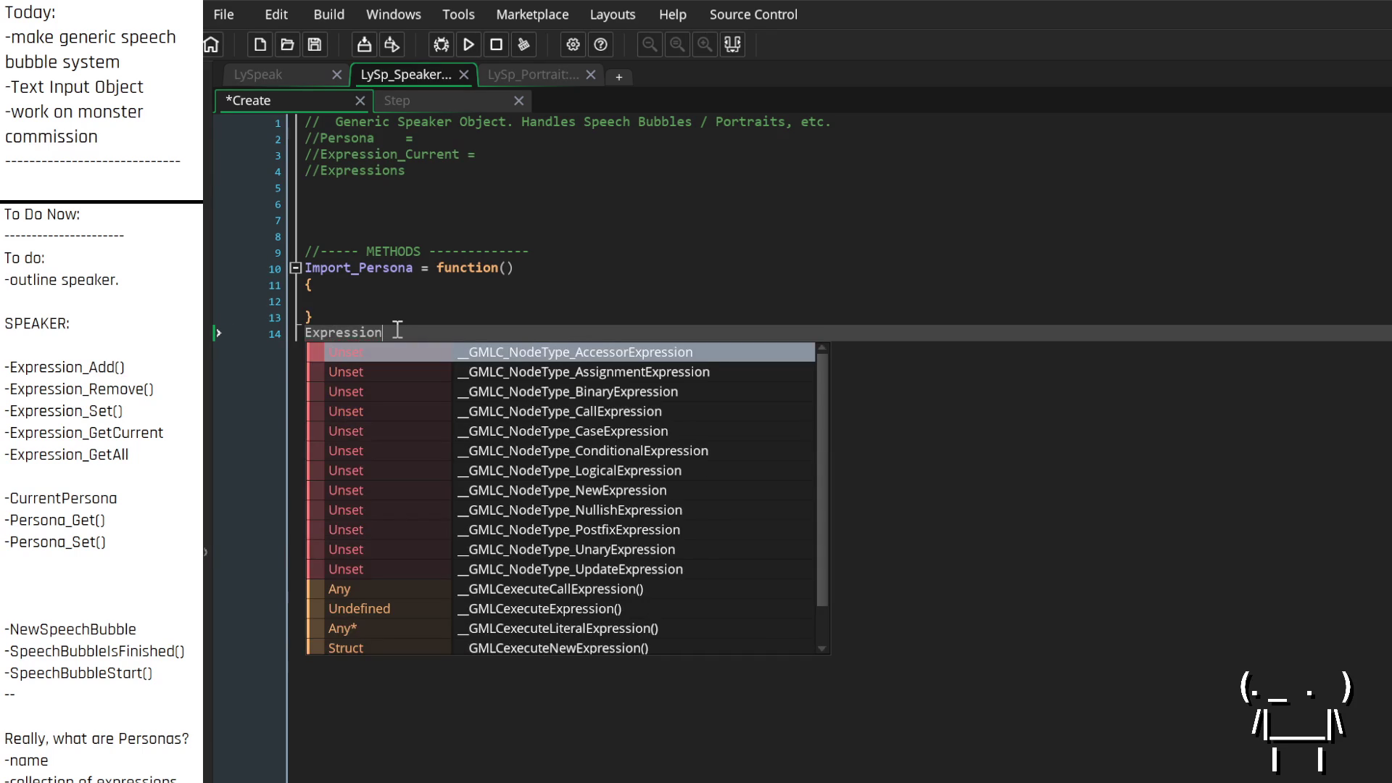
pyautogui.press('BackSpace')
pyautogui.press('BackSpace')
pyautogui.press('BackSpace')
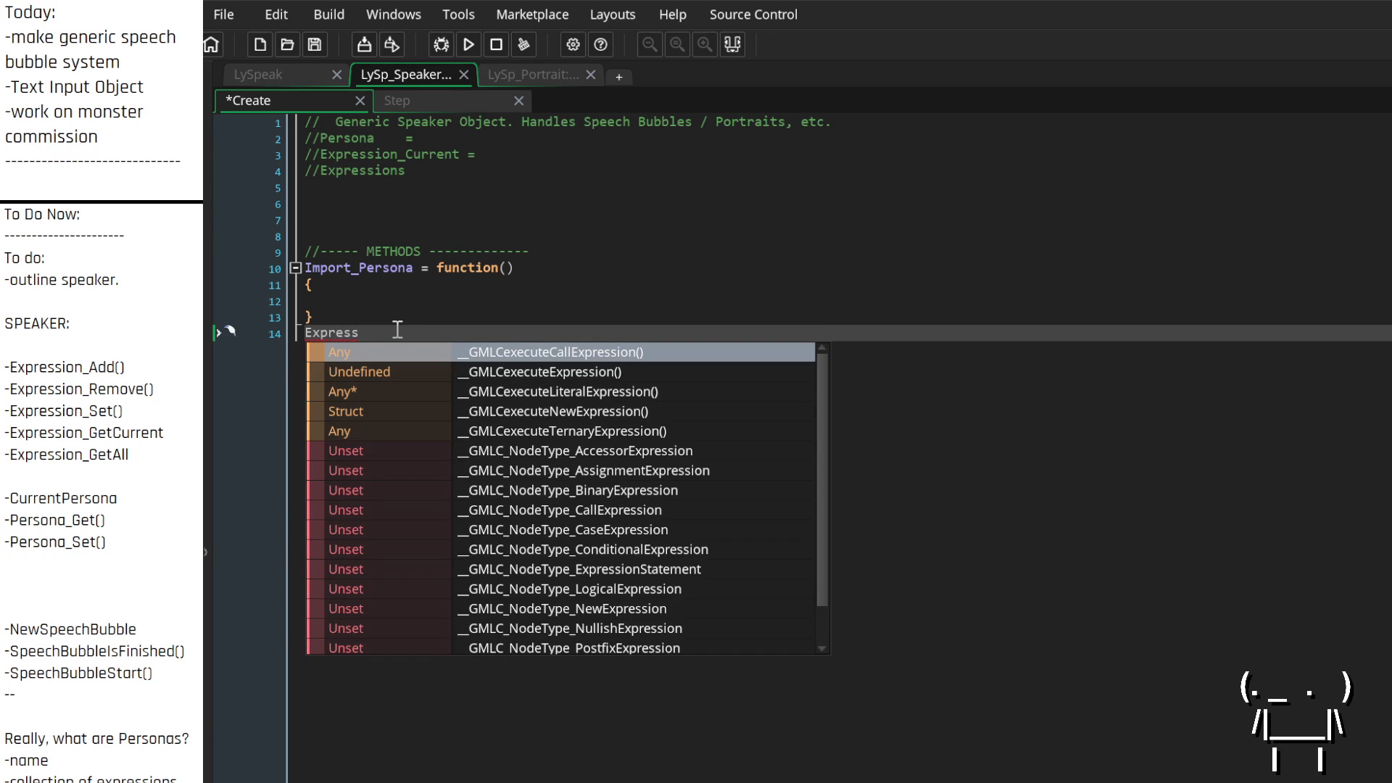
pyautogui.write('ion_Set')
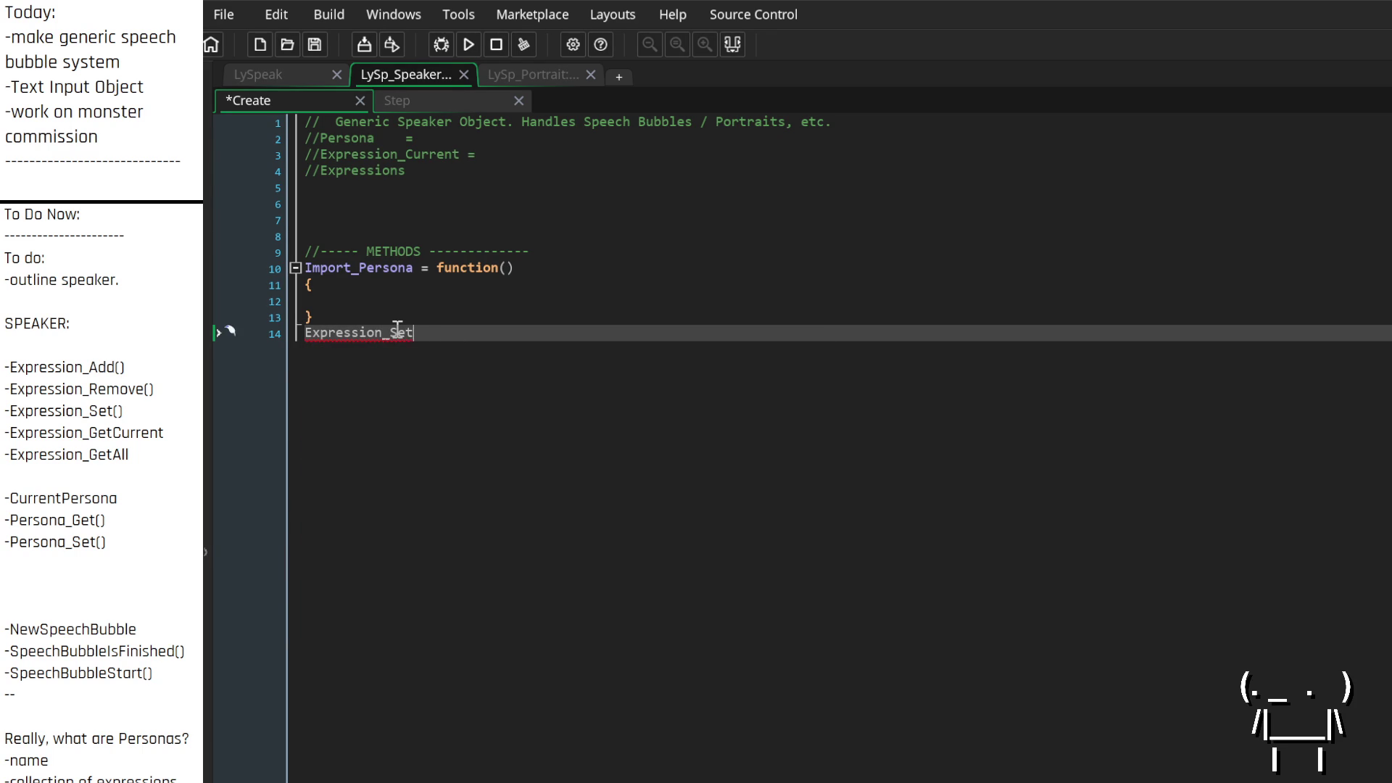
pyautogui.write('(){};')
pyautogui.press('Left')
pyautogui.press('Left')
pyautogui.press('Left')
pyautogui.press('Left')
pyautogui.press('Left')
pyautogui.press('Left')
pyautogui.write('= function')
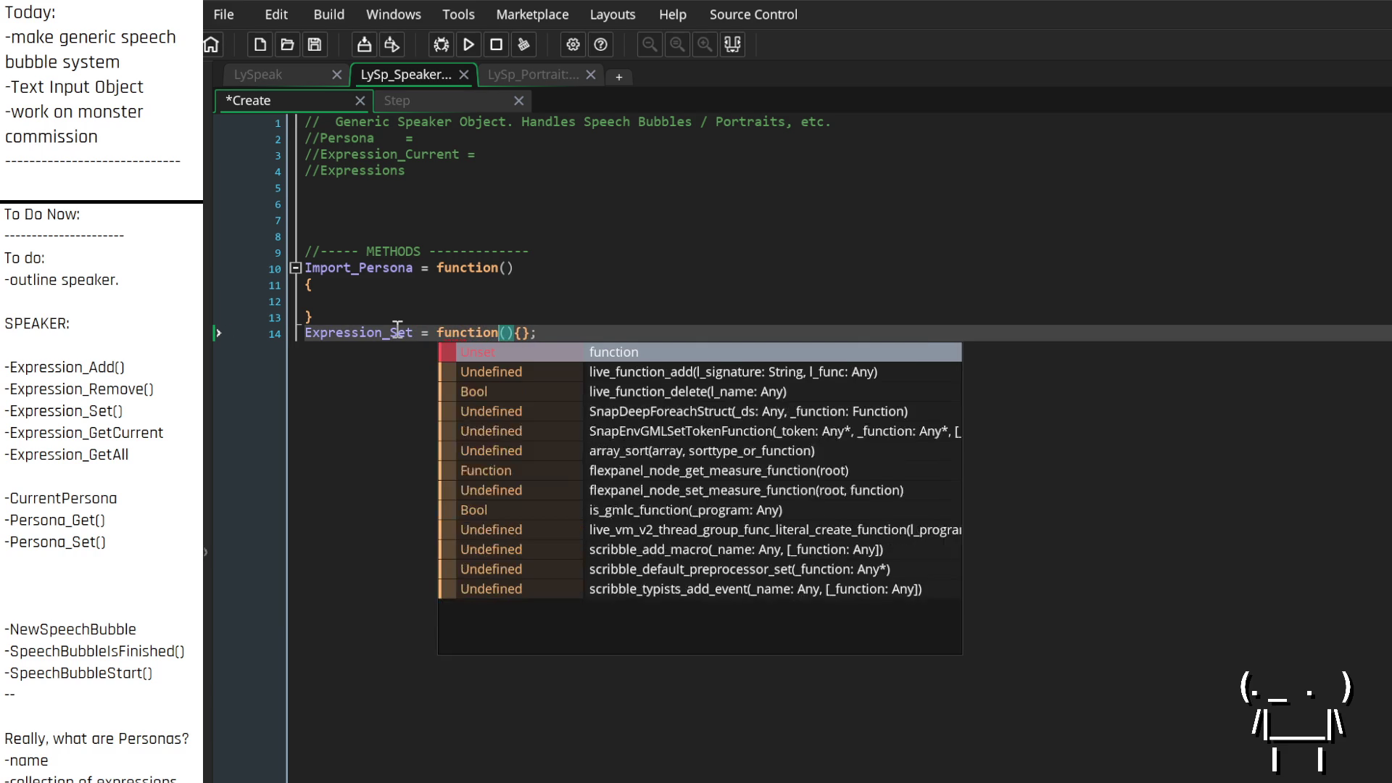
pyautogui.press('Right')
pyautogui.press('End')
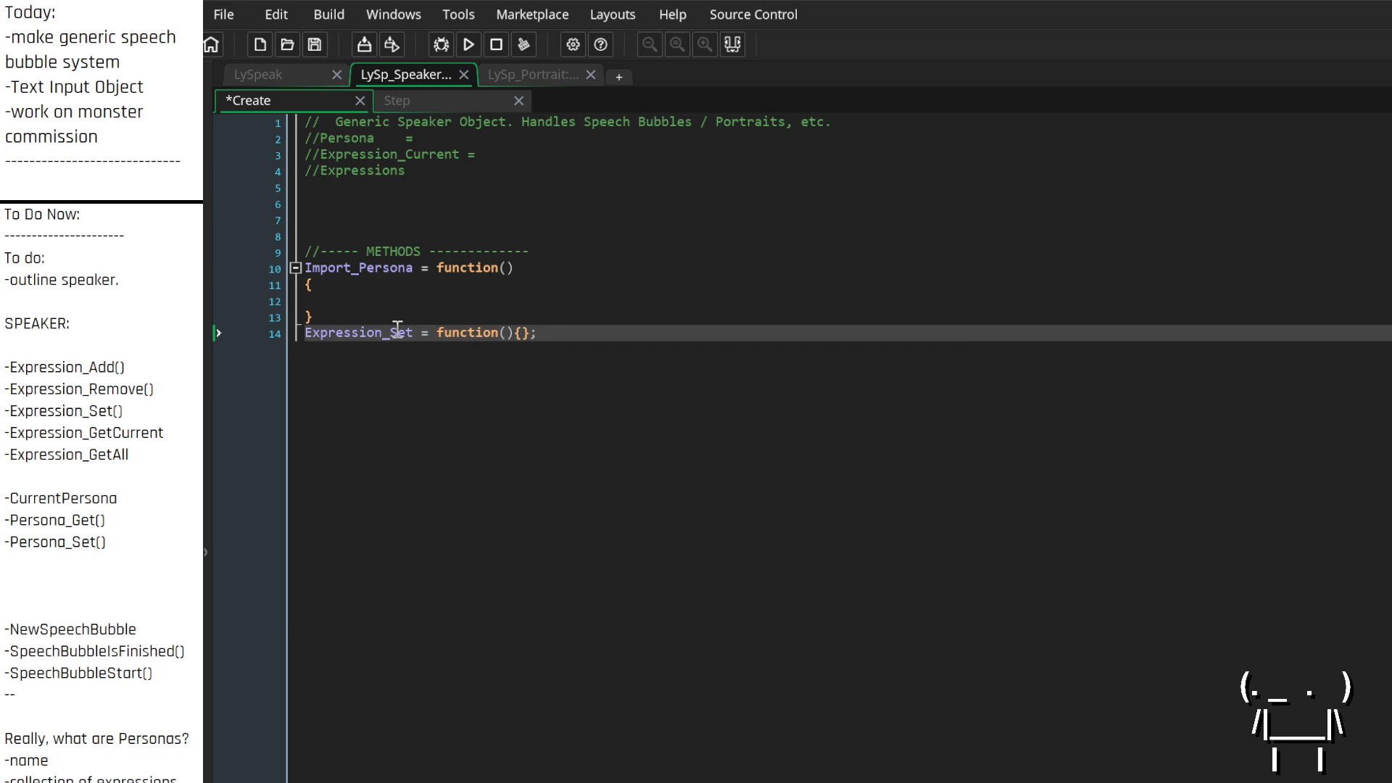
pyautogui.write('  // [')
pyautogui.write('METHOD] S')
pyautogui.write('et the current Expression.')
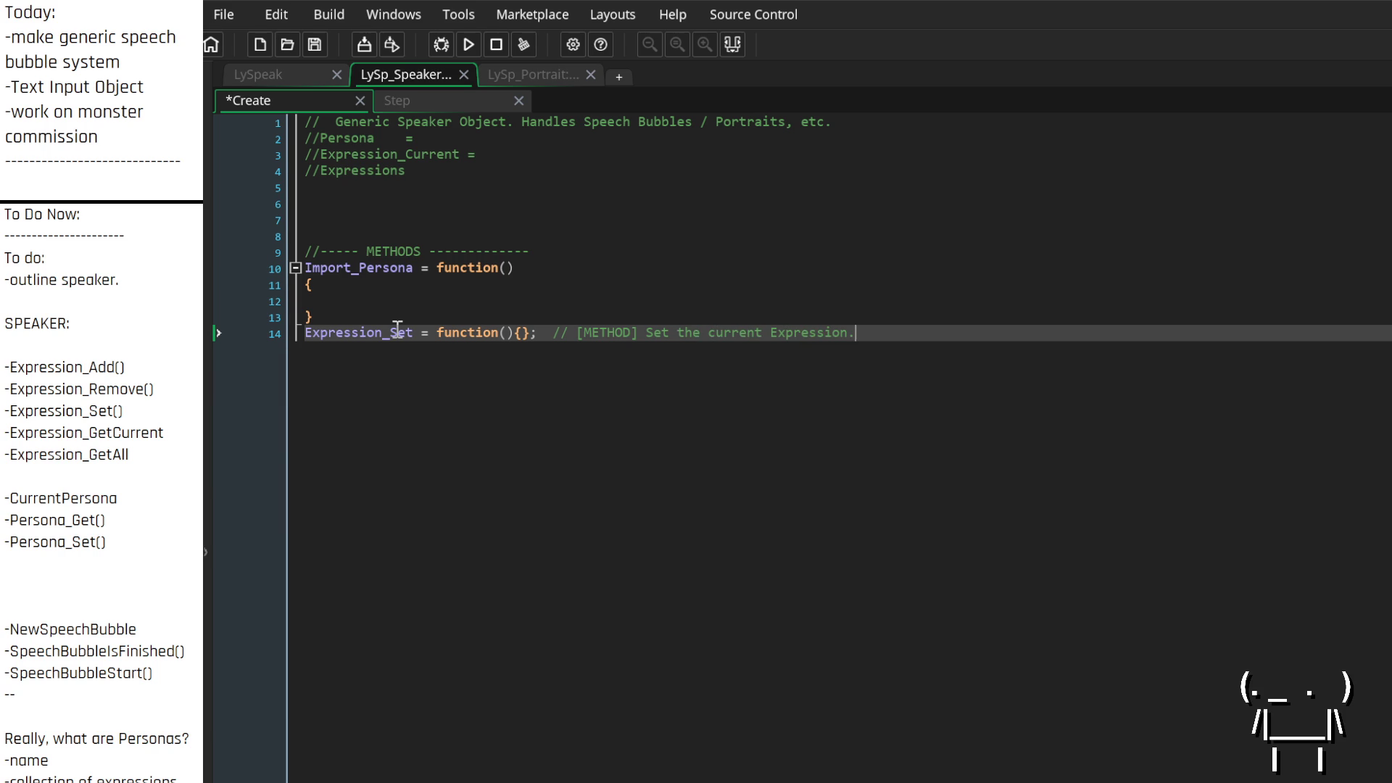
pyautogui.press('Return')
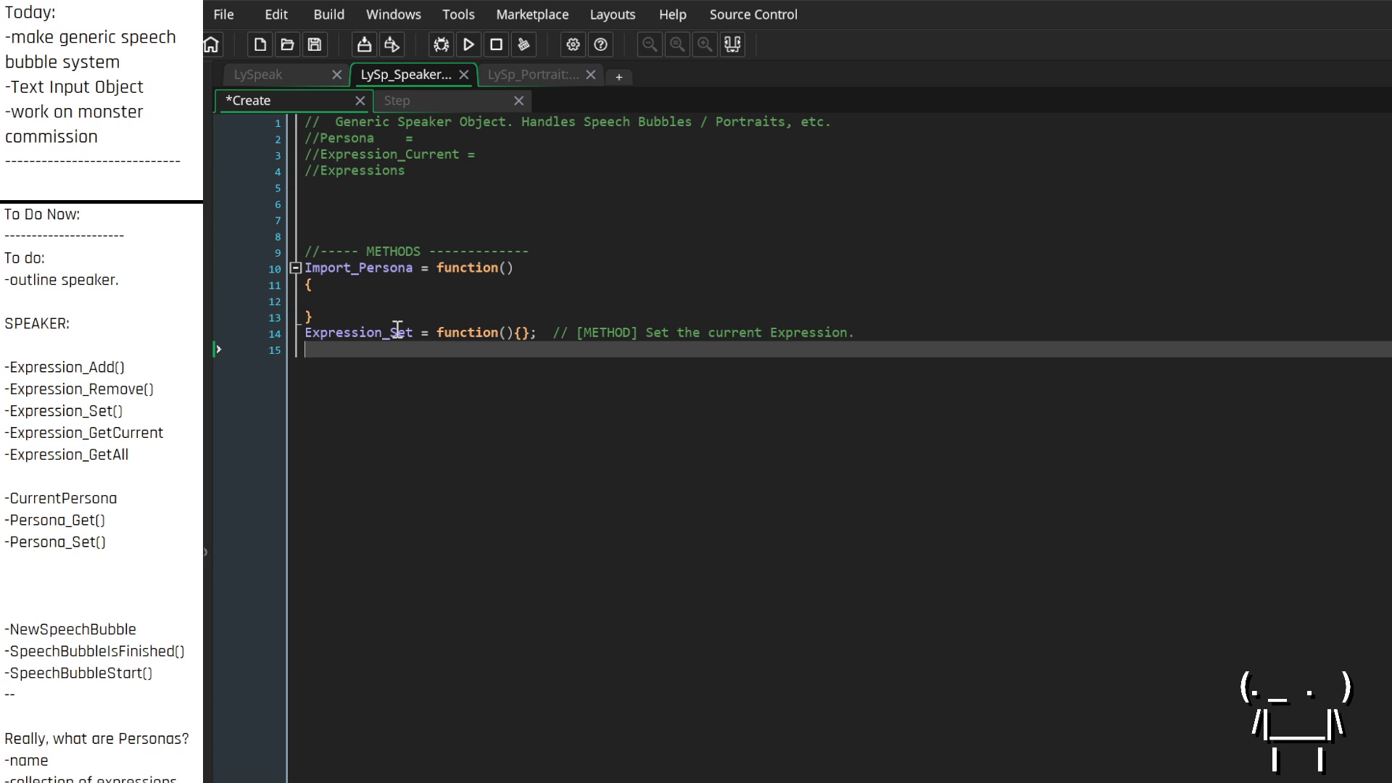
# Add Expression_Get_Current = function(){}; commented '[METHOD] Get the current Expression'
pyautogui.write('Expressi')
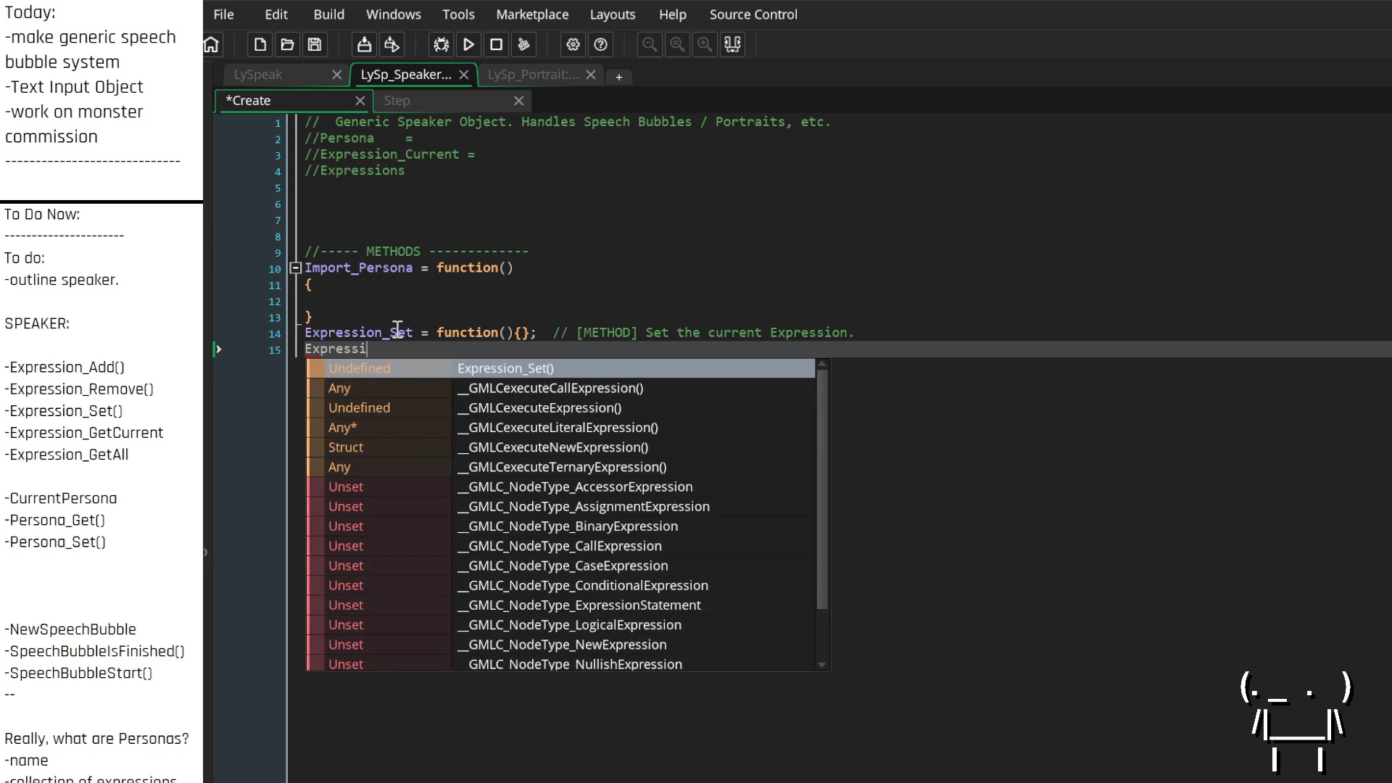
pyautogui.write('on_GetCurrent = function')
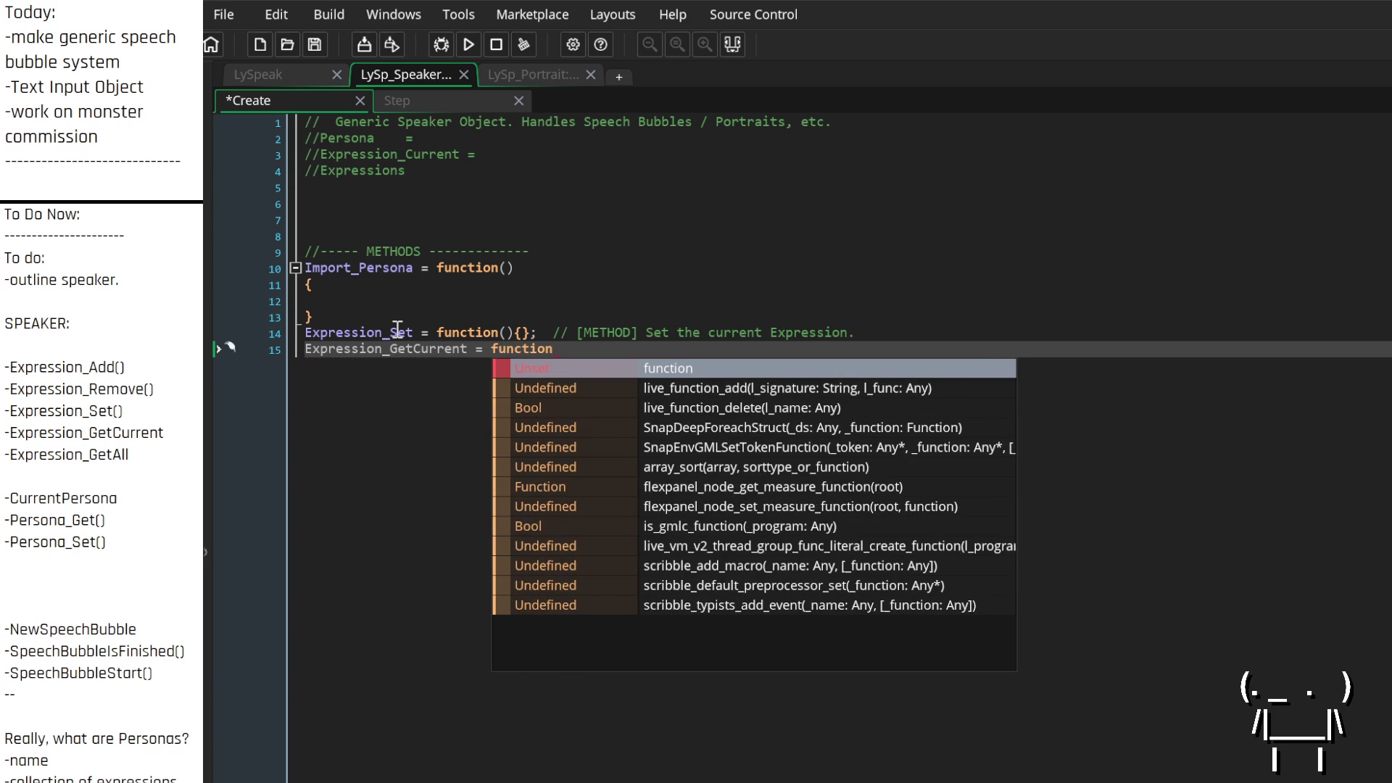
pyautogui.press('Escape')
pyautogui.press('Left')
pyautogui.press('Left')
pyautogui.press('Left')
pyautogui.write('_Current = function')
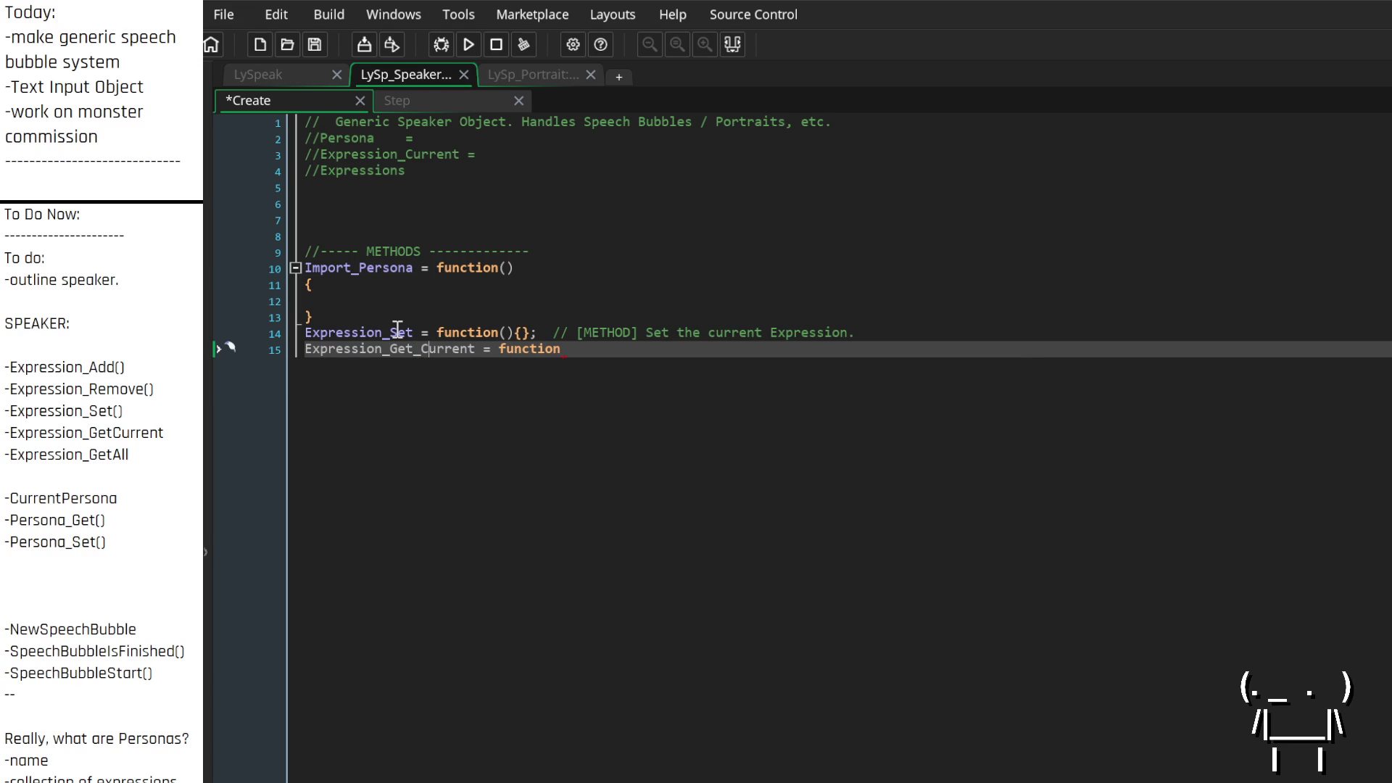
pyautogui.write('(){}')
pyautogui.write(';  //[METHOD] ')
pyautogui.write('Get the current')
pyautogui.write(' Expression.')
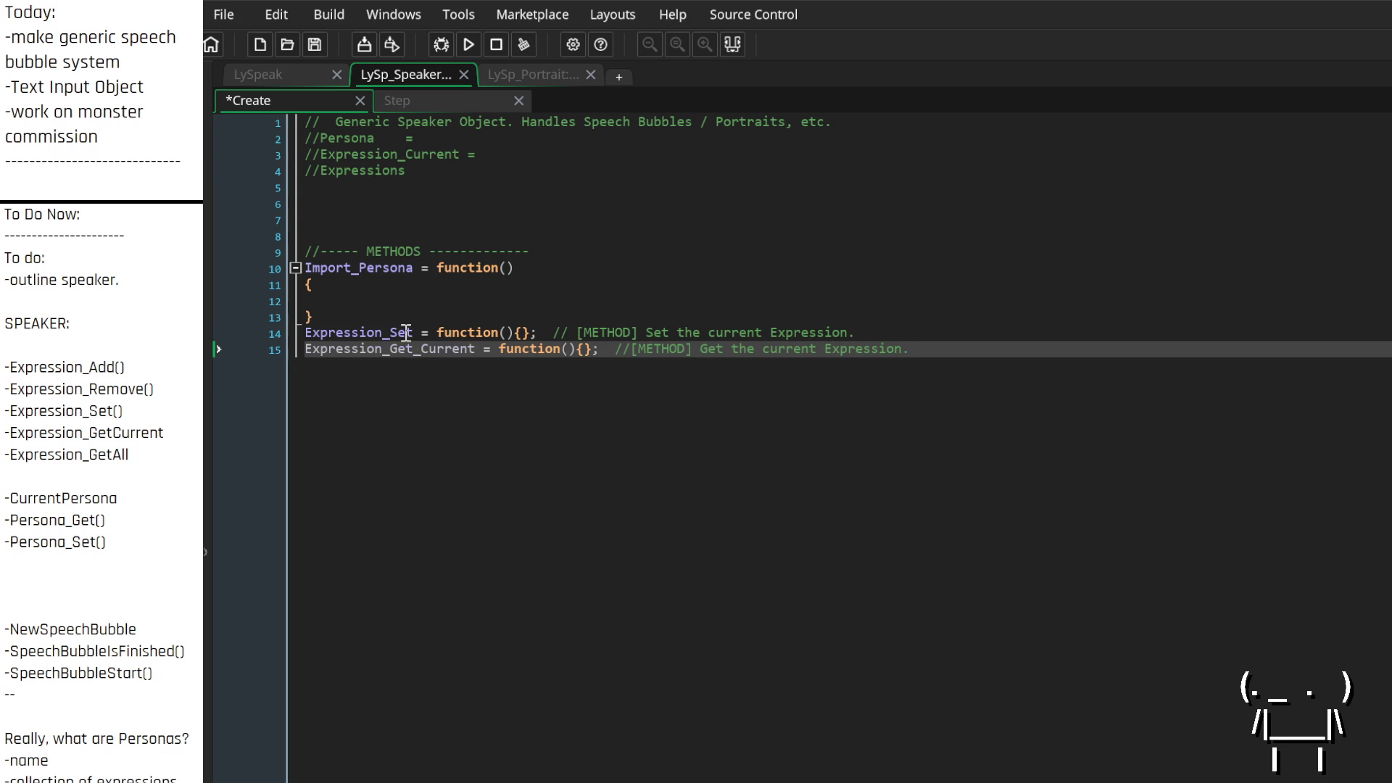
# Rename Expression_Set to Expression_Set_Current, fix comment spacing, and add two blank lines above
pyautogui.click(411, 333)
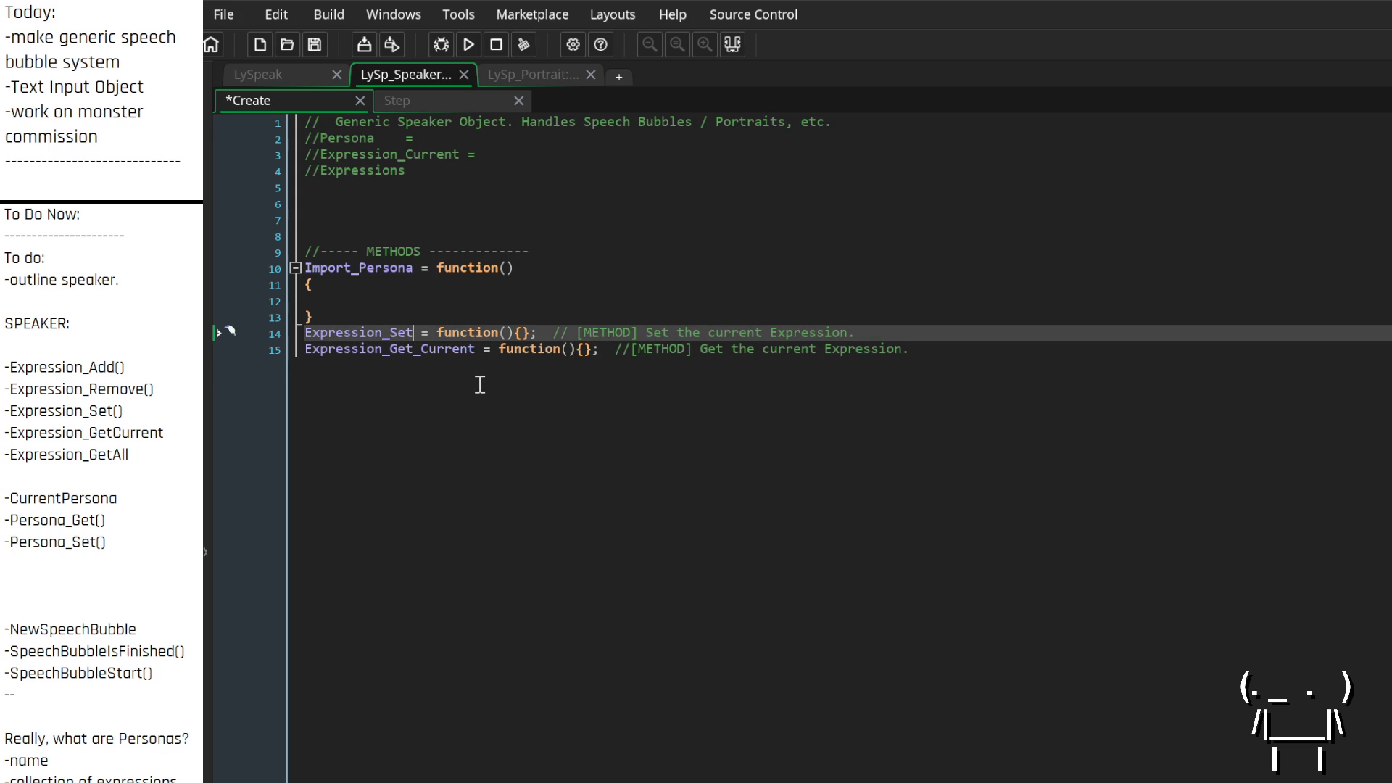
pyautogui.write('_Current')
pyautogui.press('Down')
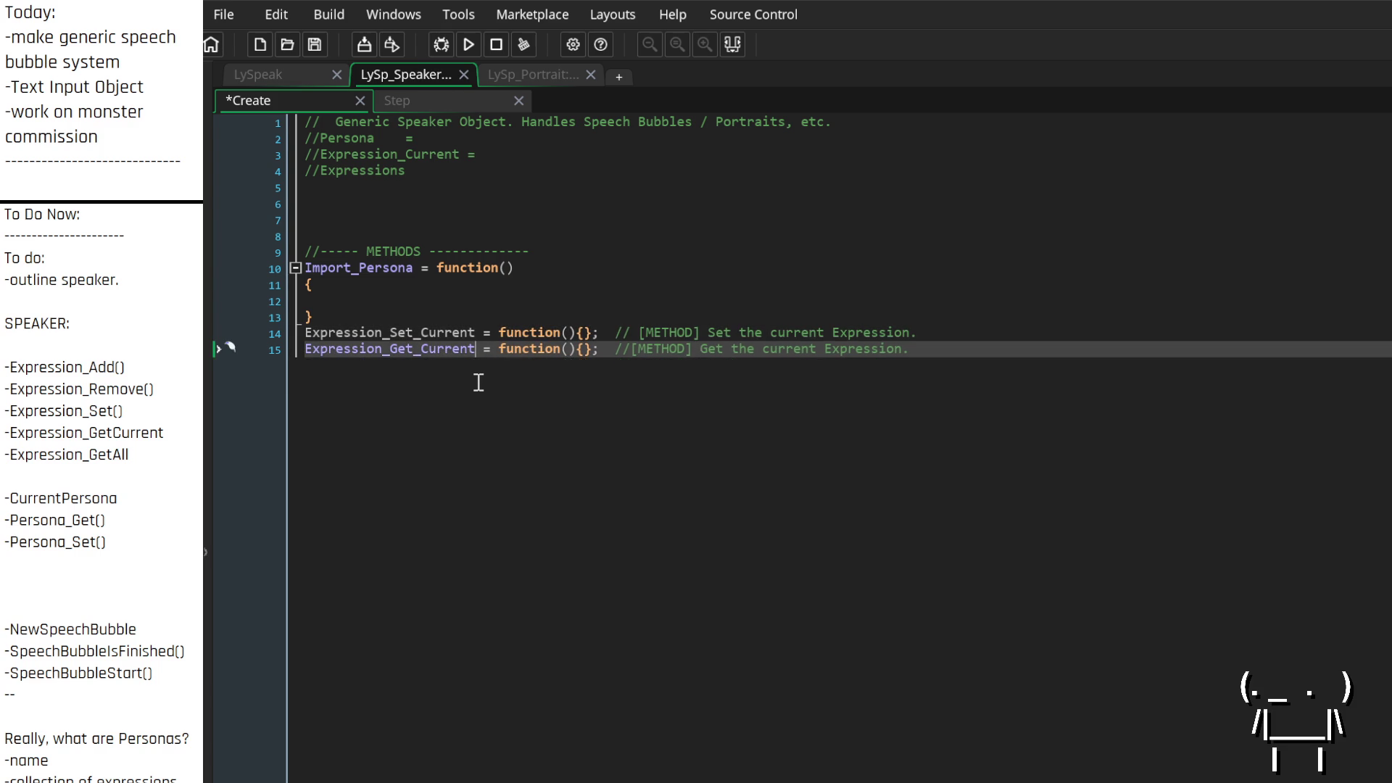
pyautogui.press('Right')
pyautogui.press('Right')
pyautogui.press('Right')
pyautogui.press('Right')
pyautogui.press('Right')
pyautogui.press('Right')
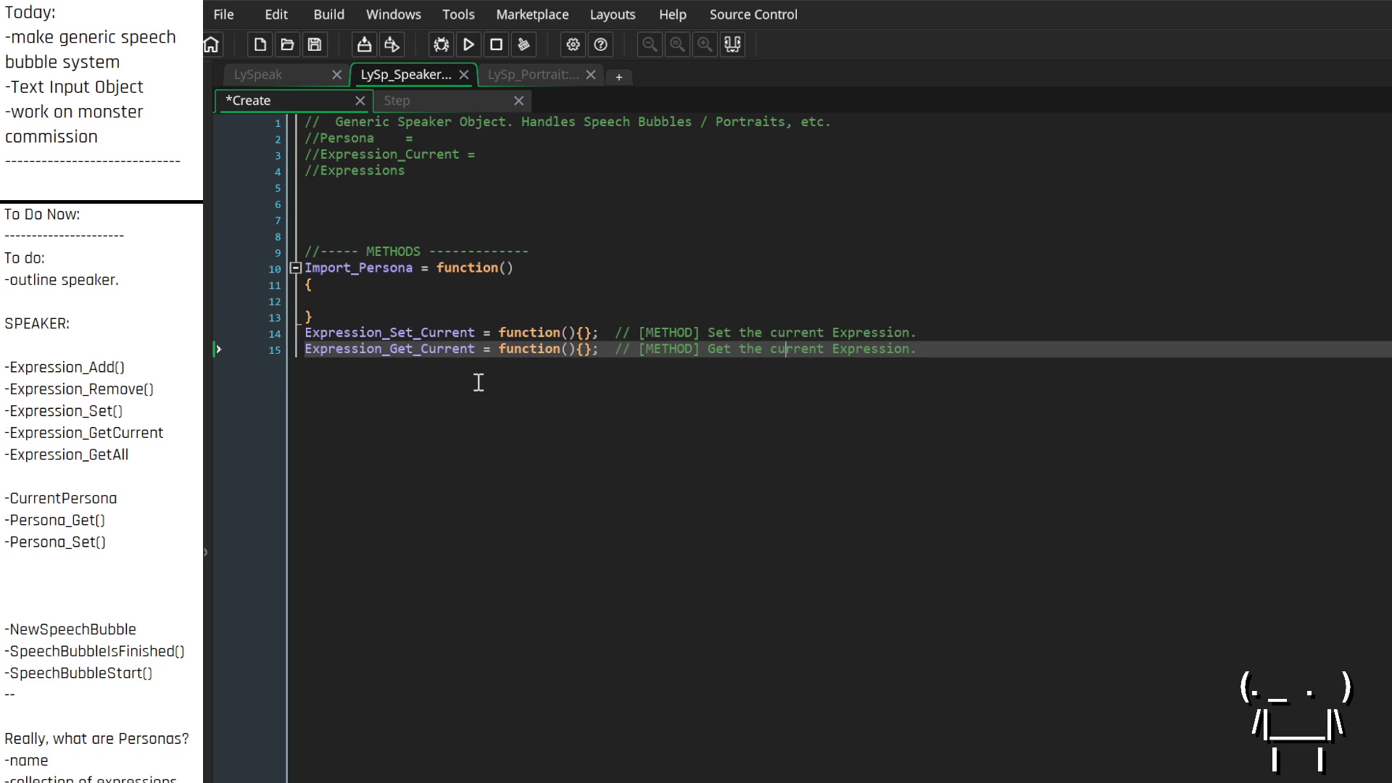
pyautogui.press('End')
pyautogui.press('Up')
pyautogui.press('Home')
pyautogui.press('Return')
pyautogui.press('Return')
pyautogui.press('Up')
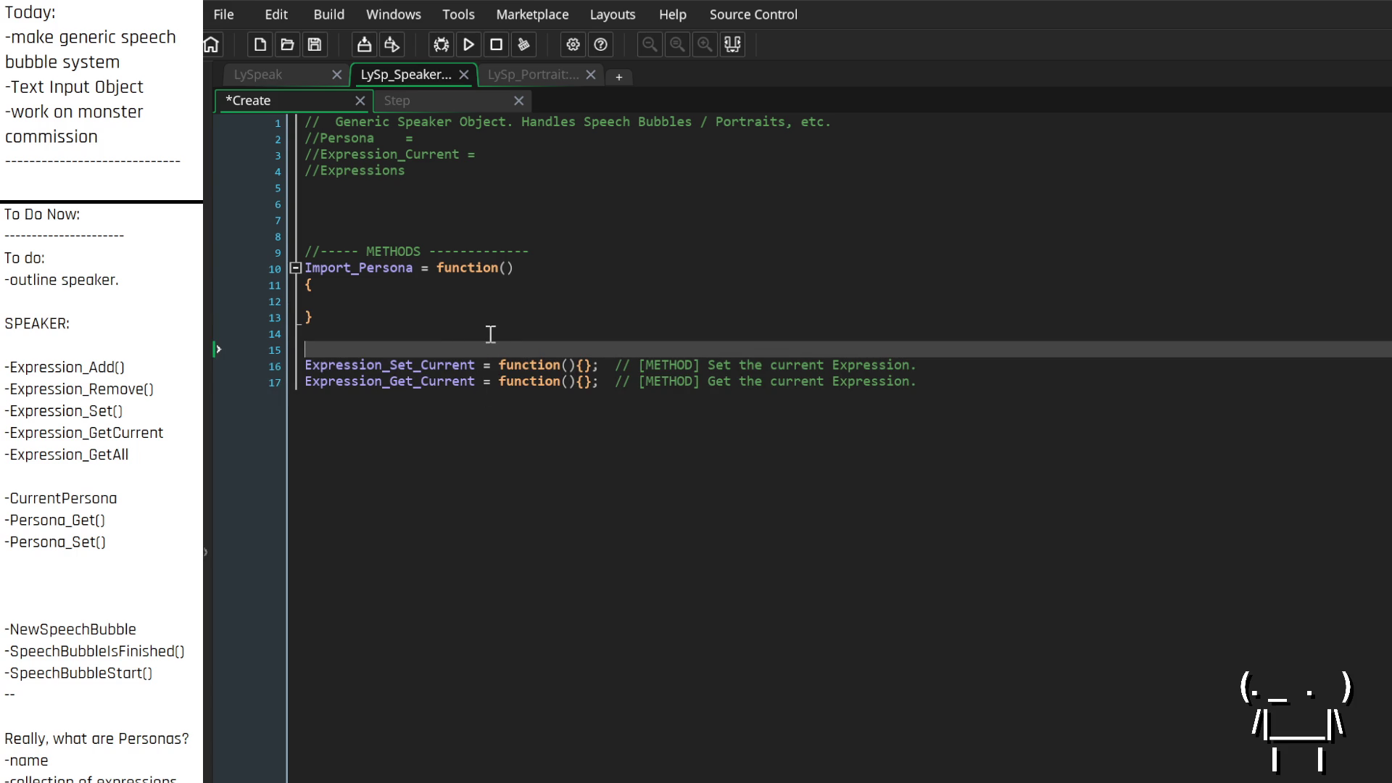
pyautogui.click(947, 384)
# Add an Expression_Add = function(){} stub below the Expression methods
pyautogui.press('Return')
pyautogui.press('Return')
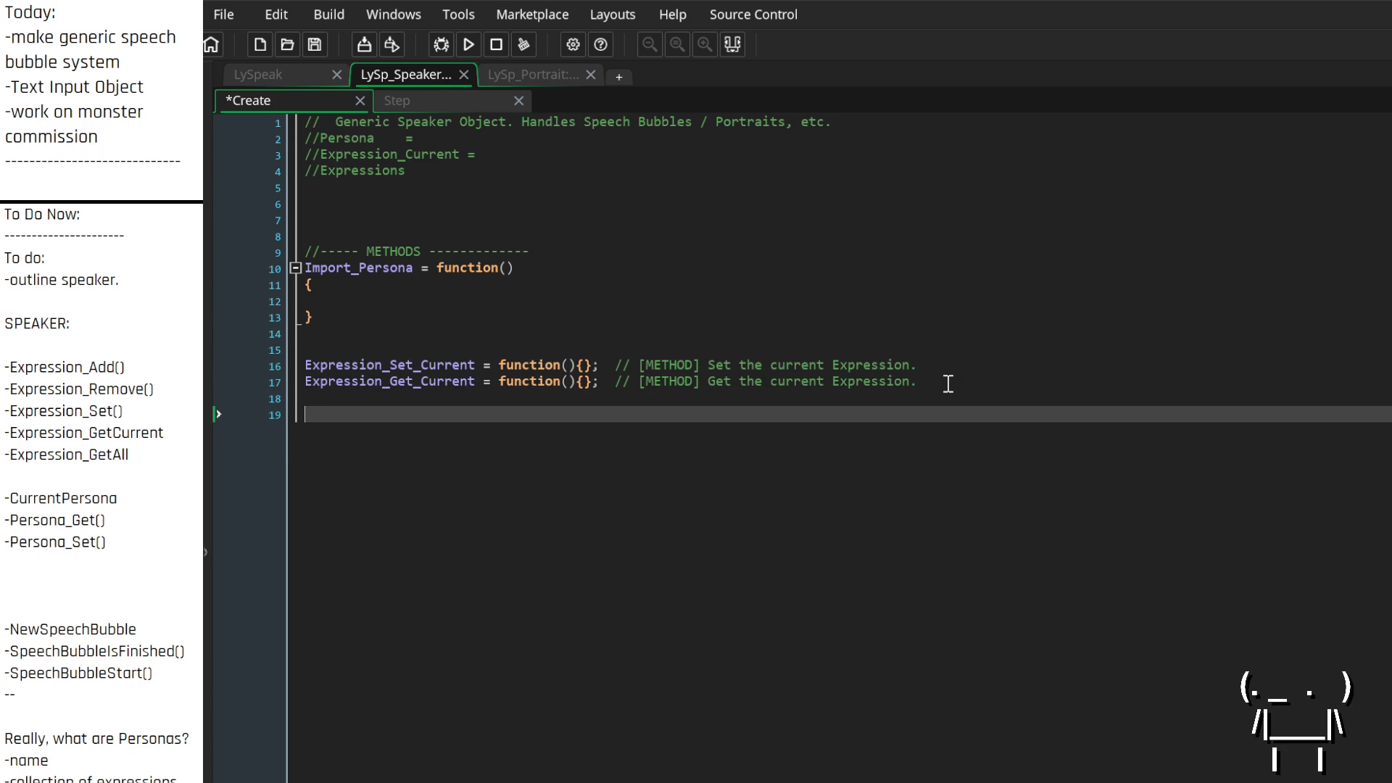
pyautogui.press('BackSpace')
pyautogui.write('Express')
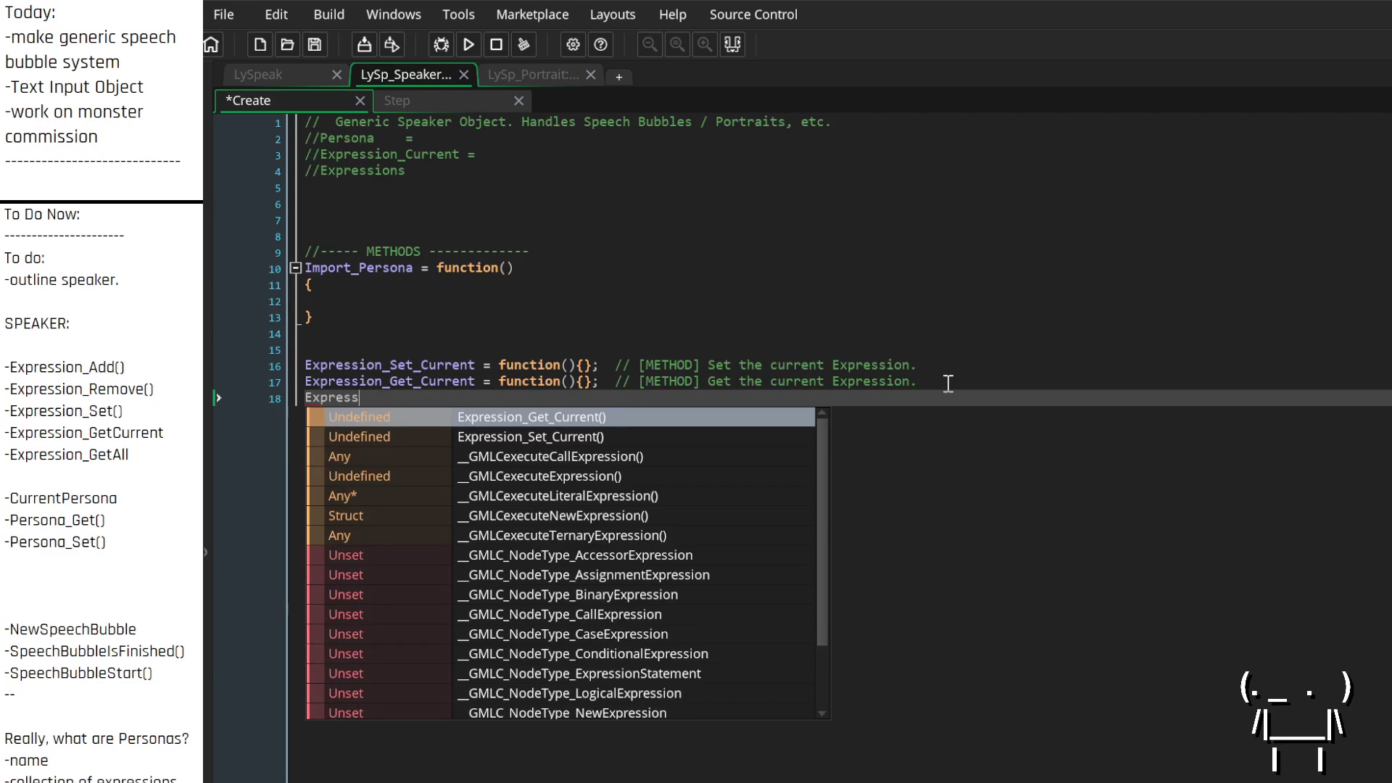
pyautogui.write('ion_Add')
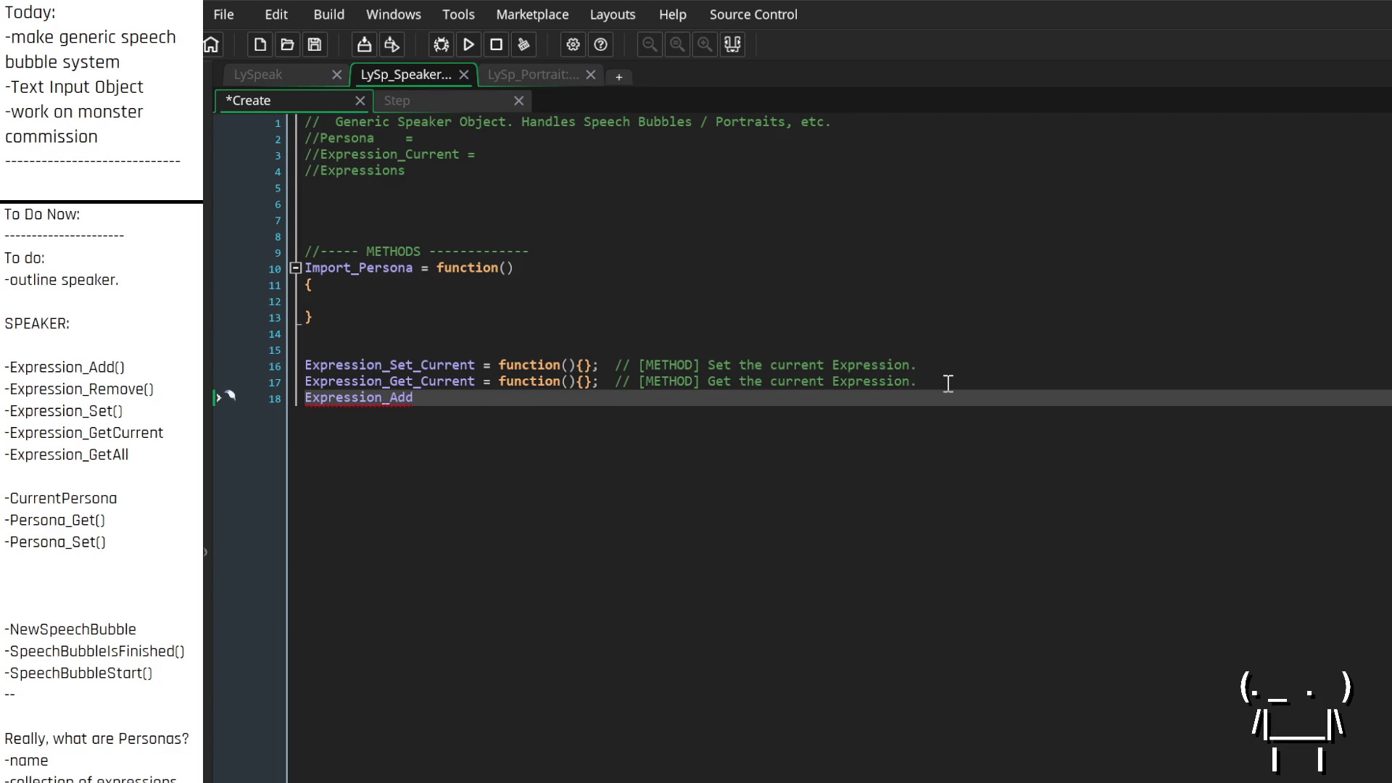
pyautogui.write('  = function()')
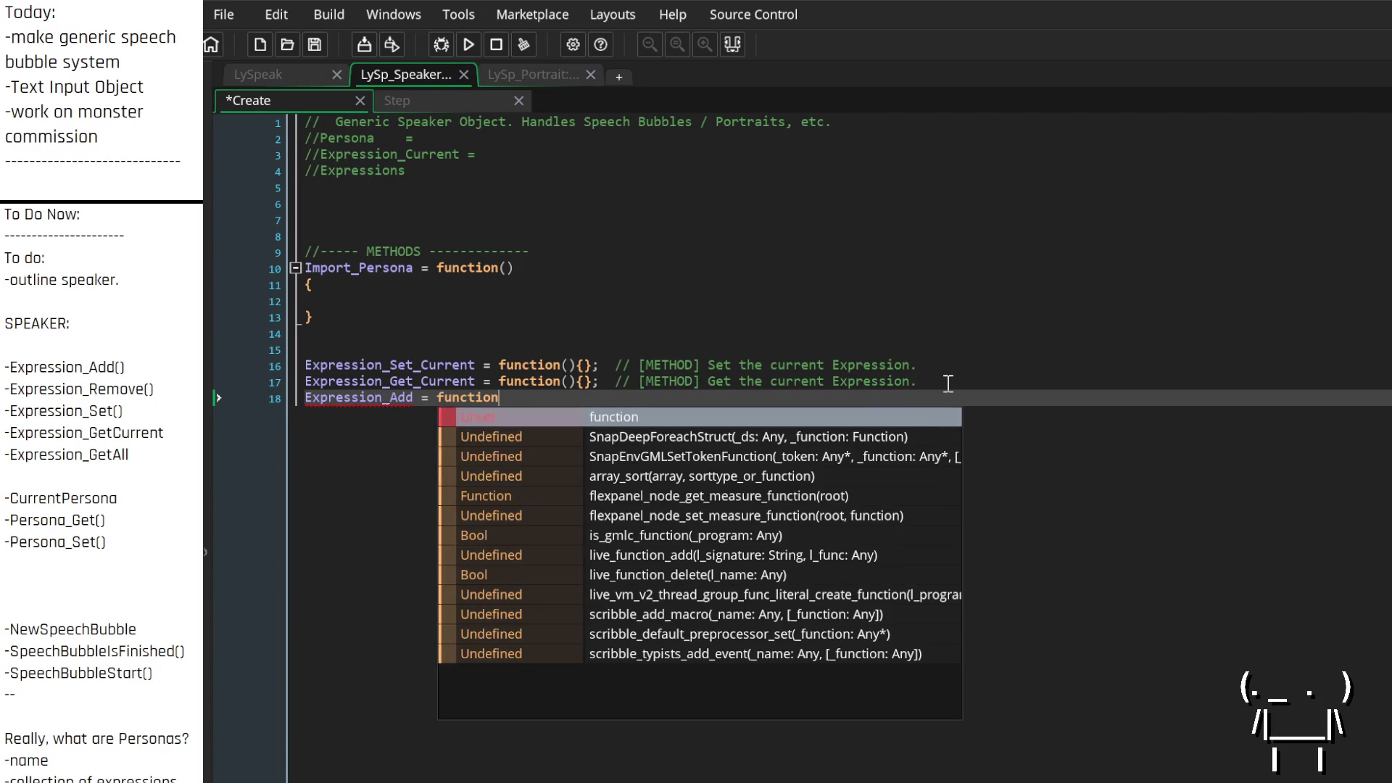
pyautogui.write('{}')
pyautogui.press('BackSpace')
pyautogui.press('BackSpace')
pyautogui.write('{}')
pyautogui.press('Tab')
# Comment it '// [METHOD] Adds an expression to our current persona (this is specific to this speaker object) struct'
pyautogui.write('/')
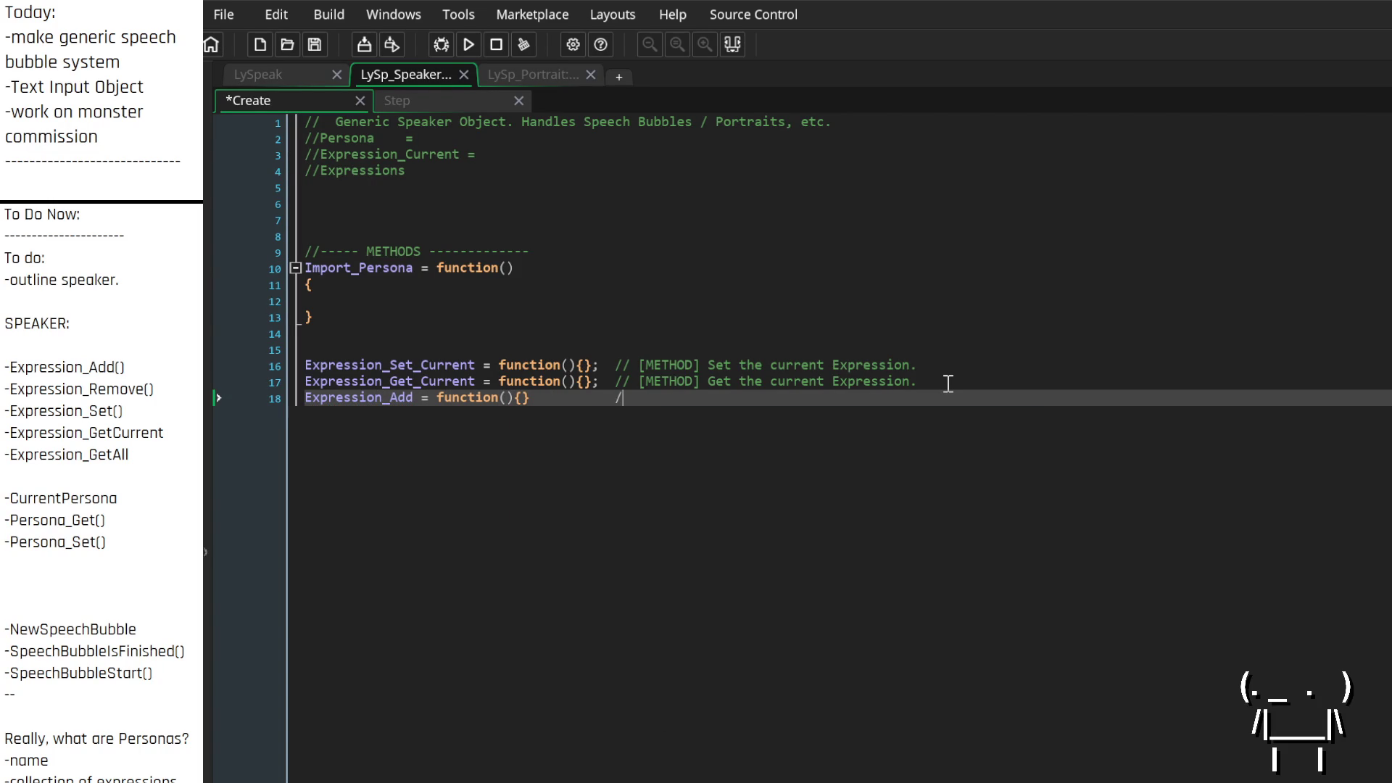
pyautogui.write('/ [')
pyautogui.write('METH')
pyautogui.write('A')
pyautogui.write('Adds ')
pyautogui.write('an')
pyautogui.press('BackSpace')
pyautogui.press('BackSpace')
pyautogui.write('an expression to the ')
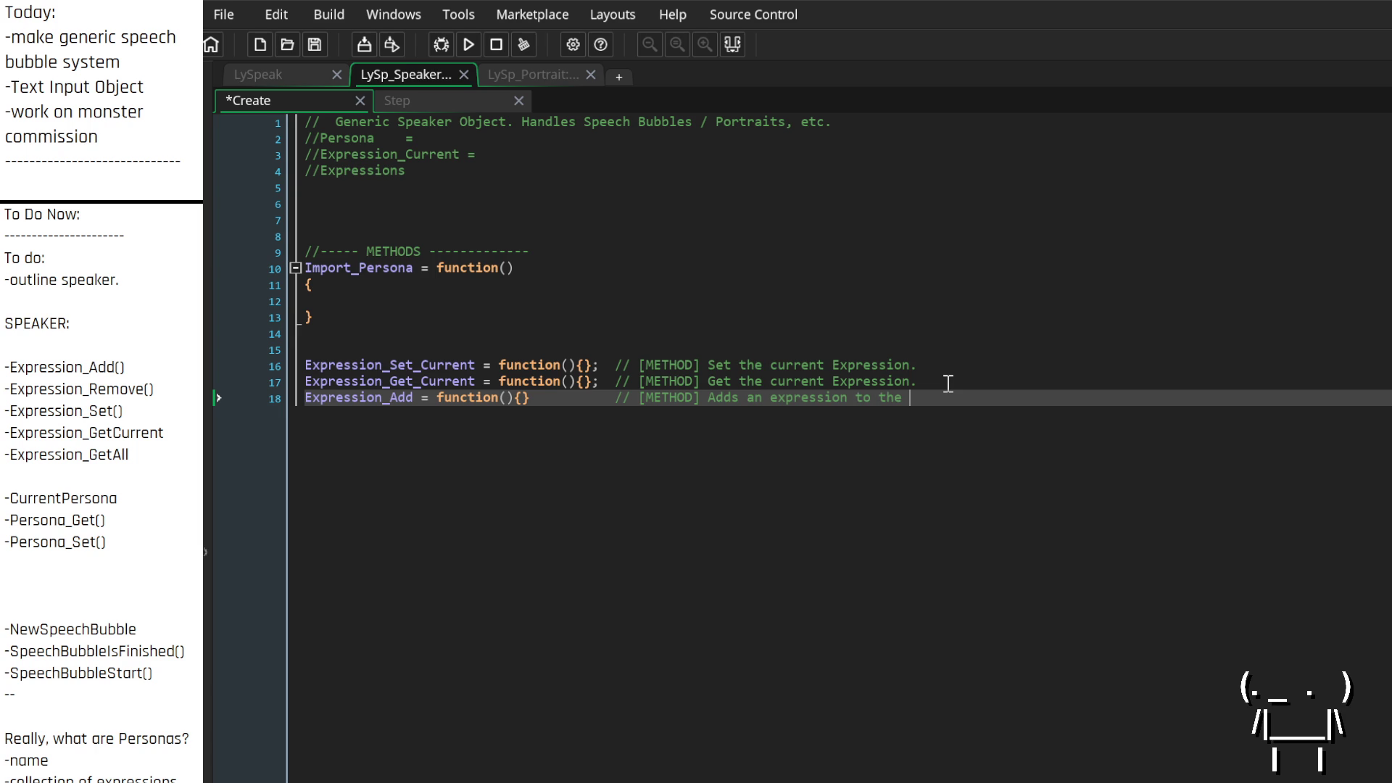
pyautogui.write('current')
pyautogui.press('BackSpace')
pyautogui.press('BackSpace')
pyautogui.press('BackSpace')
pyautogui.write('our ')
pyautogui.write('current persona')
pyautogui.write('. (this d')
pyautogui.press('BackSpace')
pyautogui.press('BackSpace')
pyautogui.write('is specific to this speaker object.)')
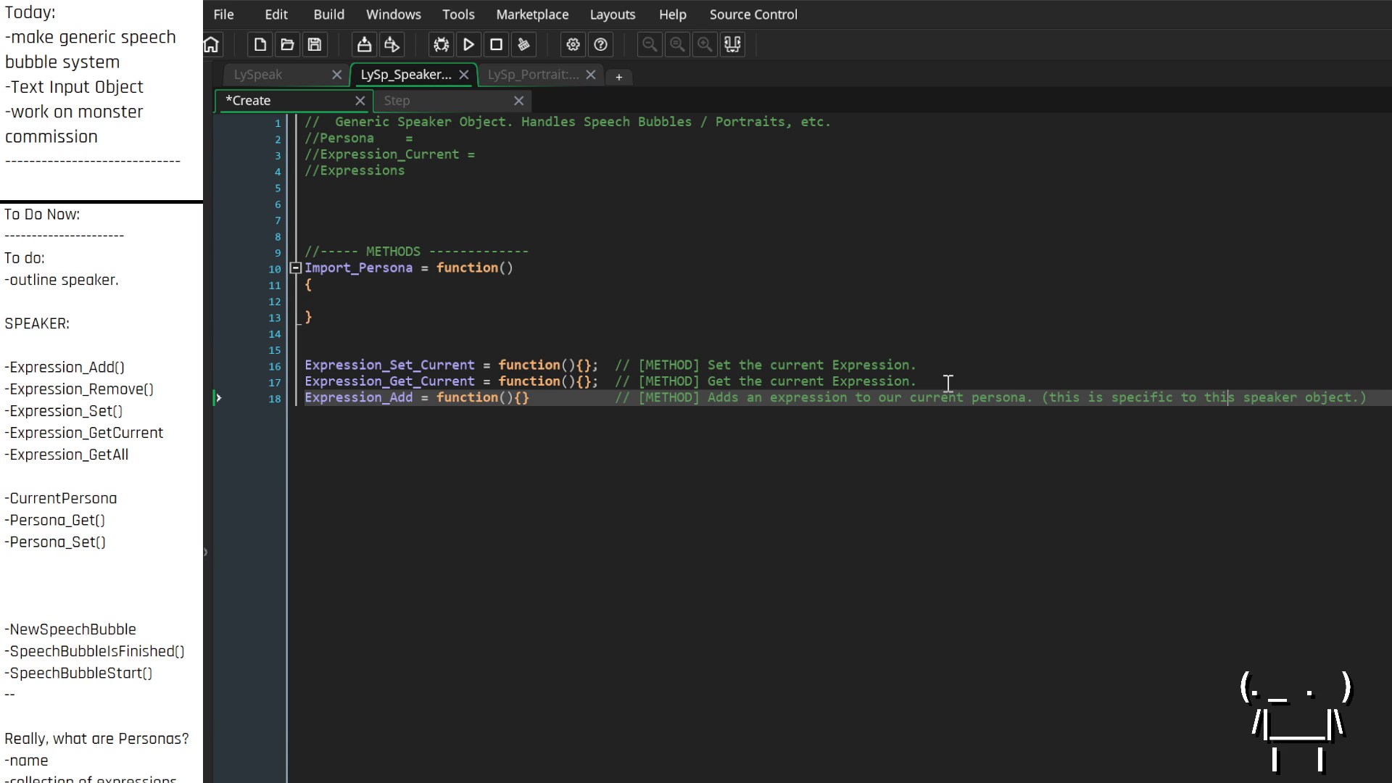
pyautogui.write(' struct')
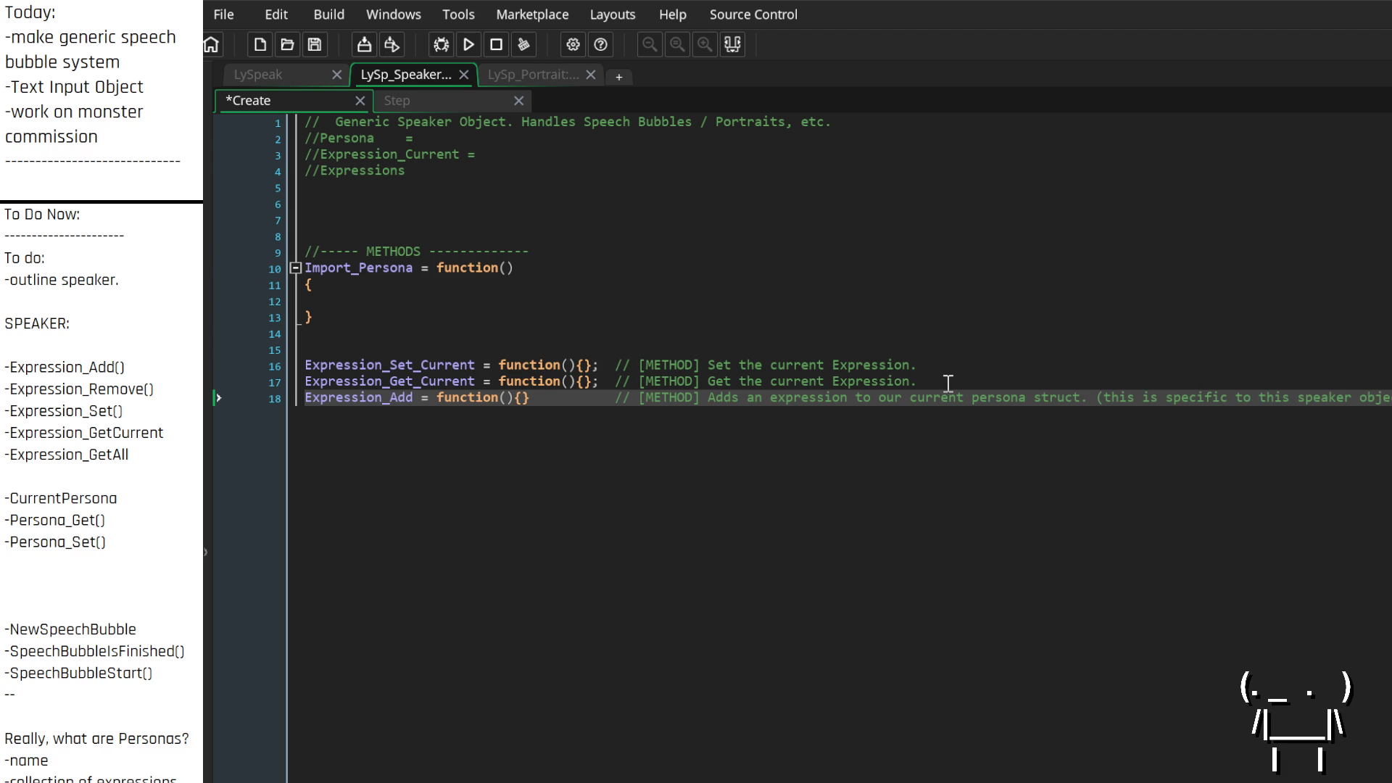
pyautogui.hscroll(1, 948, 383)
pyautogui.hscroll(2, 948, 383)
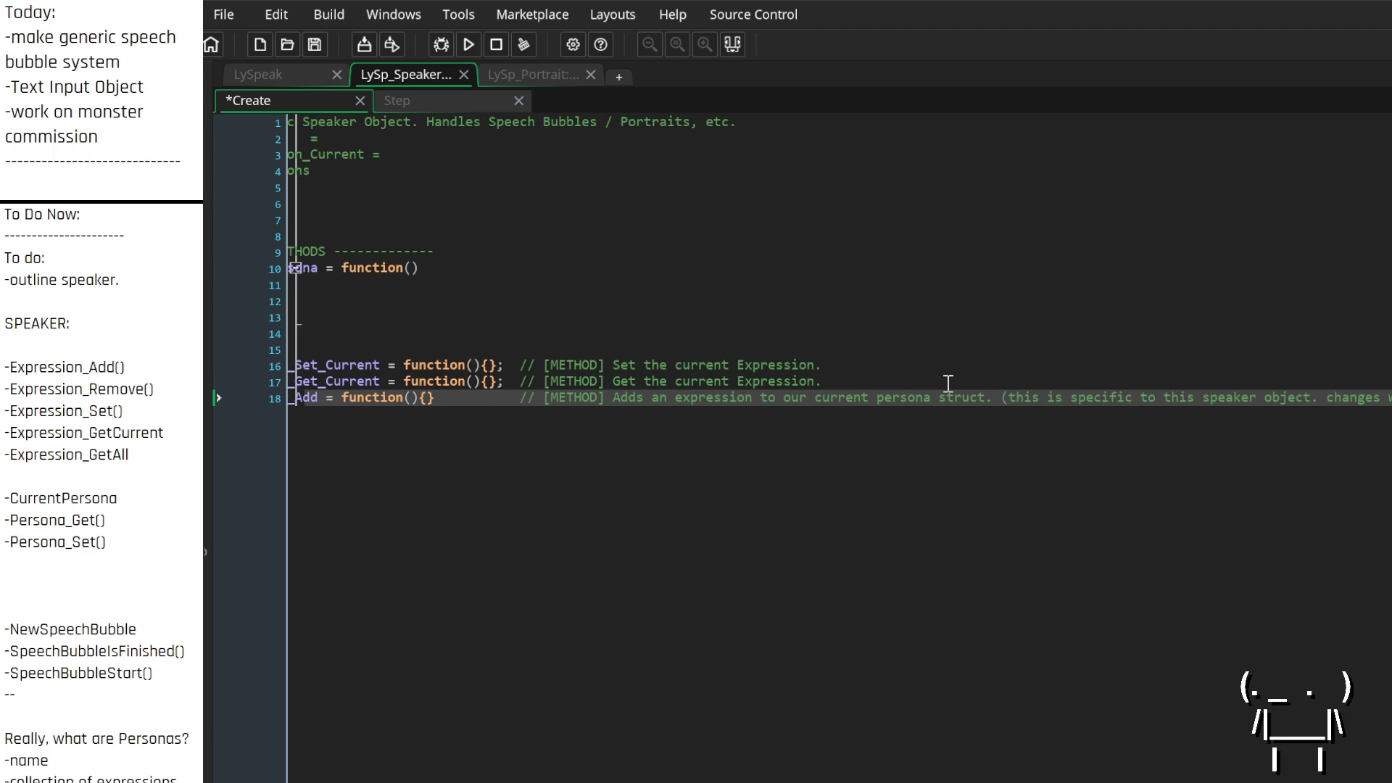
pyautogui.hscroll(1, 948, 382)
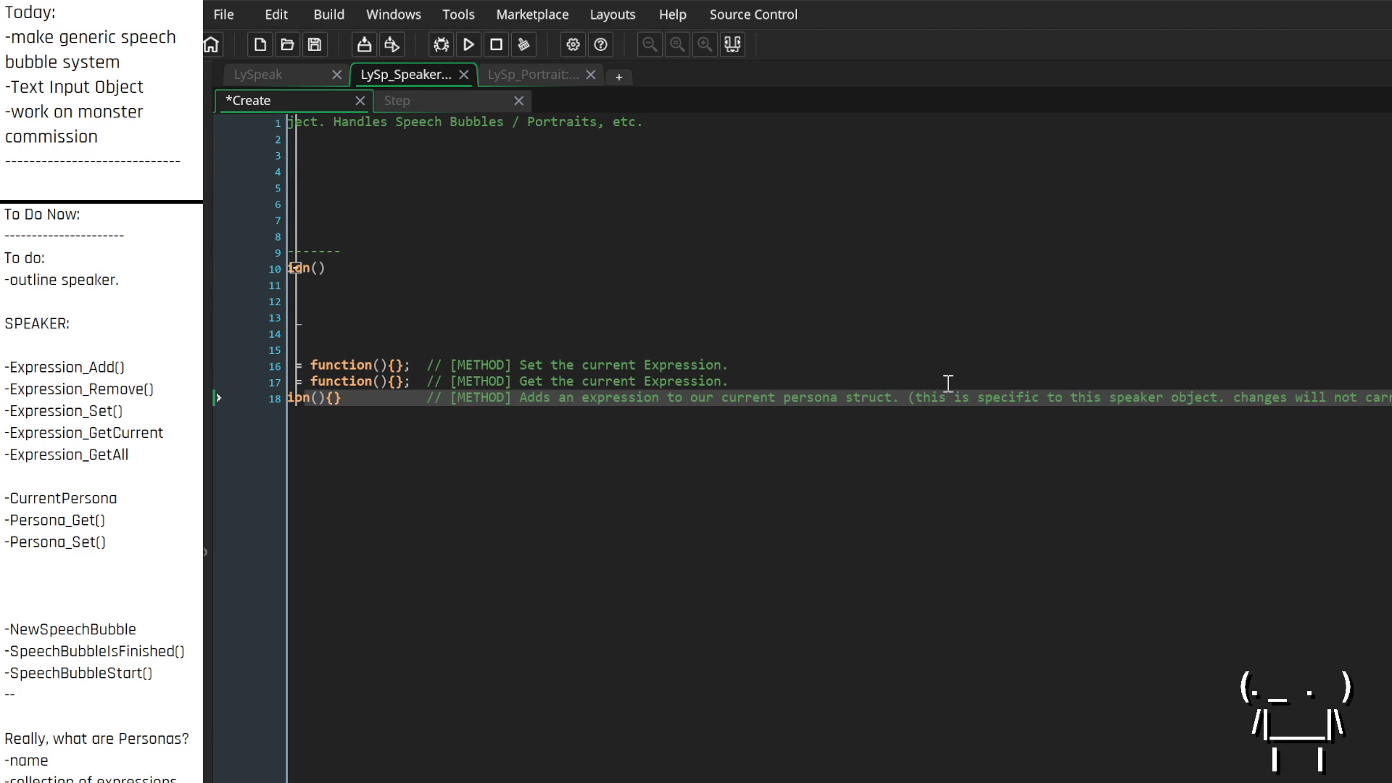
pyautogui.press('Return')
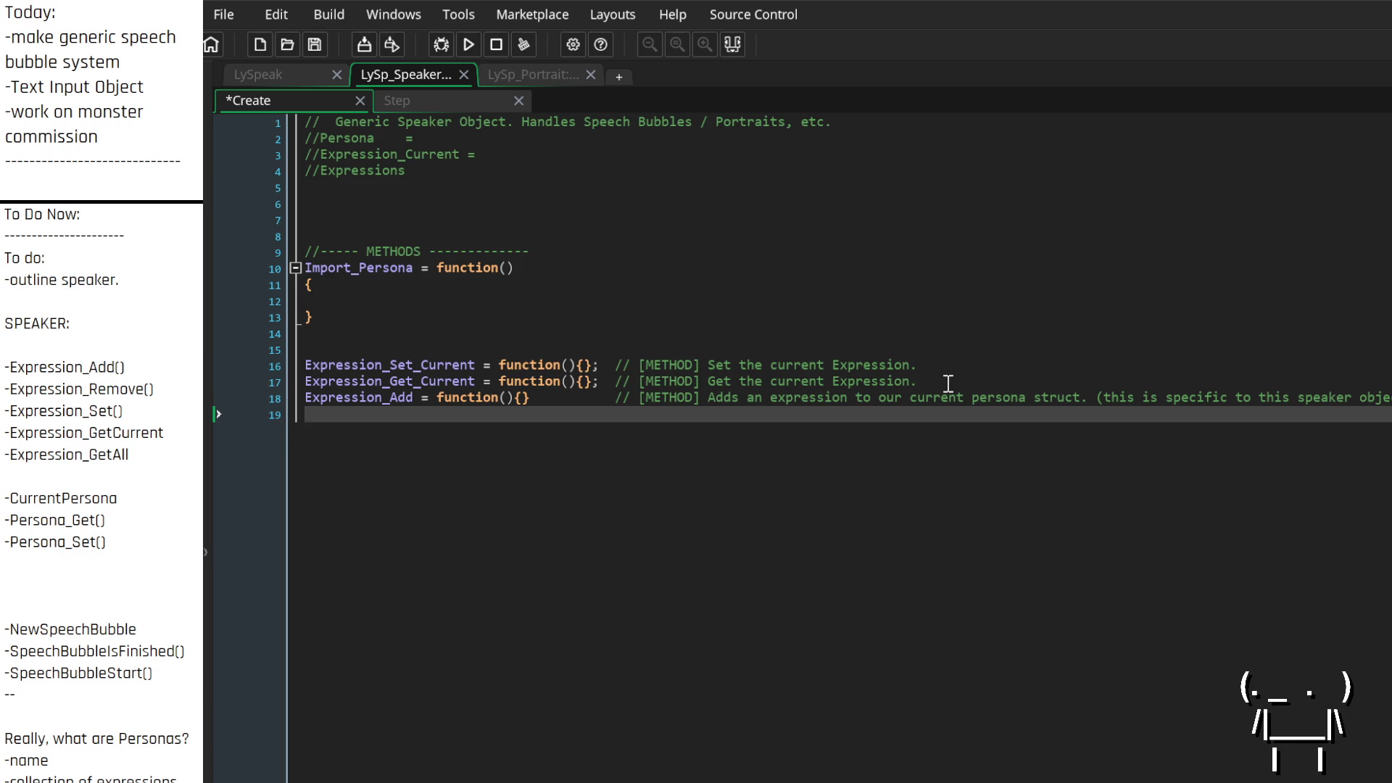
# Add an Expression_Remvoe = function(){} stub commented 'Removes an expression to our current persona struct.'
pyautogui.write('Expression_Remvoe = function')
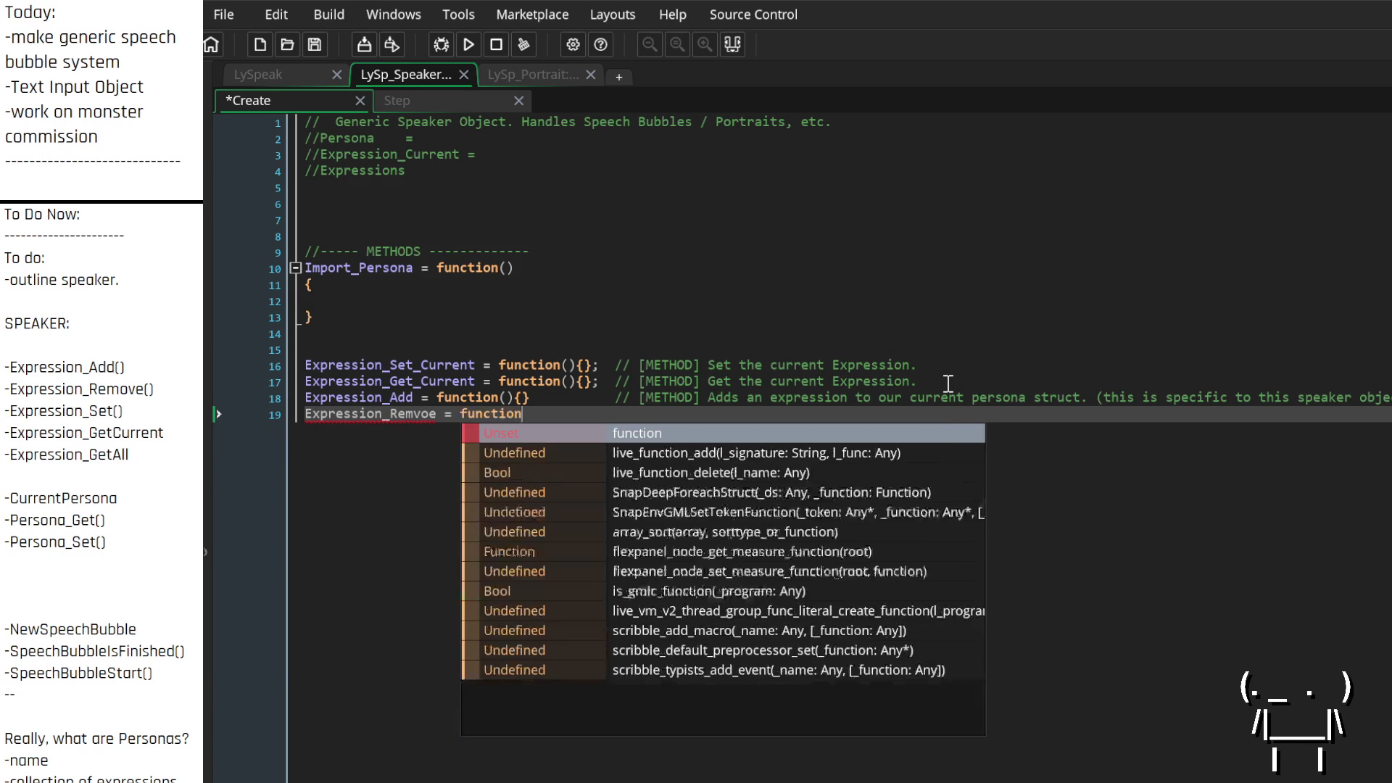
pyautogui.press('Return')
pyautogui.write('(){}')
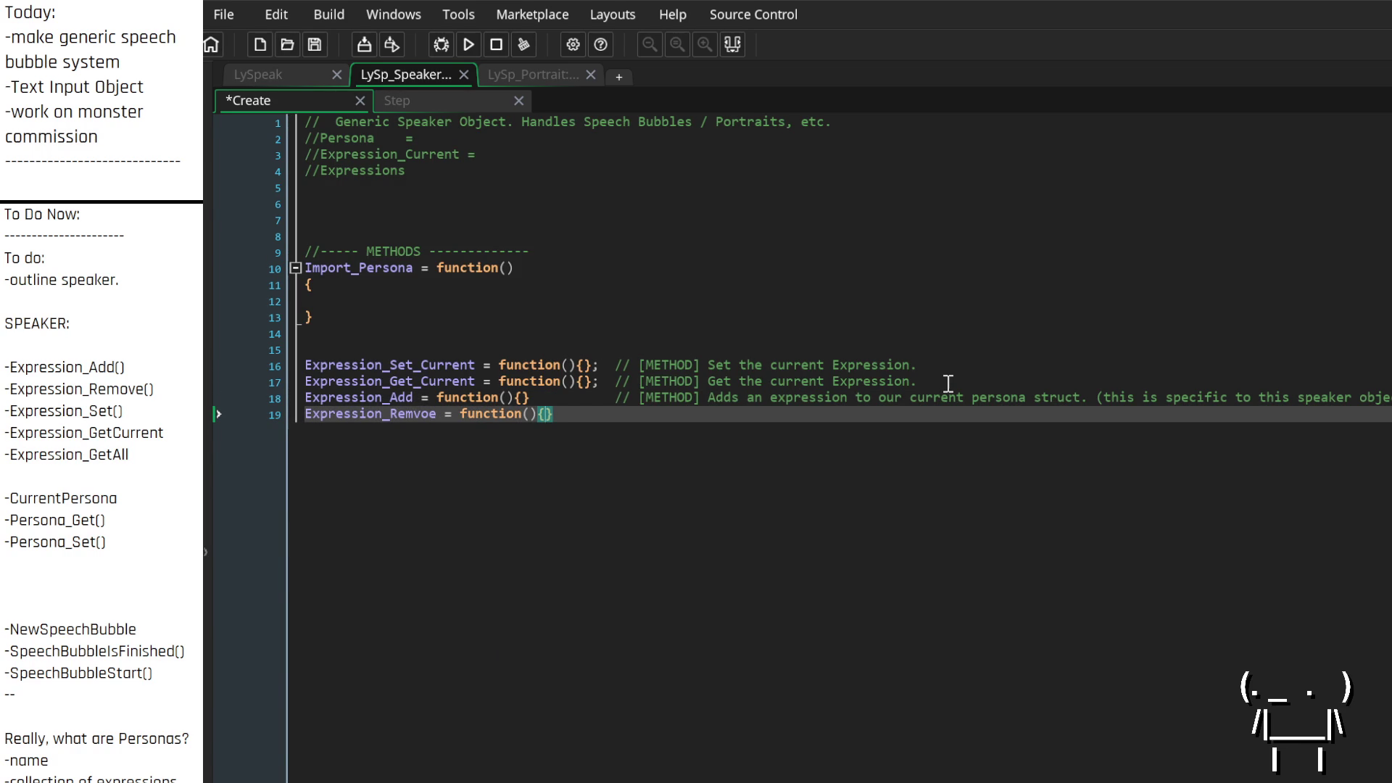
pyautogui.write('        //')
pyautogui.write('[]')
pyautogui.write('METHOD')
pyautogui.write('Remo')
pyautogui.press('BackSpace')
pyautogui.press('BackSpace')
pyautogui.press('BackSpace')
pyautogui.write('Removes an ')
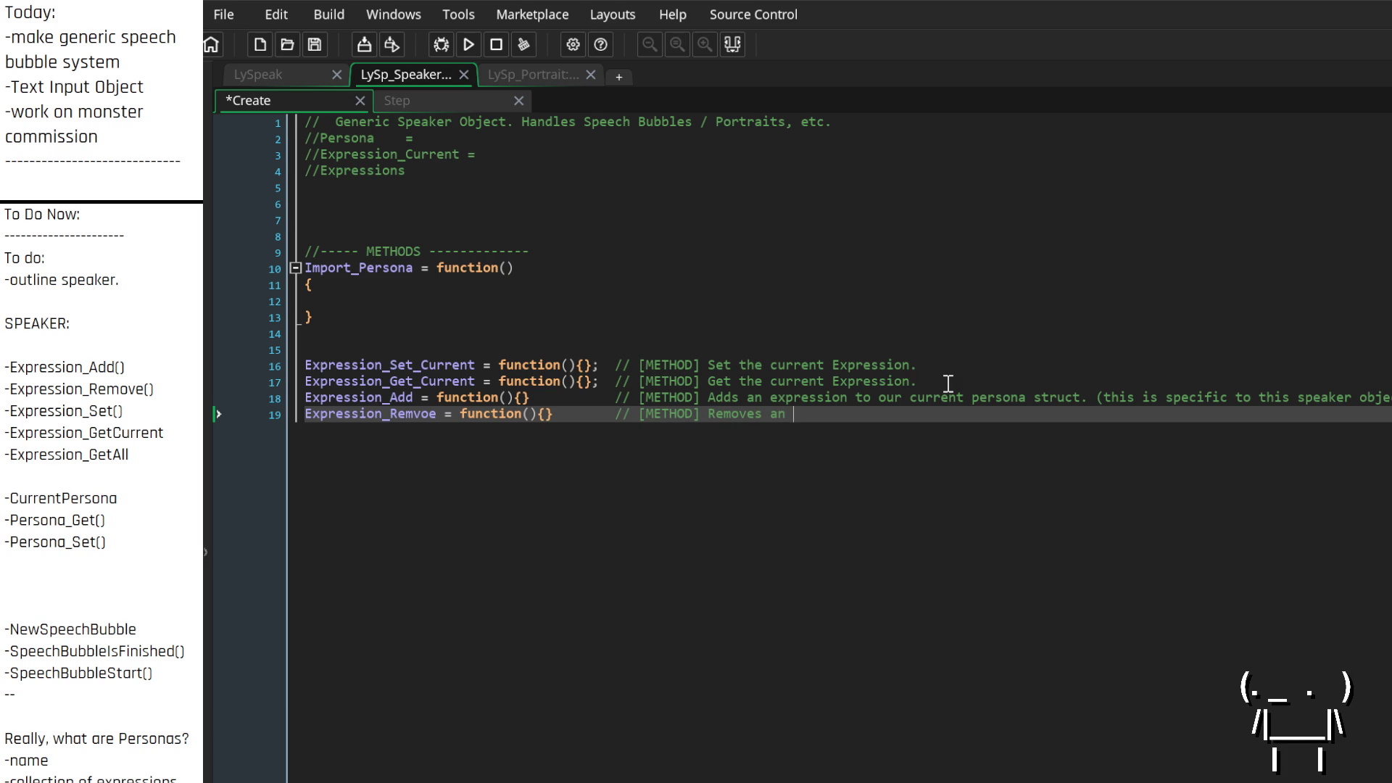
pyautogui.write('expression to ')
pyautogui.write('our current persona')
pyautogui.write(' struct.')
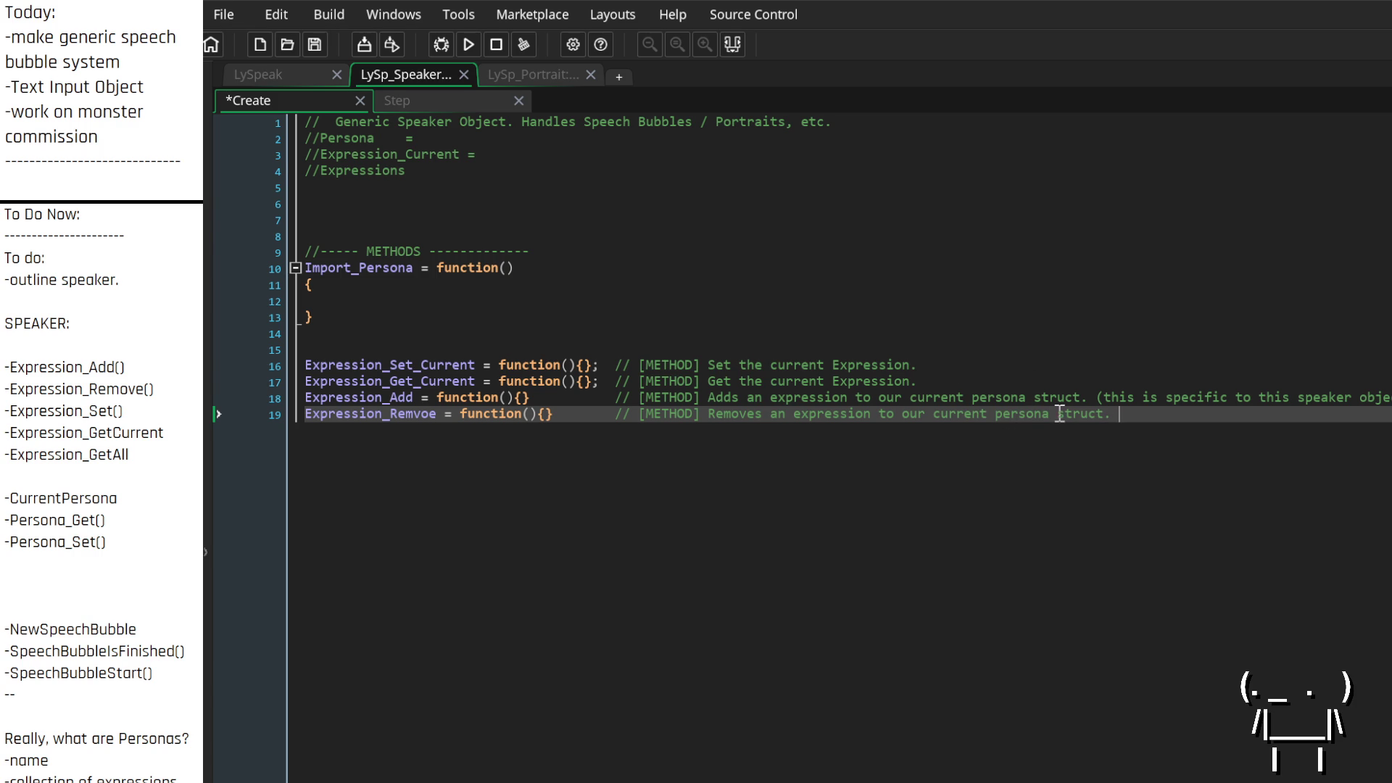
# Copy the speaker-specific note from the Add comment onto the Remove comment, then add blank lines below
pyautogui.moveTo(1102, 398); pyautogui.dragTo(1389, 399)
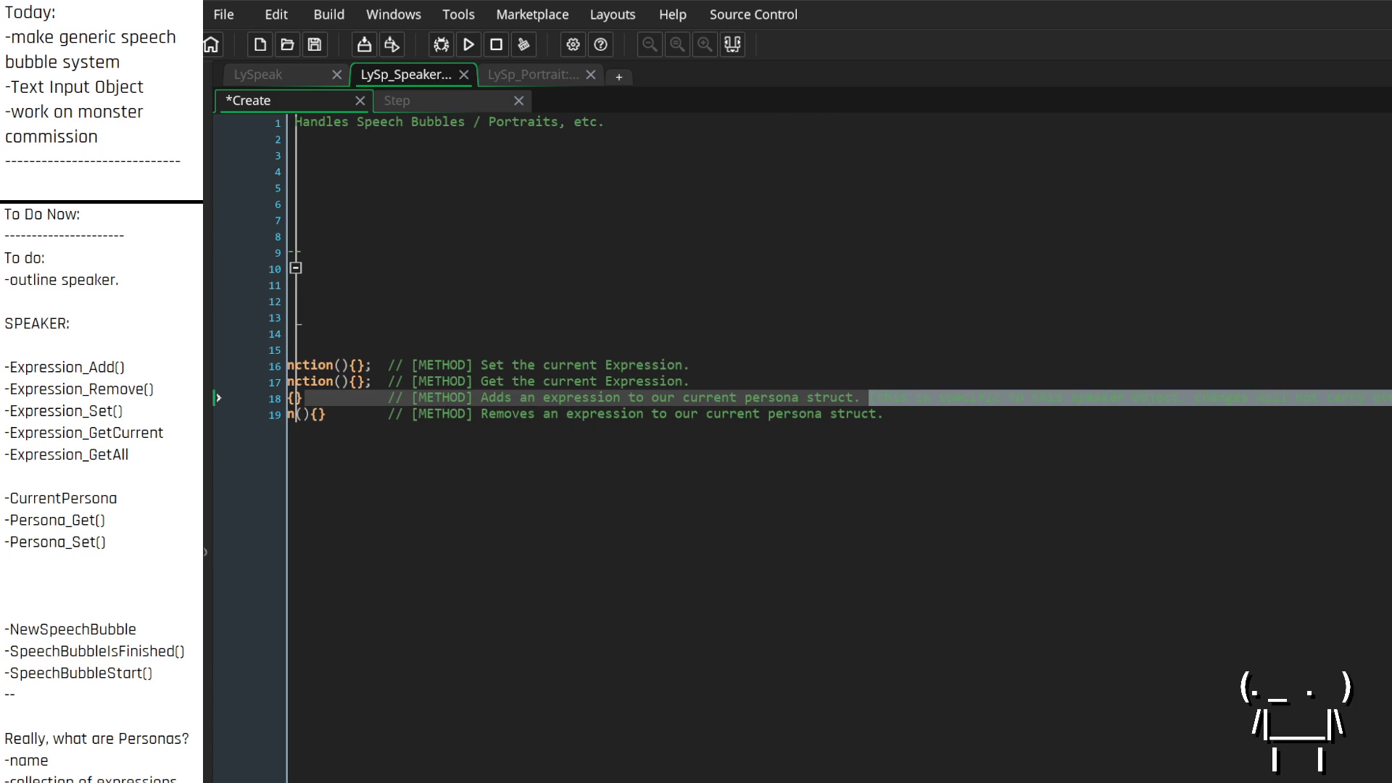
pyautogui.hotkey('ctrl', 'c')
pyautogui.click(1137, 428)
pyautogui.hotkey('ctrl', 'v')
pyautogui.press('Home')
pyautogui.hotkey('ctrl', 'Right')
pyautogui.hotkey('ctrl', 'Right')
pyautogui.hotkey('ctrl', 'Right')
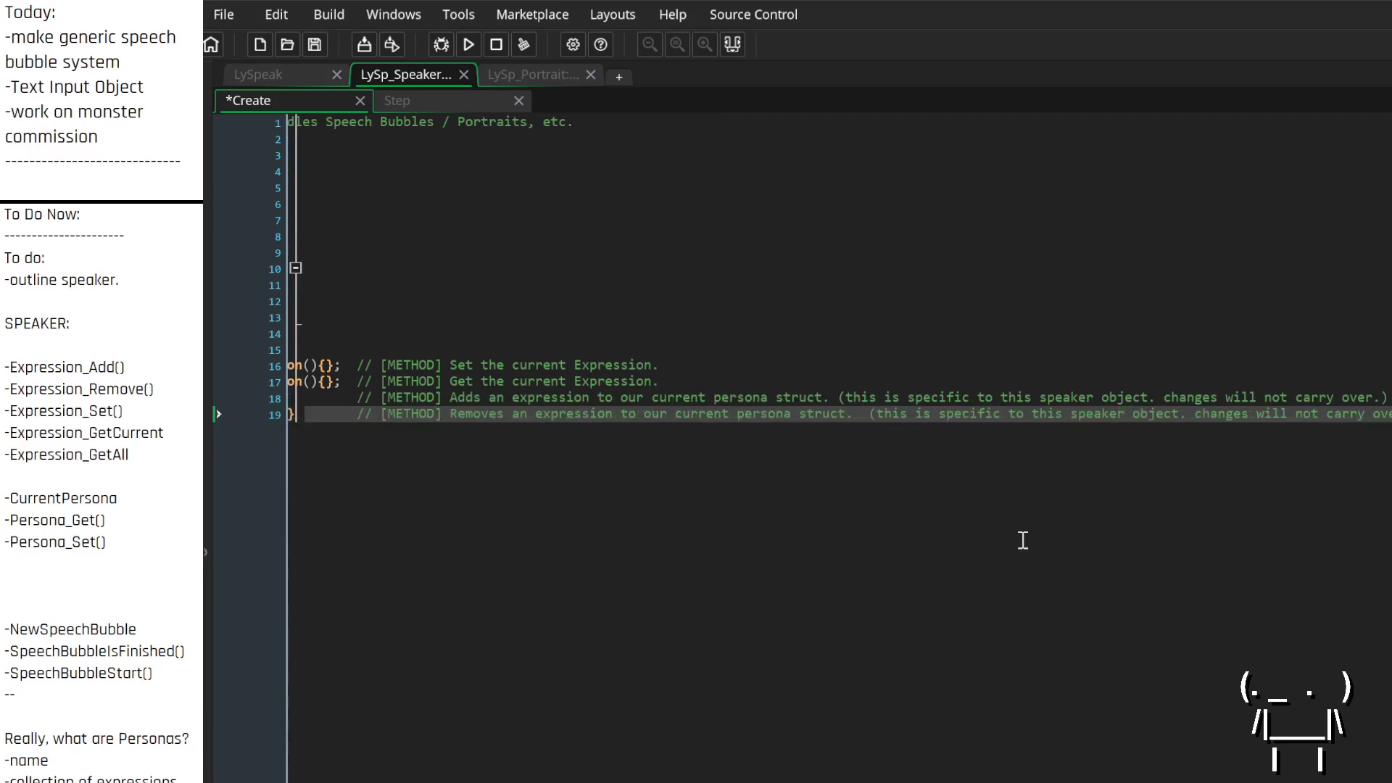
pyautogui.press('End')
pyautogui.press('Return')
pyautogui.press('Return')
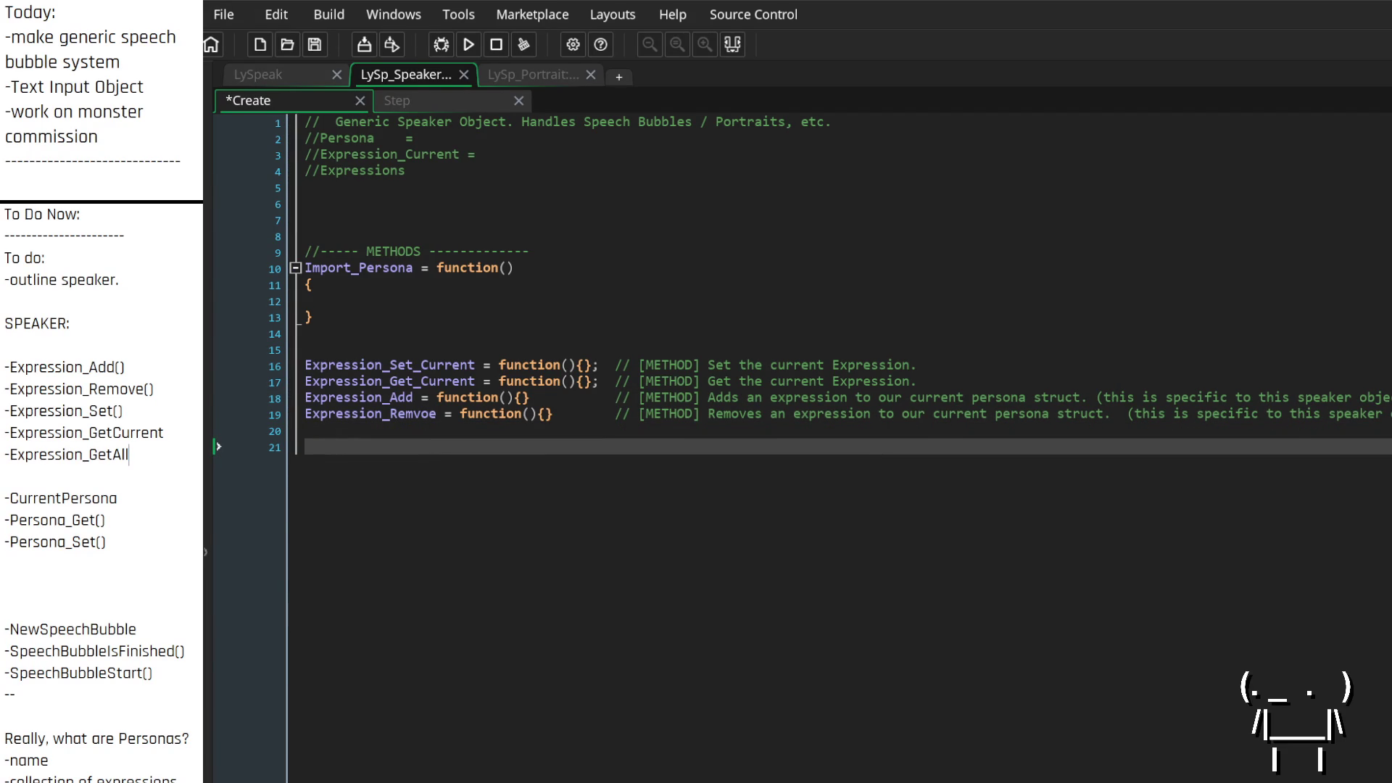
# Begin an Expression_Get_All line below Expression_Get_Current
pyautogui.click(934, 381)
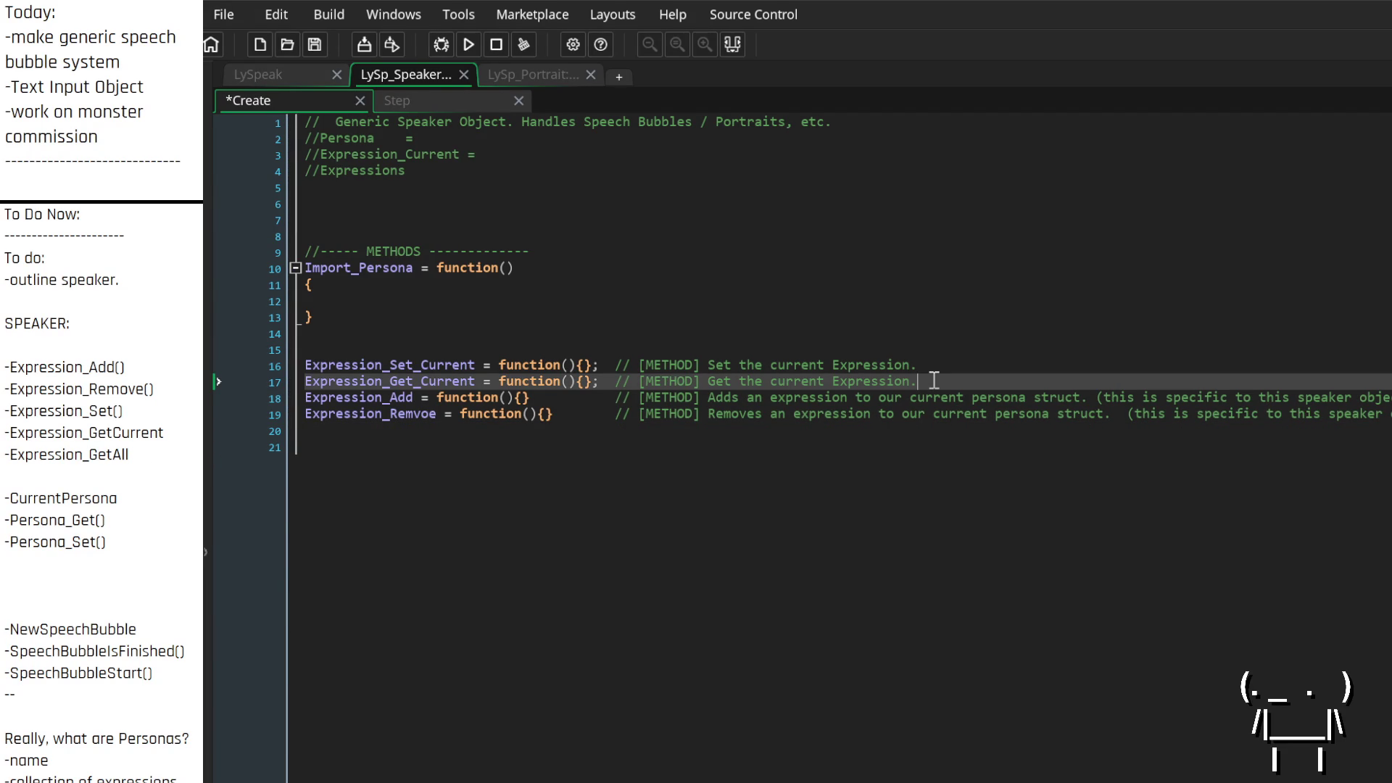
pyautogui.press('Return')
pyautogui.write('Expressi')
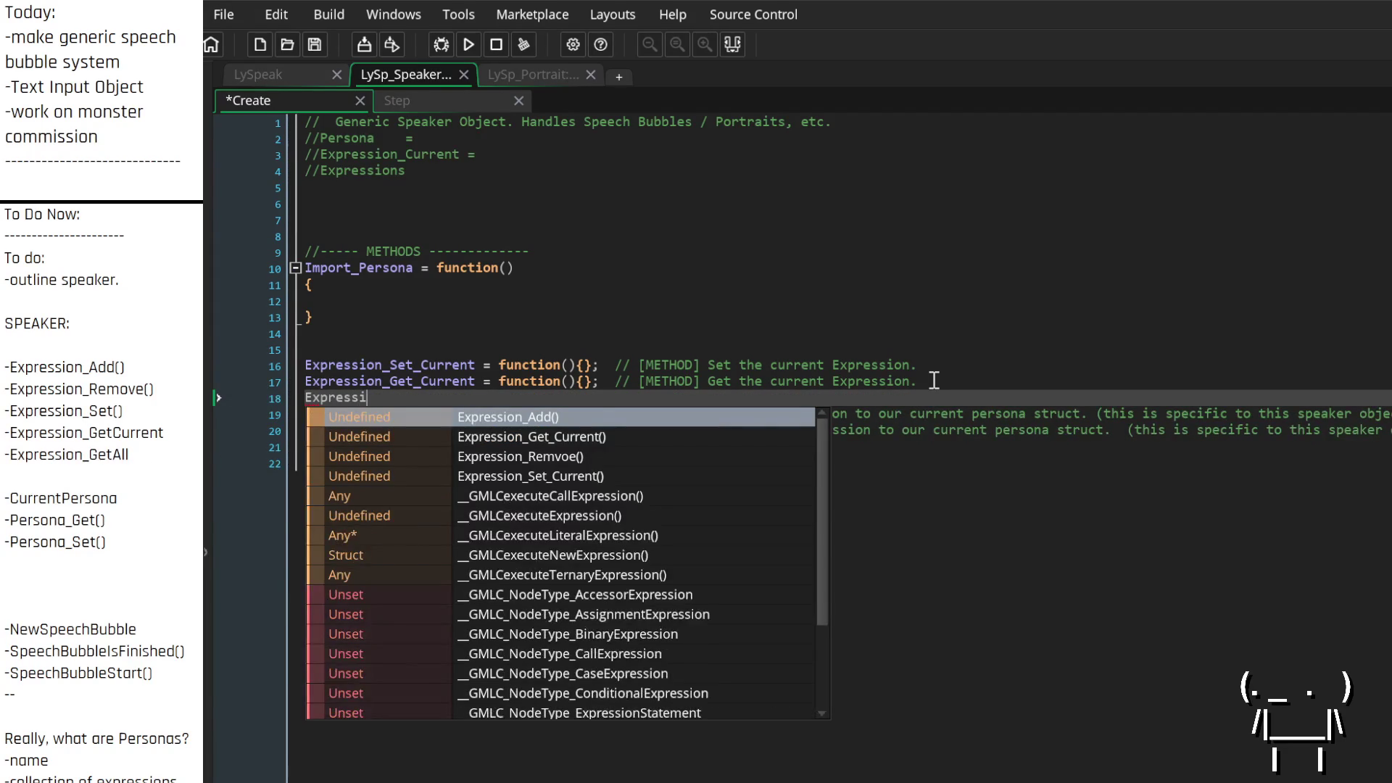
pyautogui.write('on_Get_a')
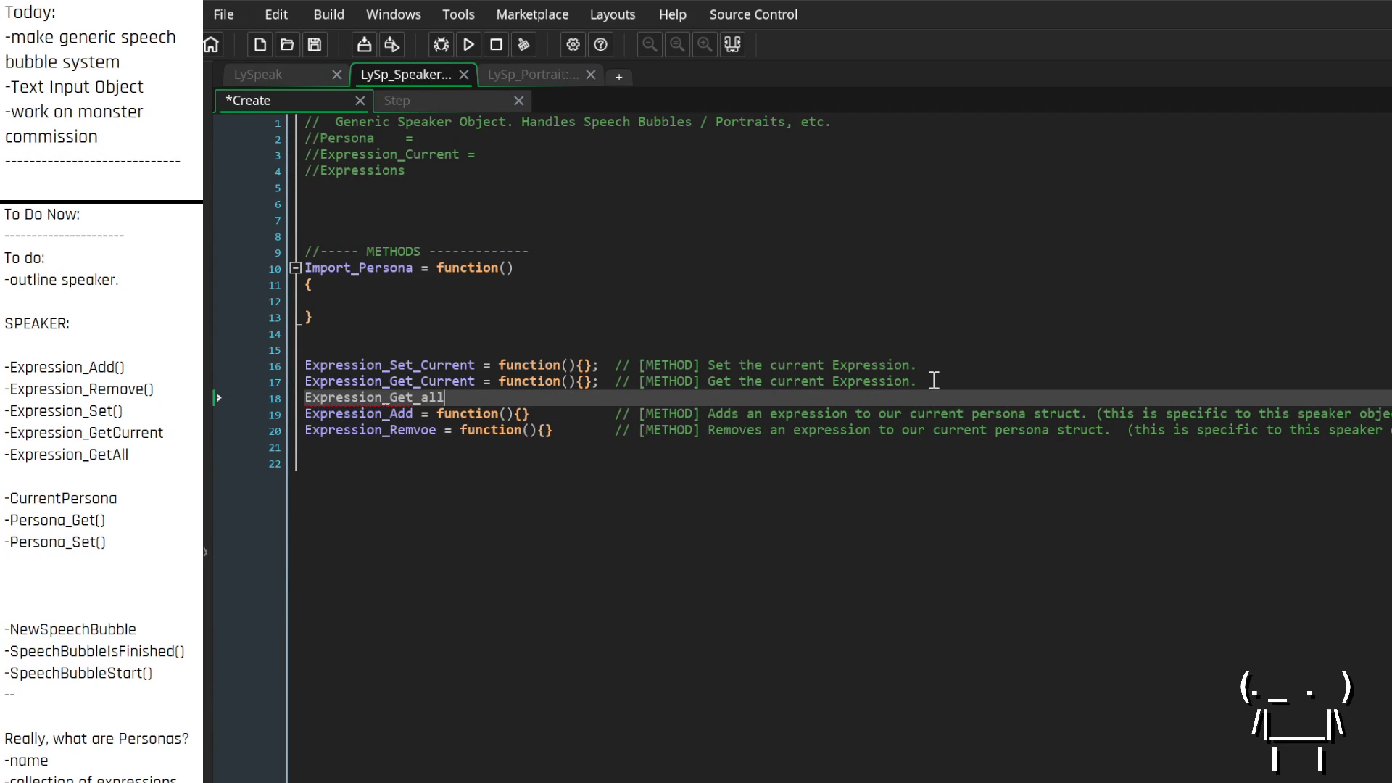
# Finish Expression_Get_All = function(){} with a comment saying it returns all this Speaker's Persona's Expression Structs
pyautogui.press('BackSpace')
pyautogui.write('All = fu')
pyautogui.write('nction')
pyautogui.press('Return')
pyautogui.write('(){}')
pyautogui.press('BackSpace')
pyautogui.write('// ')
pyautogui.write('[]')
pyautogui.write('M')
pyautogui.write('ETHOD')
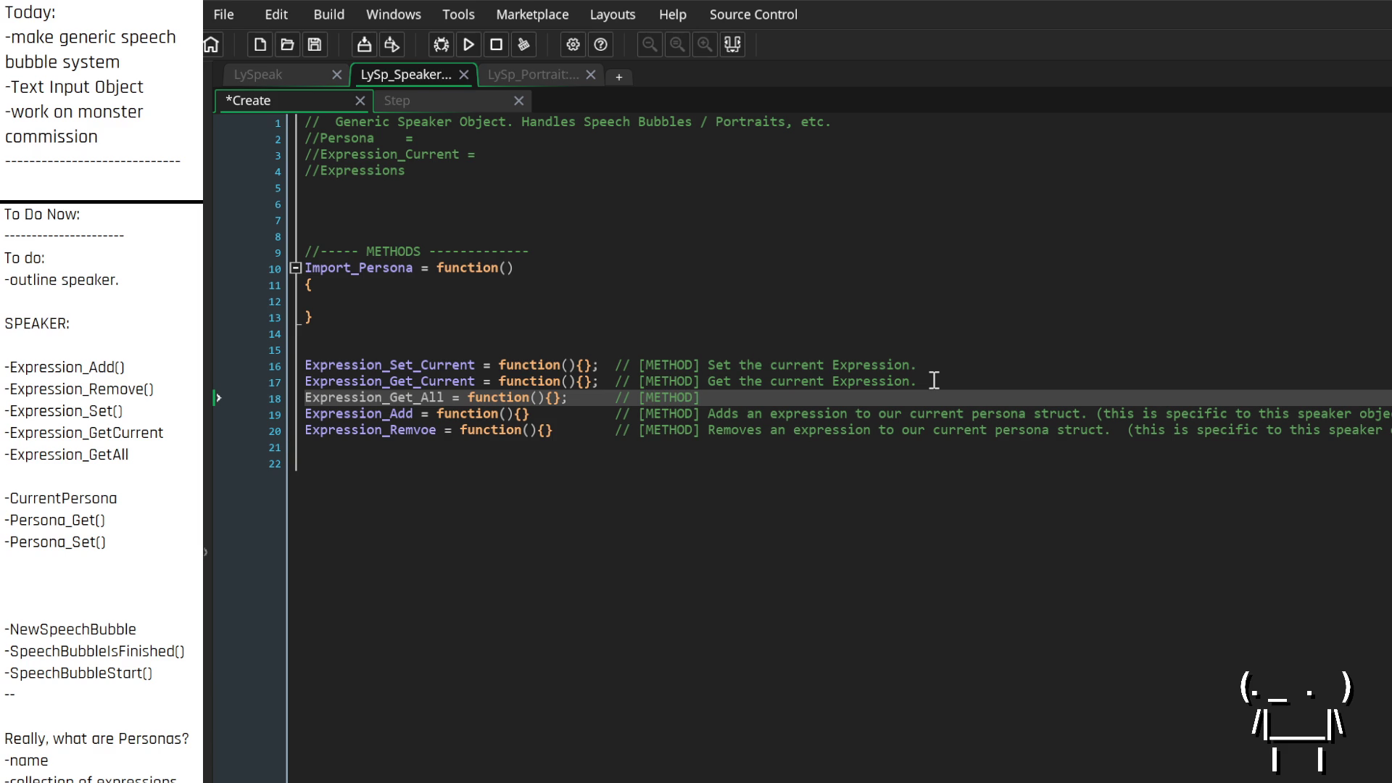
pyautogui.write('Returns ')
pyautogui.write('an array cont')
pyautogui.write('aining all o')
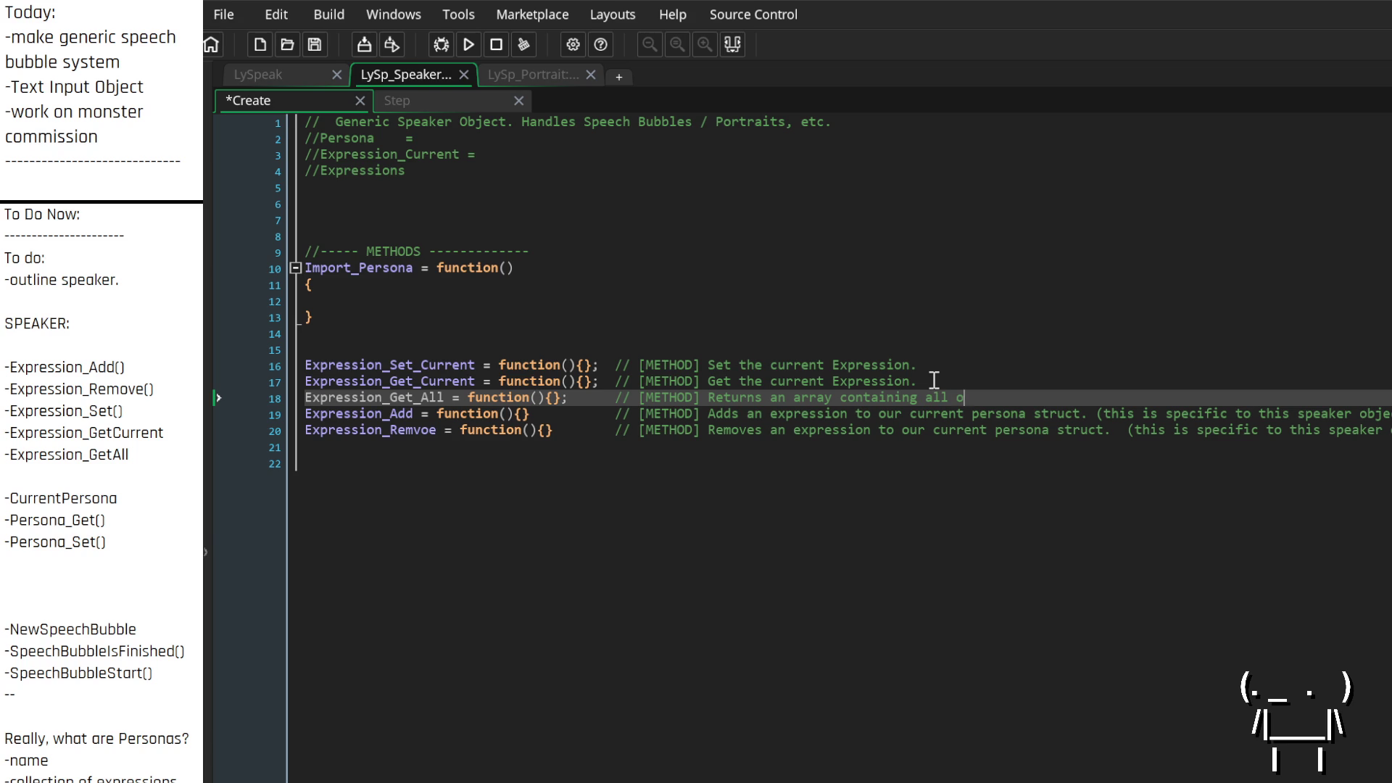
pyautogui.write('f our ')
pyautogui.write('Expression S')
pyautogui.write('tructs')
pyautogui.press('BackSpace')
pyautogui.press('BackSpace')
pyautogui.press('BackSpace')
pyautogui.write("this Speaker's")
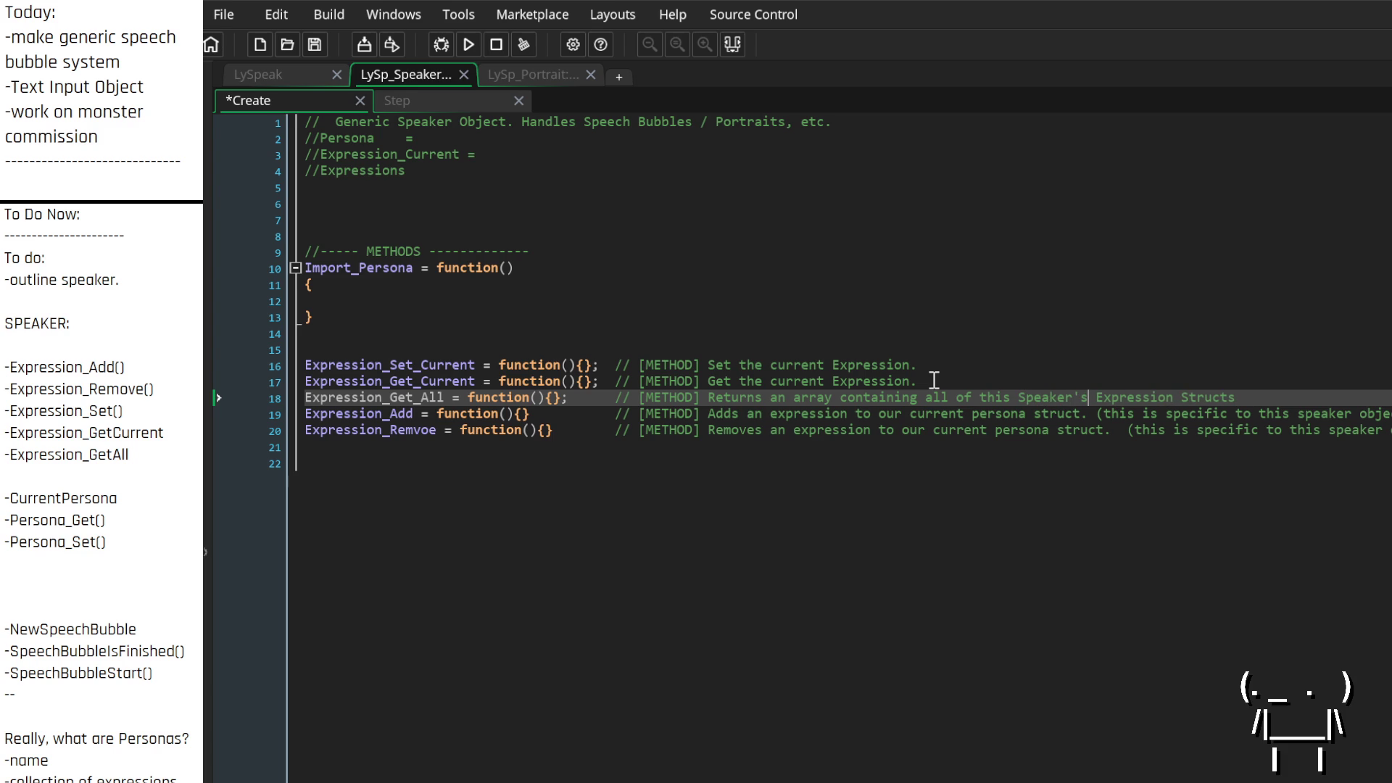
pyautogui.write(" Persona's")
pyautogui.scroll(-3, 167, 479)
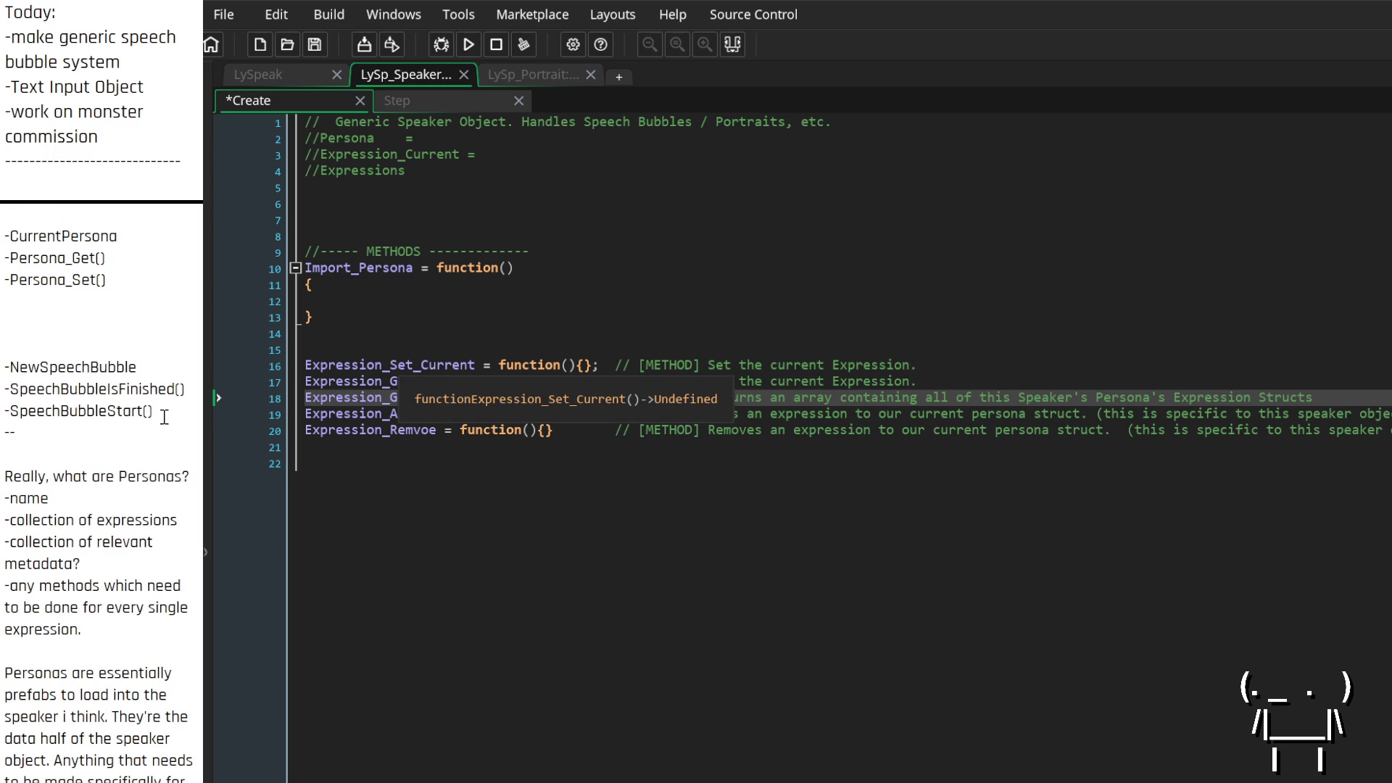
pyautogui.scroll(3, 152, 406)
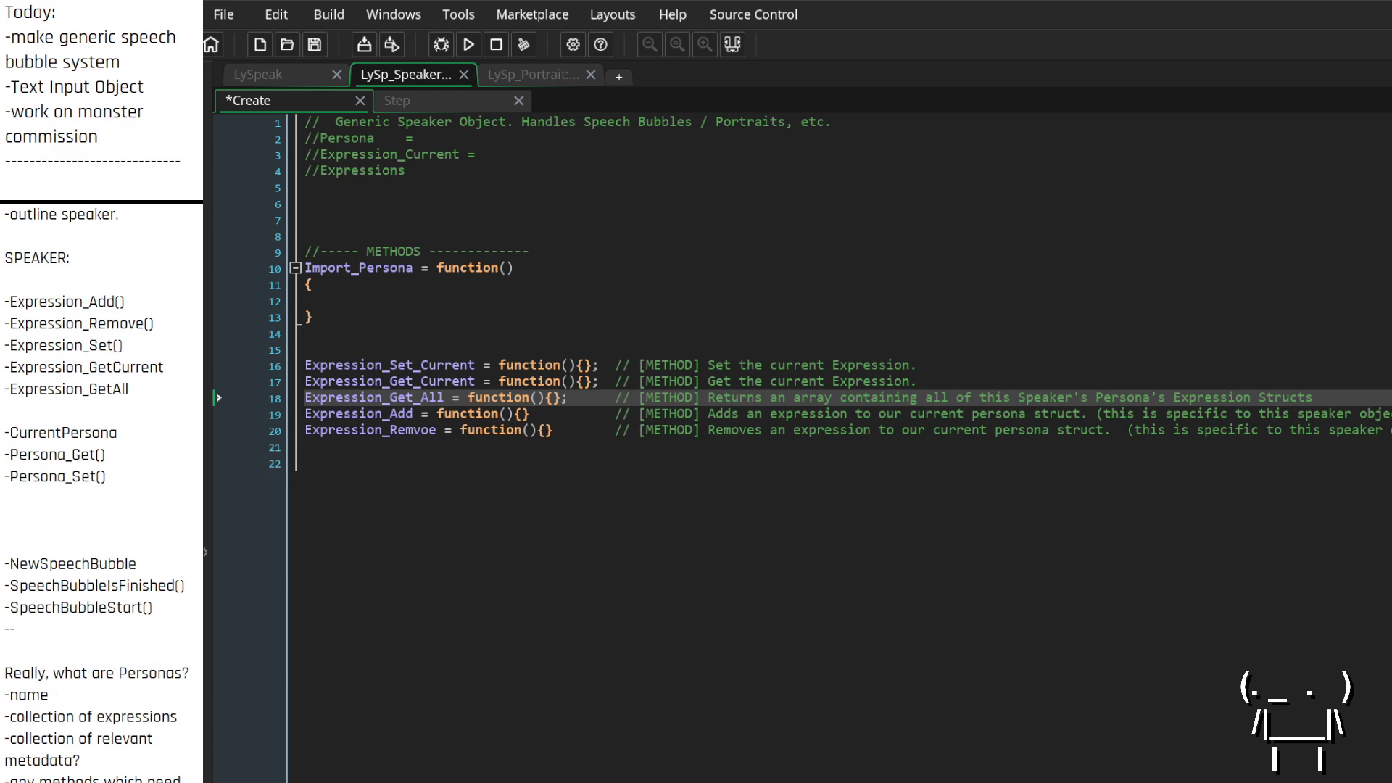
# Insert SpeechBubble_New = function(){} above the Expression methods, commented 'Spawn a new speech Bubble.'
pyautogui.click(396, 350)
pyautogui.click(393, 333)
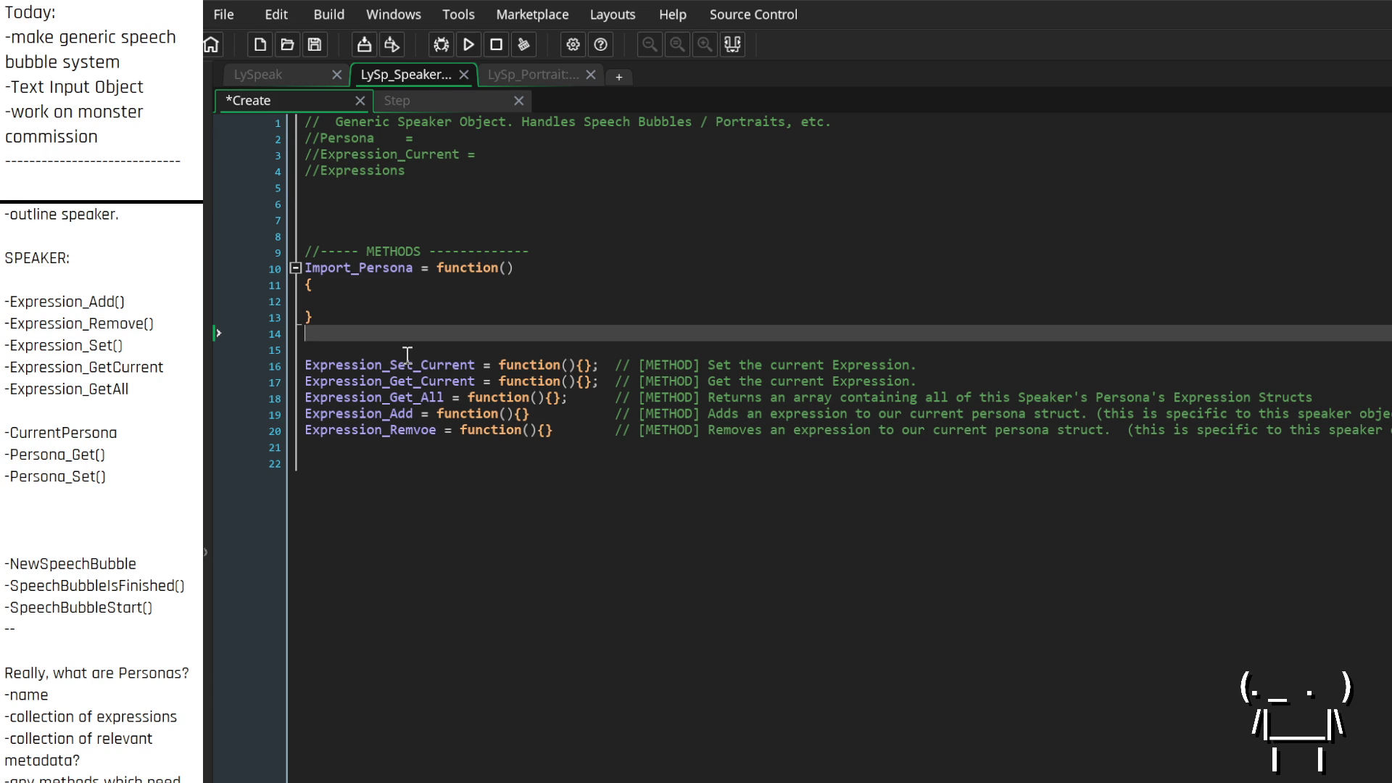
pyautogui.moveTo(409, 368)
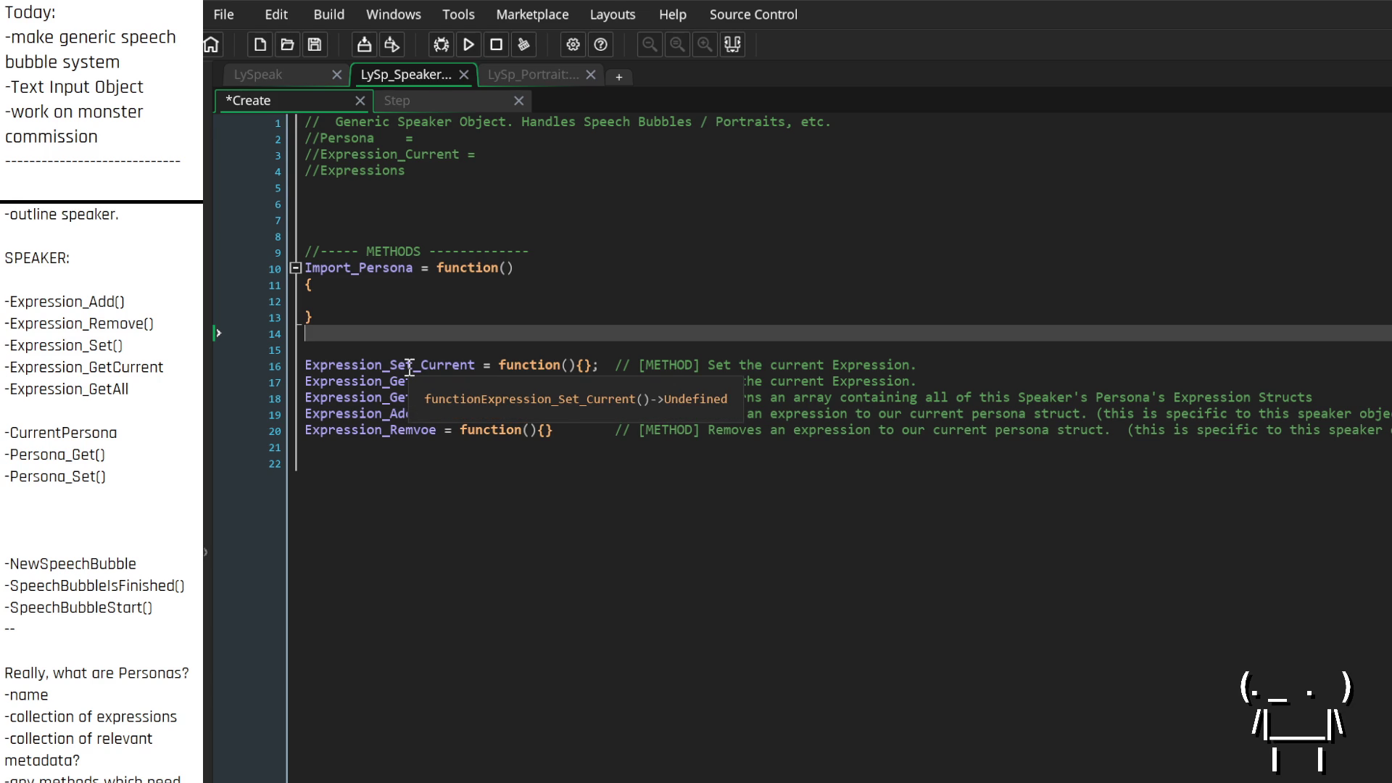
pyautogui.press('Return')
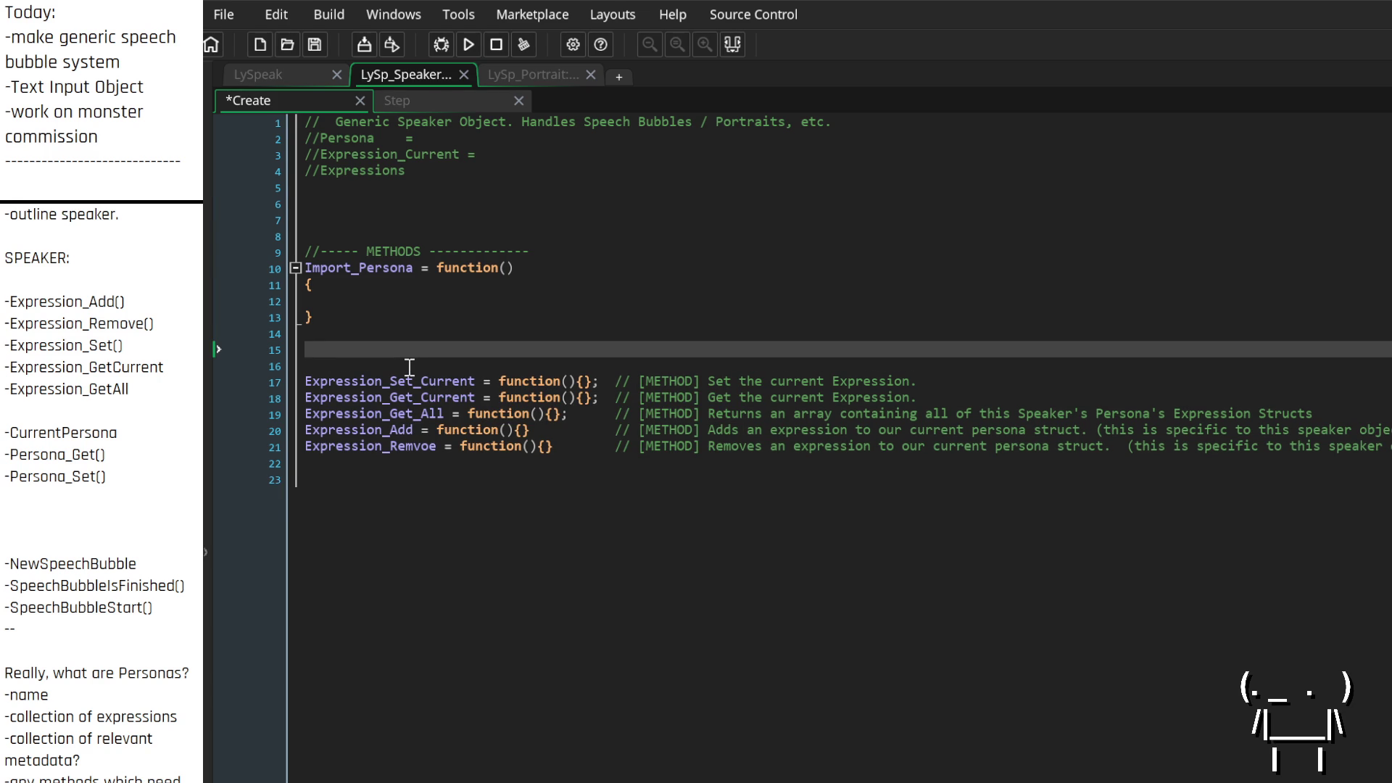
pyautogui.write('NewSpee')
pyautogui.press('BackSpace')
pyautogui.press('BackSpace')
pyautogui.press('BackSpace')
pyautogui.write('SpeechB')
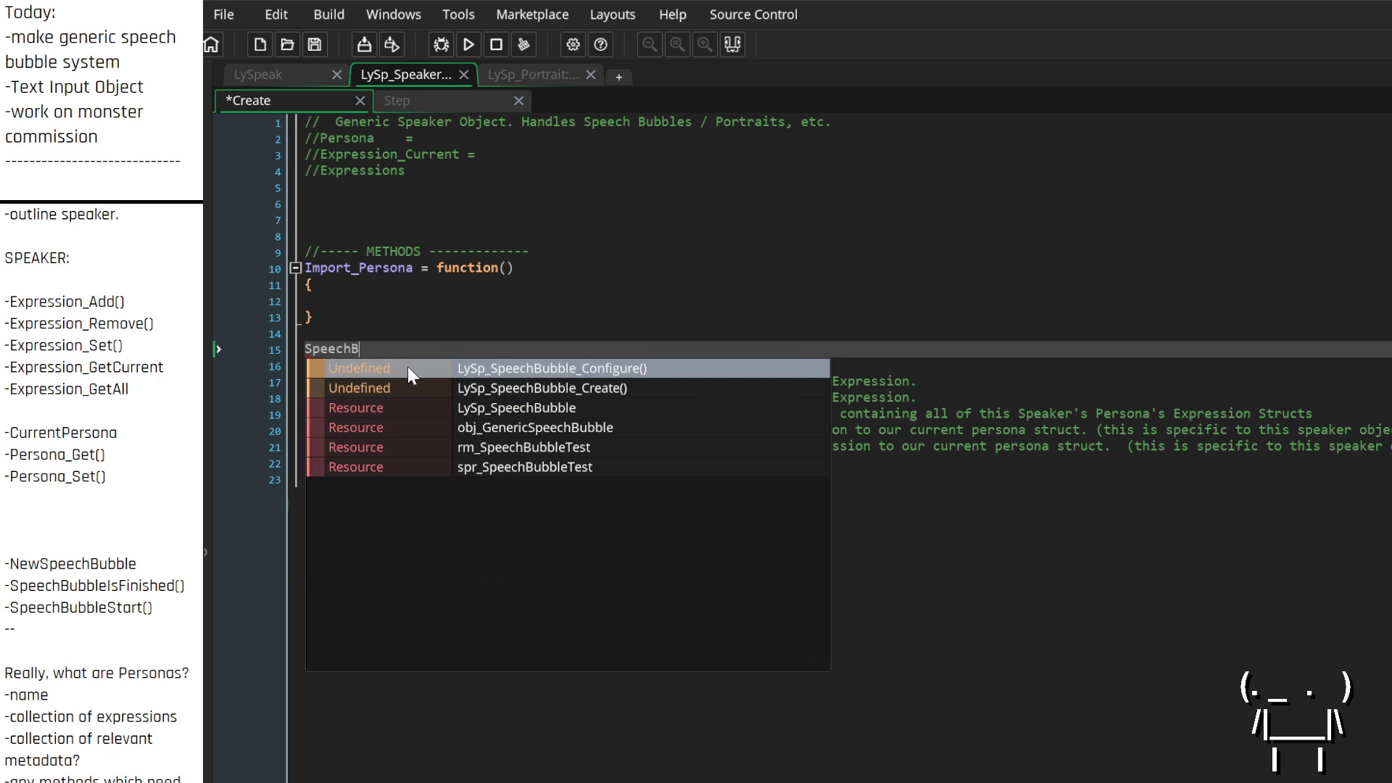
pyautogui.write('le_Ne')
pyautogui.write('= function(){}')
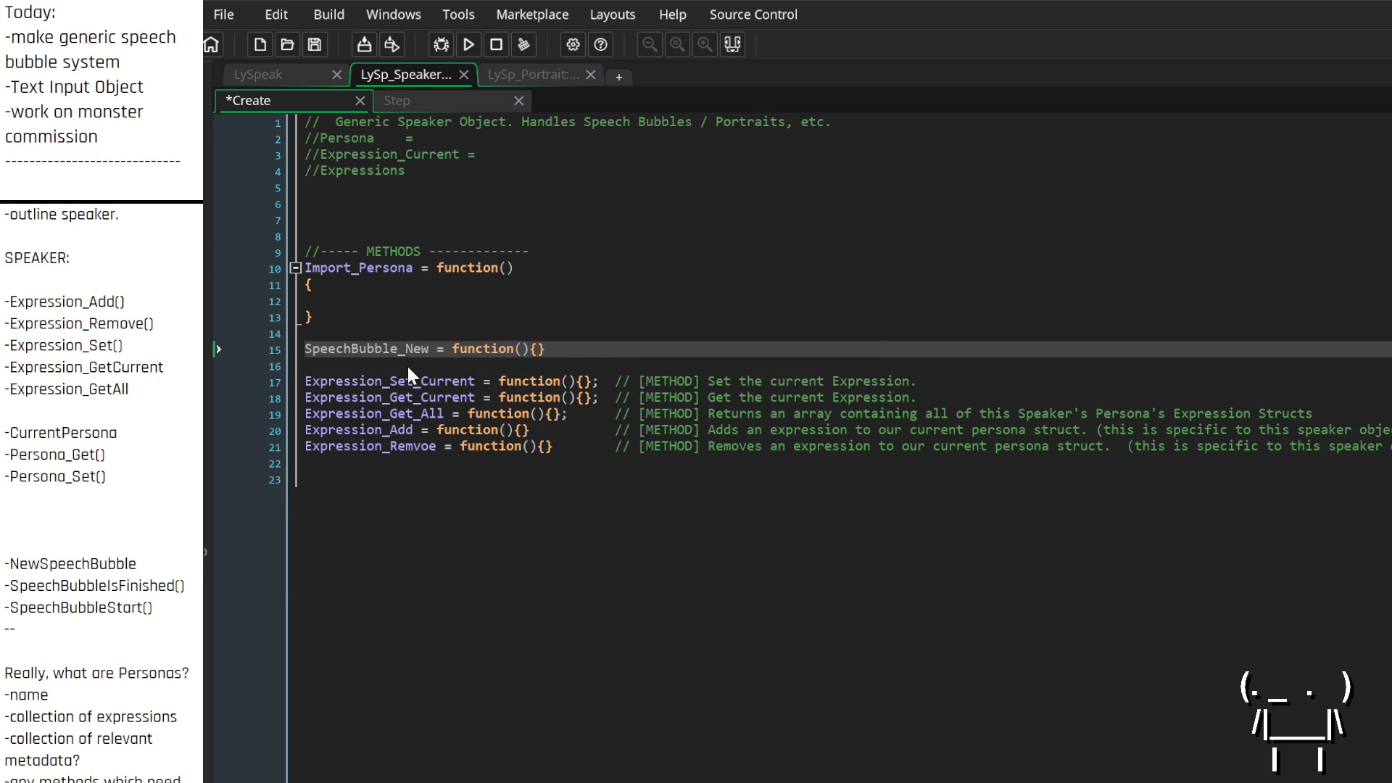
pyautogui.write(' //')
pyautogui.write('[]')
pyautogui.write('METHOD')
pyautogui.write('Spawn a')
pyautogui.write('new speech Bu')
pyautogui.write('bble.')
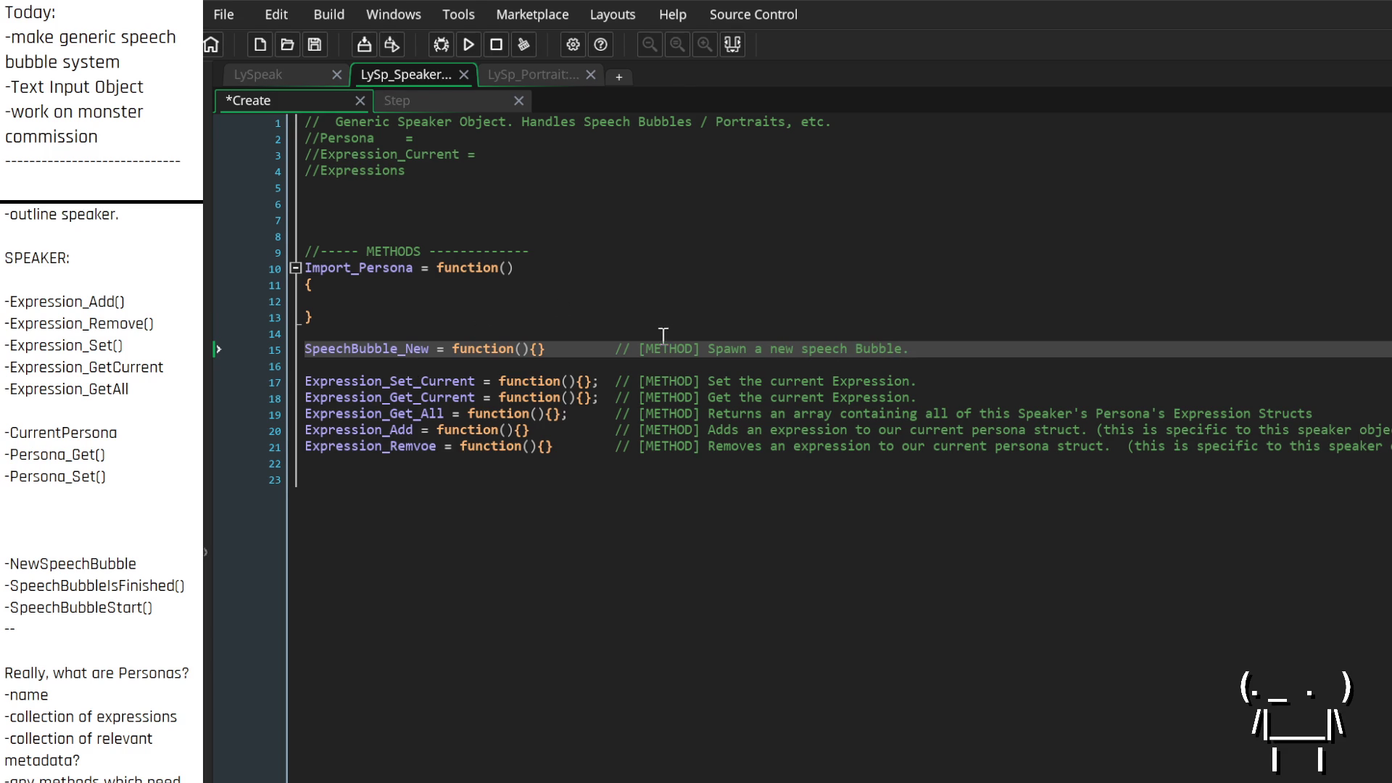
pyautogui.click(680, 291)
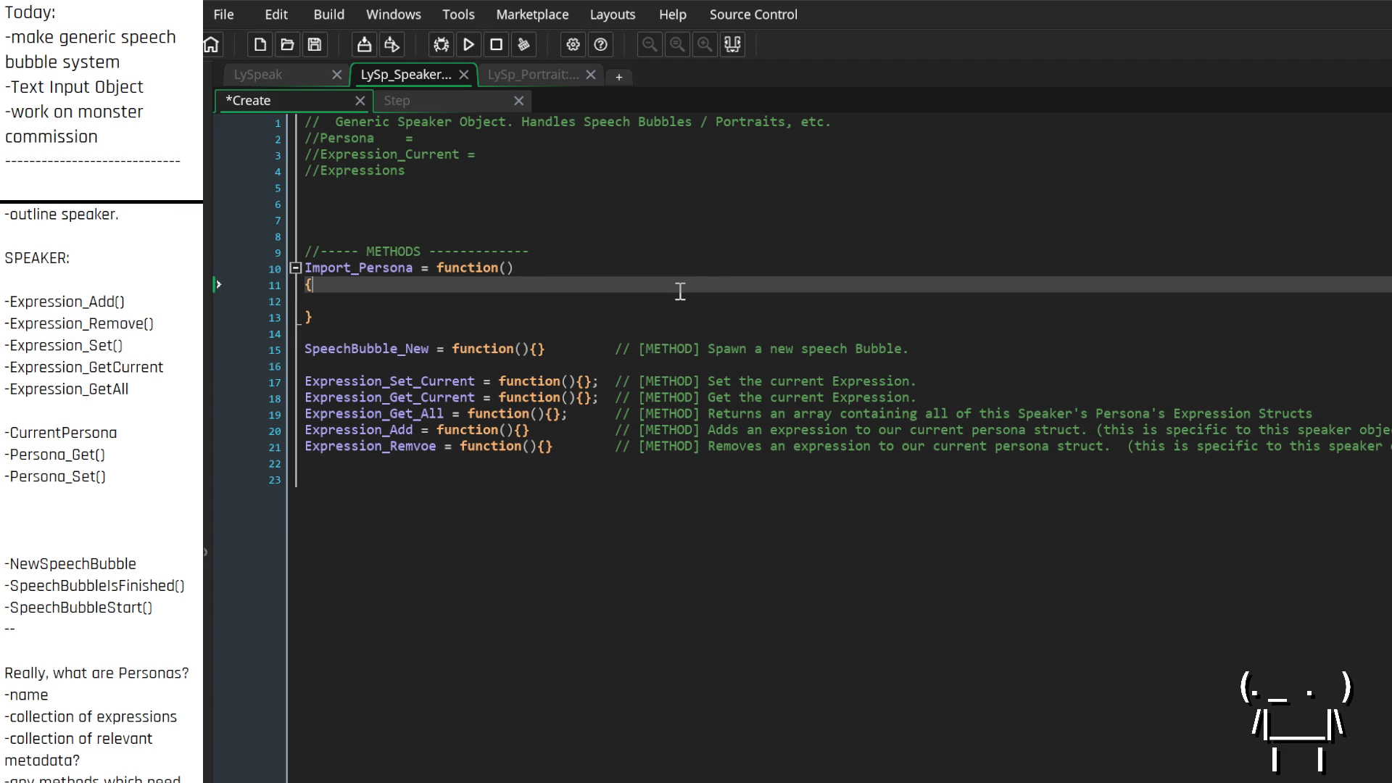
# Comment Import_Persona 'Import Persona to be used with this speaker.' and collapse its empty body to {}
pyautogui.click(714, 271)
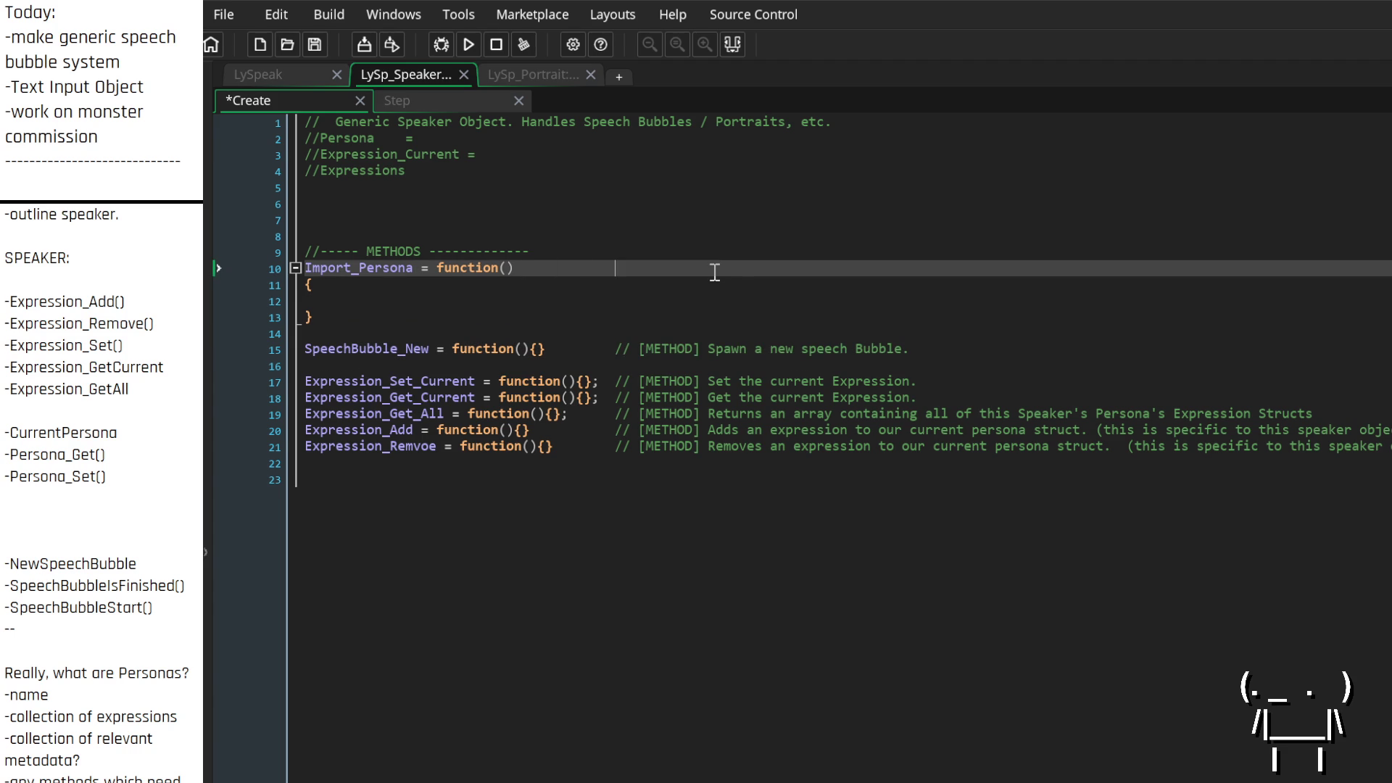
pyautogui.press('Tab')
pyautogui.press('Tab')
pyautogui.press('Tab')
pyautogui.write('// [')
pyautogui.write('METHOD] ')
pyautogui.write('Import')
pyautogui.write('Persona ')
pyautogui.write('to be used with this speaker.')
pyautogui.press('Down')
pyautogui.press('Down')
pyautogui.press('BackSpace')
pyautogui.press('Delete')
pyautogui.press('End')
pyautogui.press('Down')
pyautogui.press('Down')
pyautogui.press('Down')
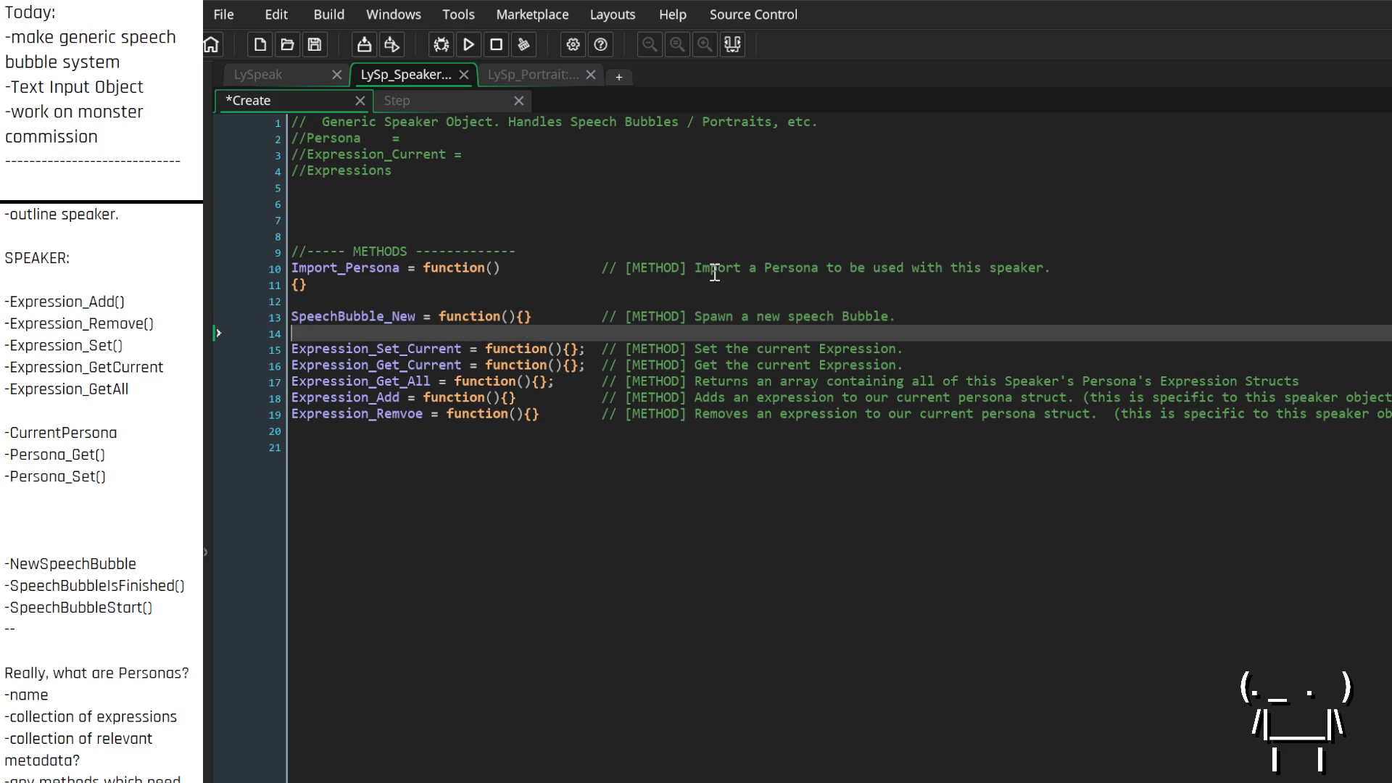
pyautogui.press('Up')
pyautogui.press('Up')
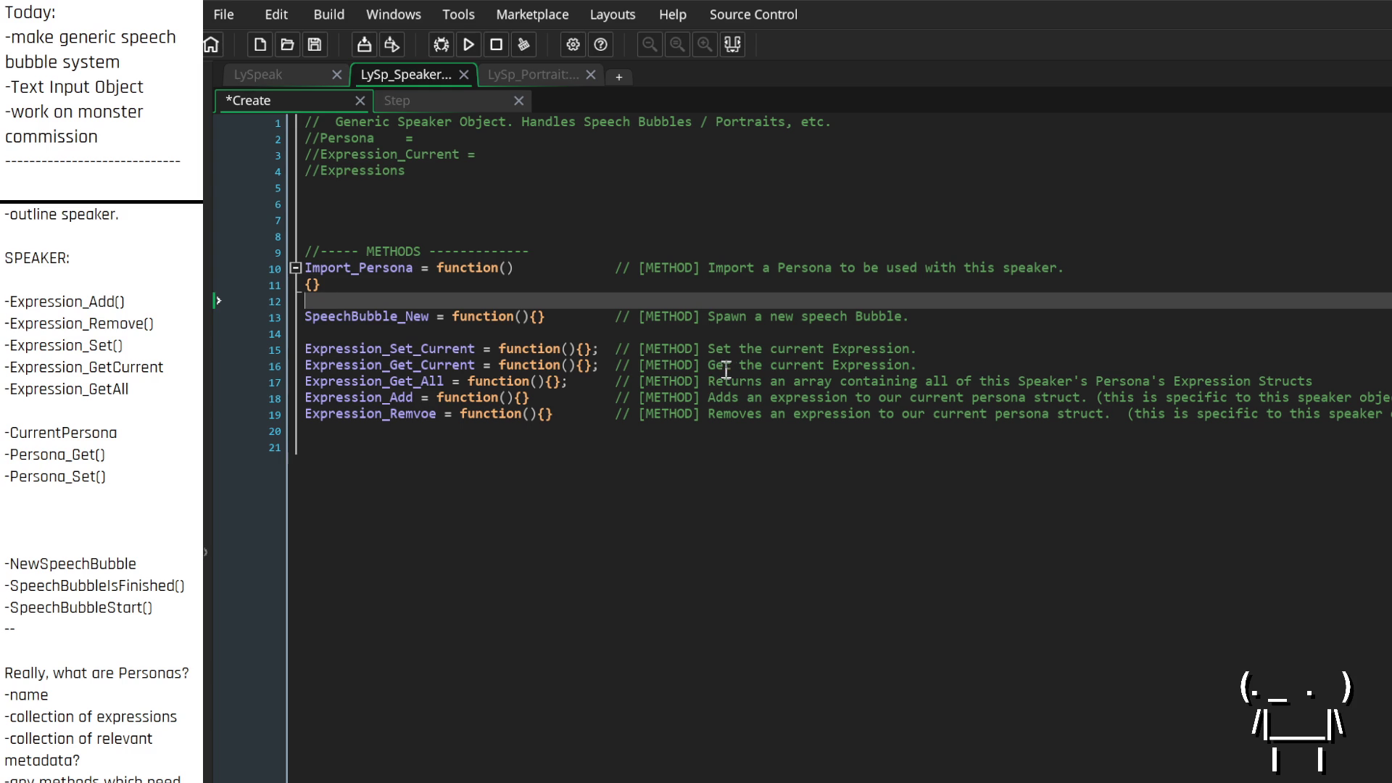
# Change Expression_Get_Current's comment to end 'Expression Struct.'
pyautogui.click(919, 365)
pyautogui.press('BackSpace')
pyautogui.write('Struct.')
pyautogui.press('Up')
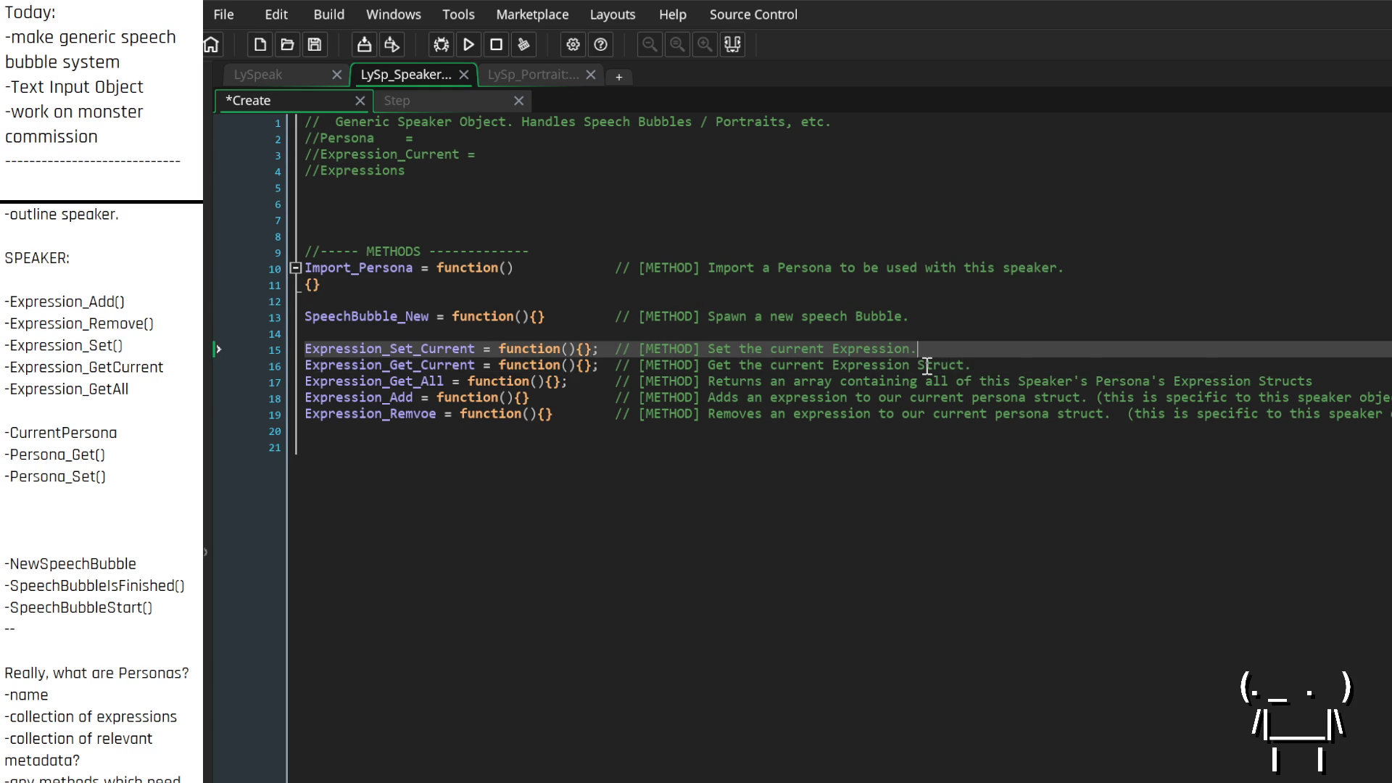
pyautogui.press('Left')
pyautogui.write('Struct')
pyautogui.press('BackSpace')
pyautogui.press('BackSpace')
pyautogui.press('BackSpace')
# Add a blank line after Import_Persona and start removing 'Import' from its name
pyautogui.press('Up')
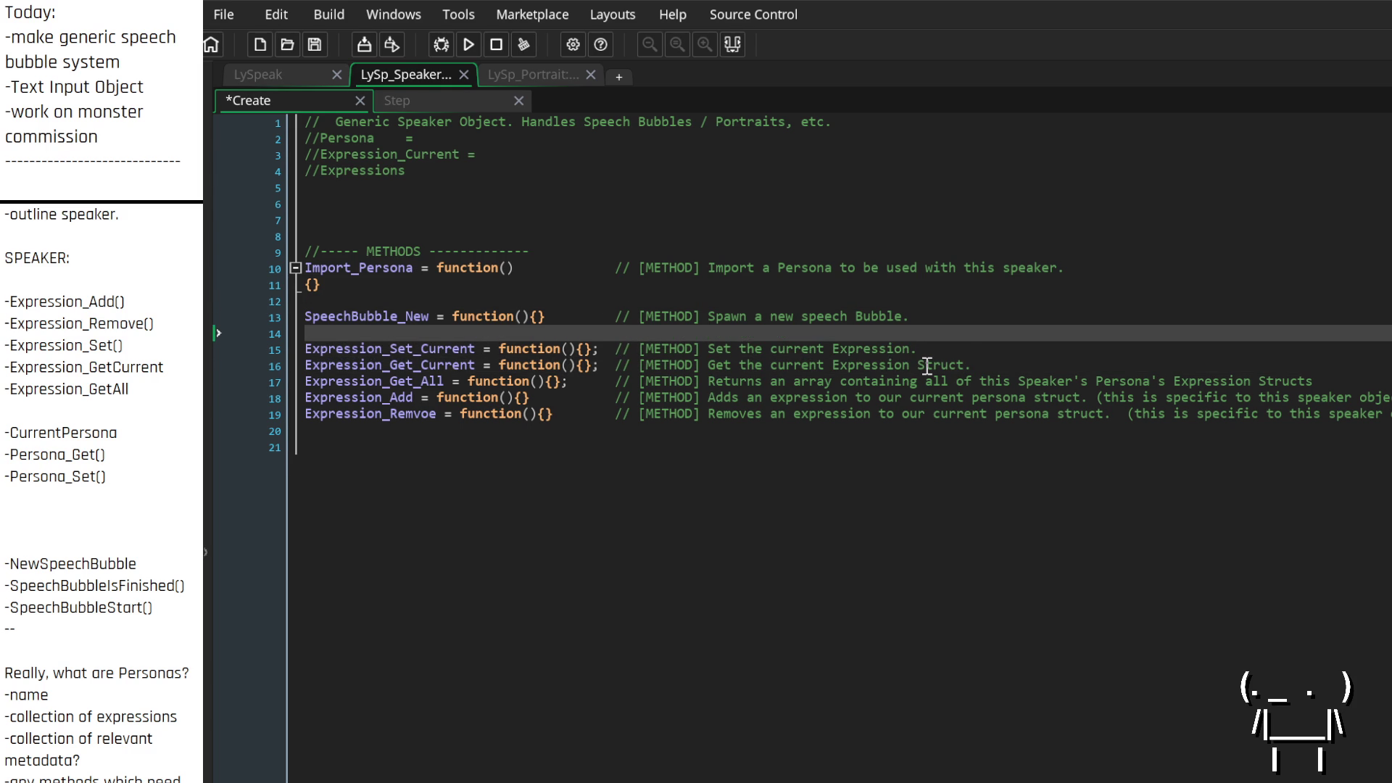
pyautogui.press('Up')
pyautogui.press('Up')
pyautogui.press('Up')
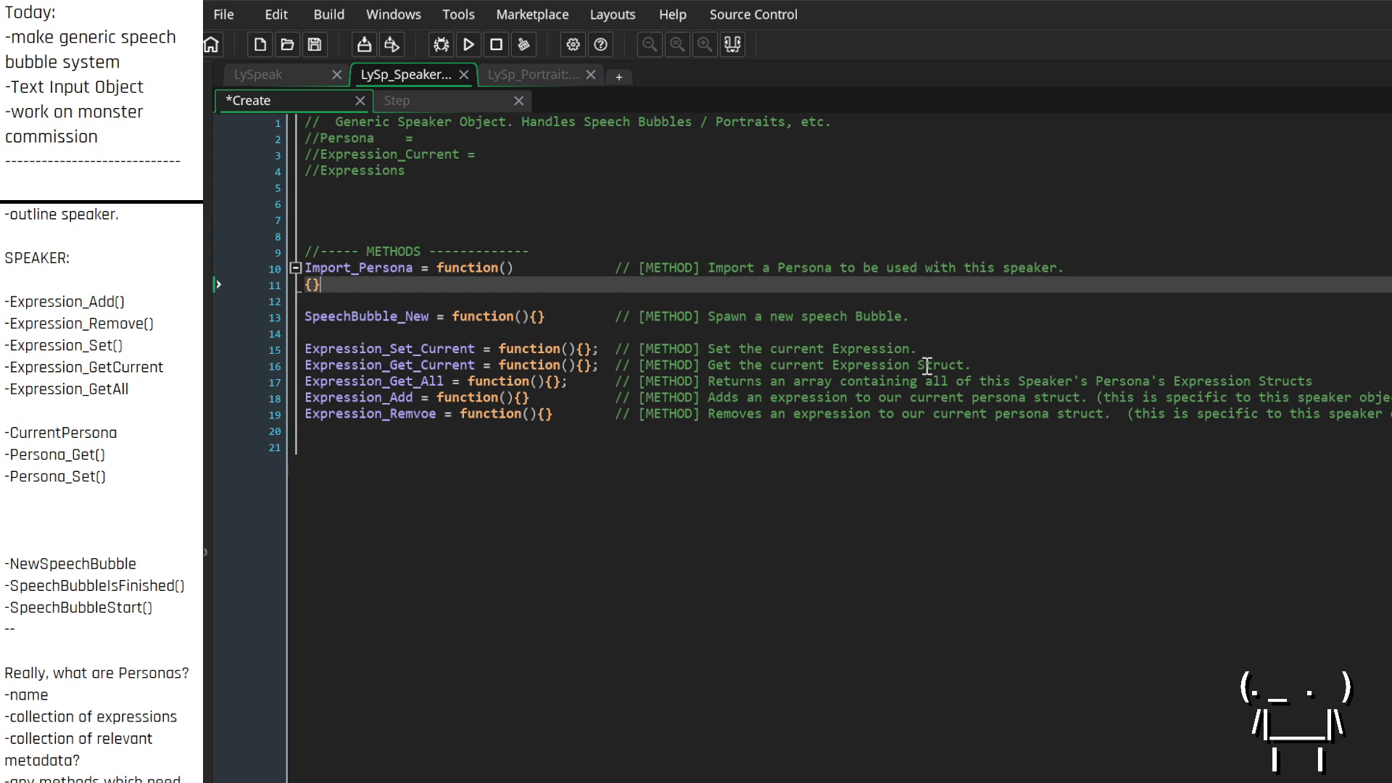
pyautogui.press('Return')
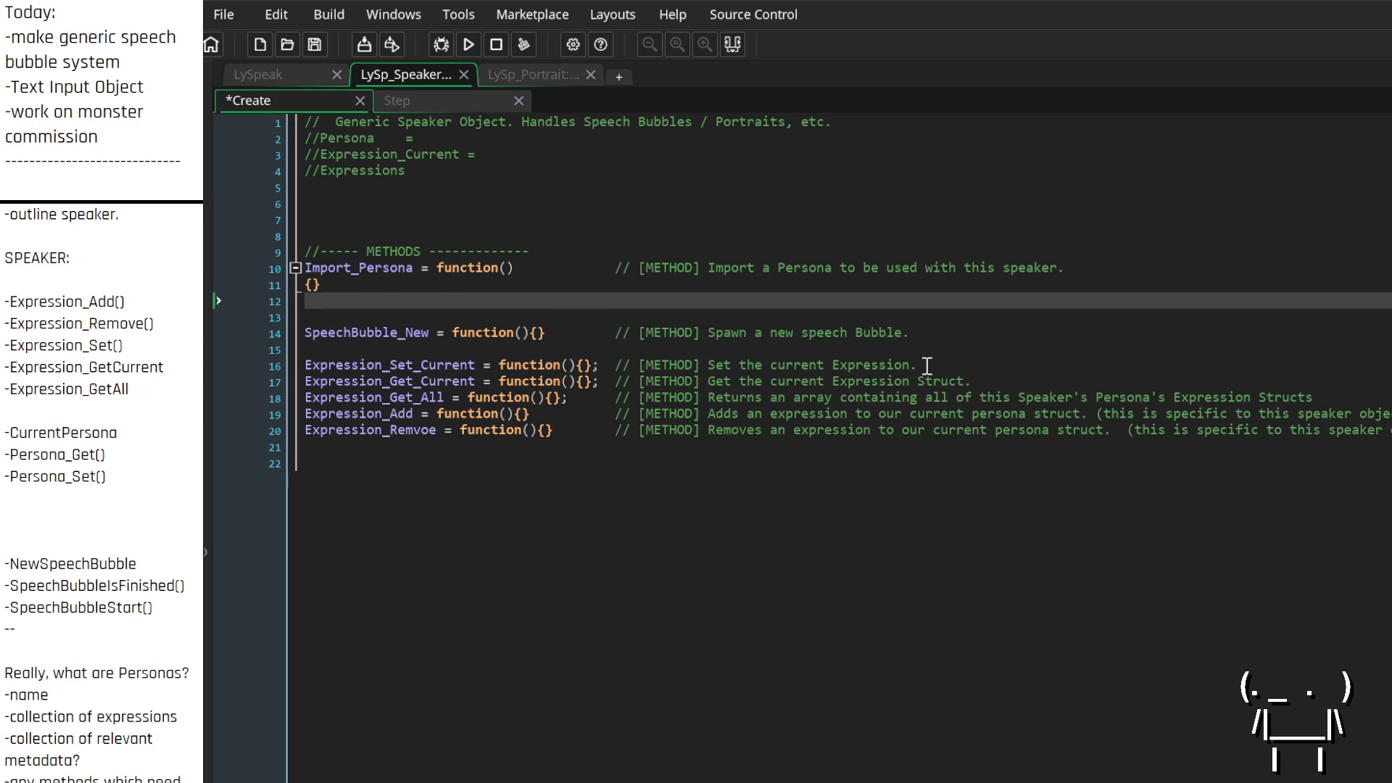
pyautogui.press('Up')
pyautogui.press('Up')
pyautogui.press('Delete')
pyautogui.press('Delete')
pyautogui.press('Delete')
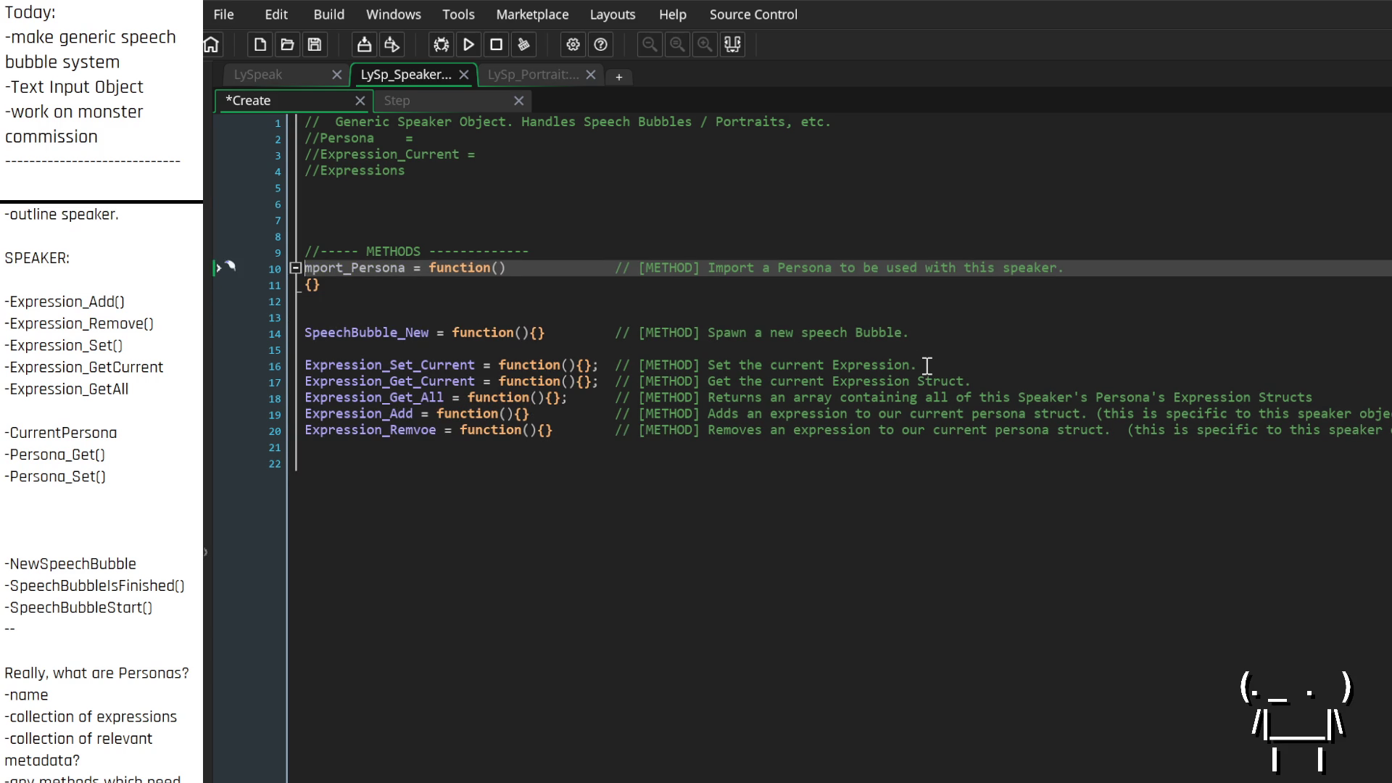
# Rename Import_Persona to Persona_Import and type Persona_Get on the empty line 12
pyautogui.press('Delete')
pyautogui.press('Right')
pyautogui.press('Right')
pyautogui.write('_Import')
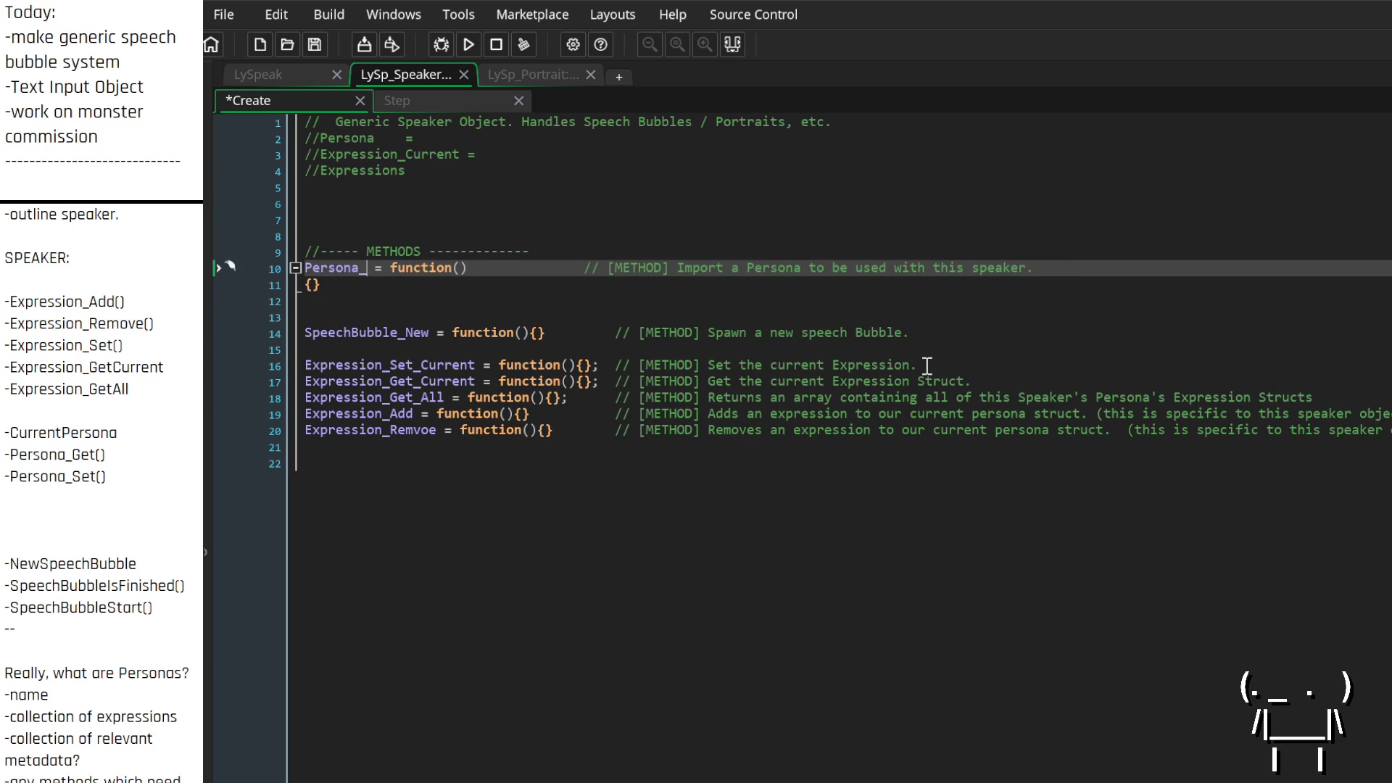
pyautogui.press('Down')
pyautogui.press('Down')
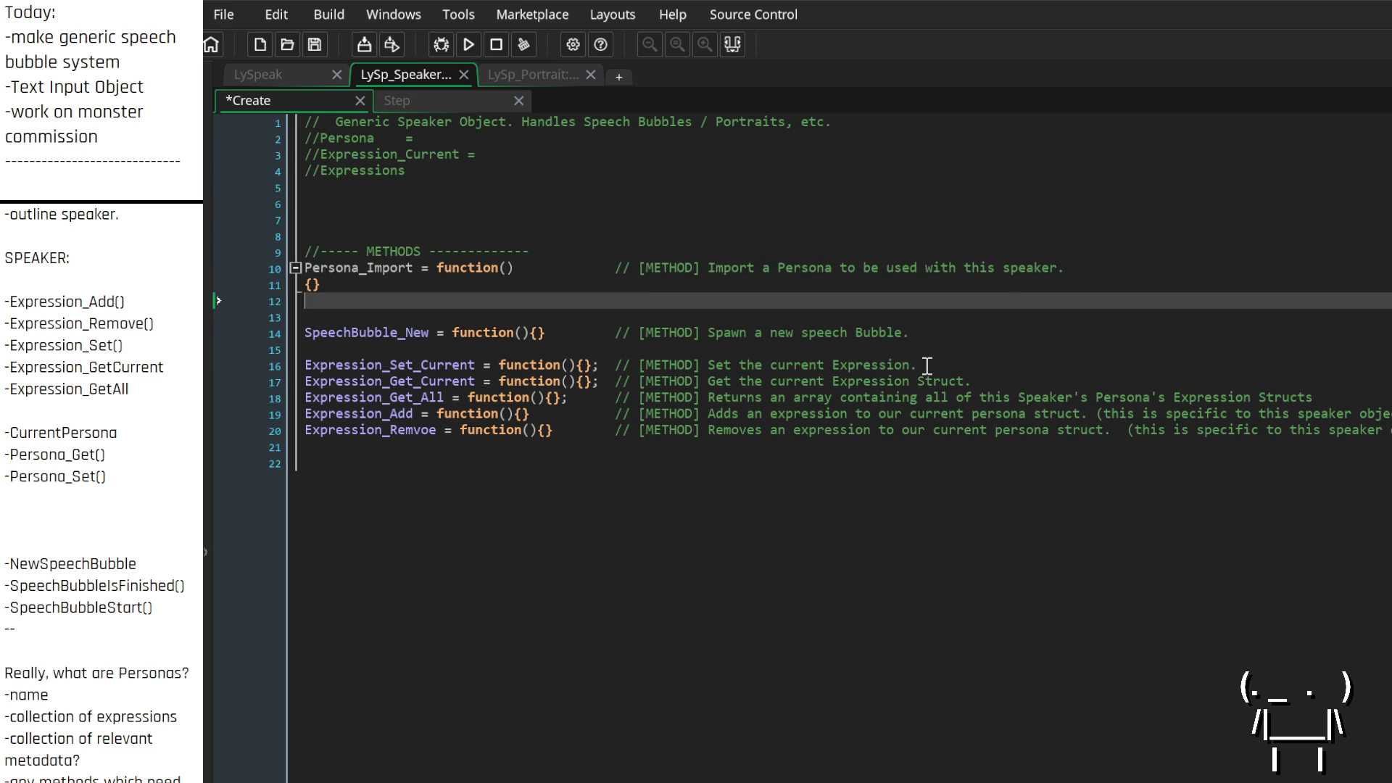
pyautogui.write('Persona_')
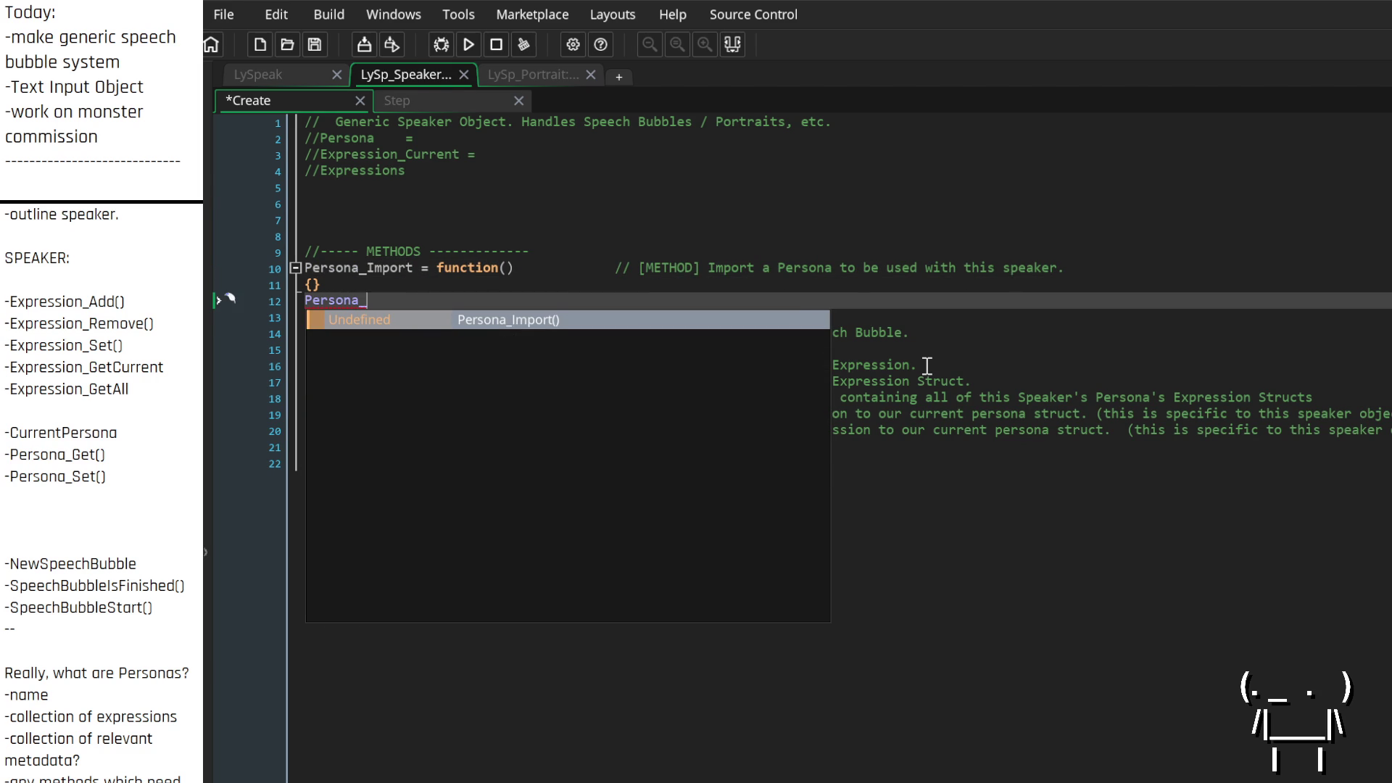
pyautogui.write('Get')
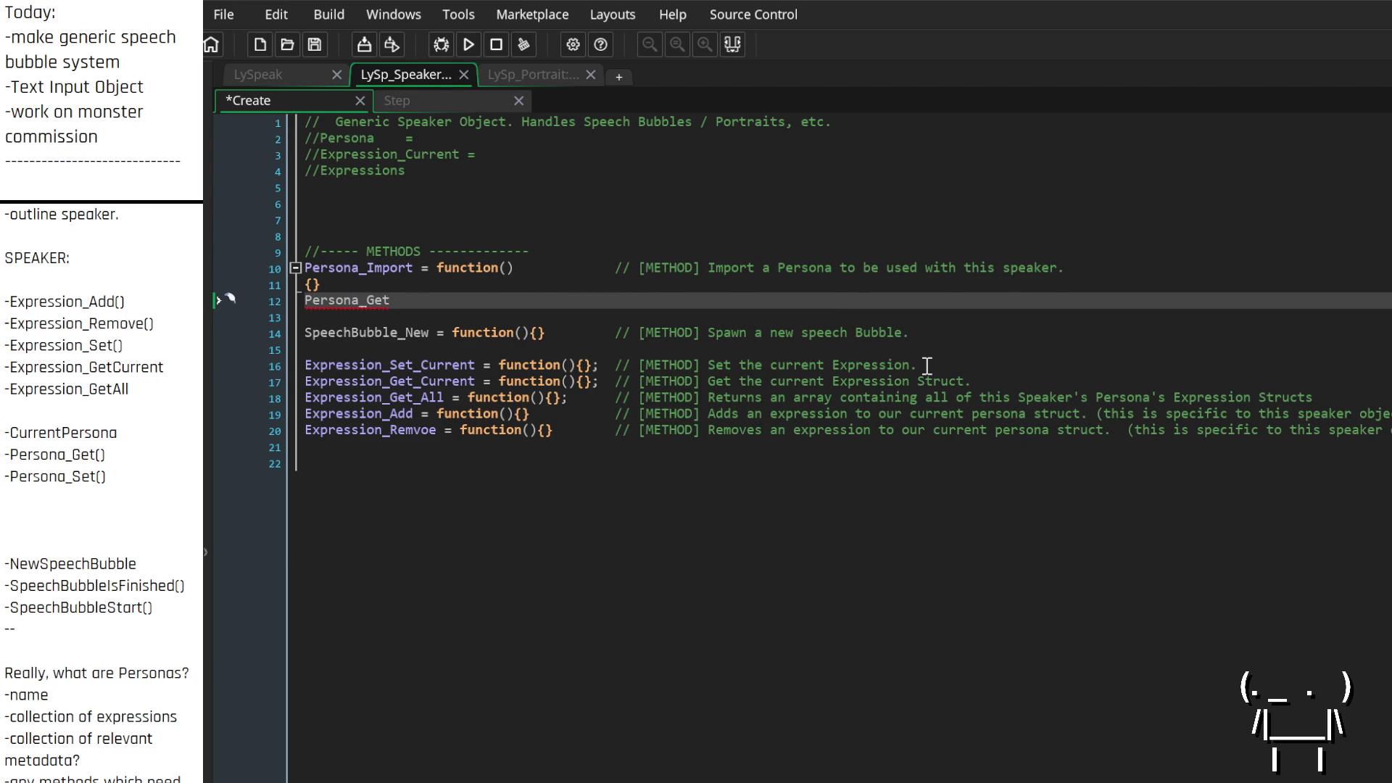
pyautogui.press('Up')
pyautogui.press('Up')
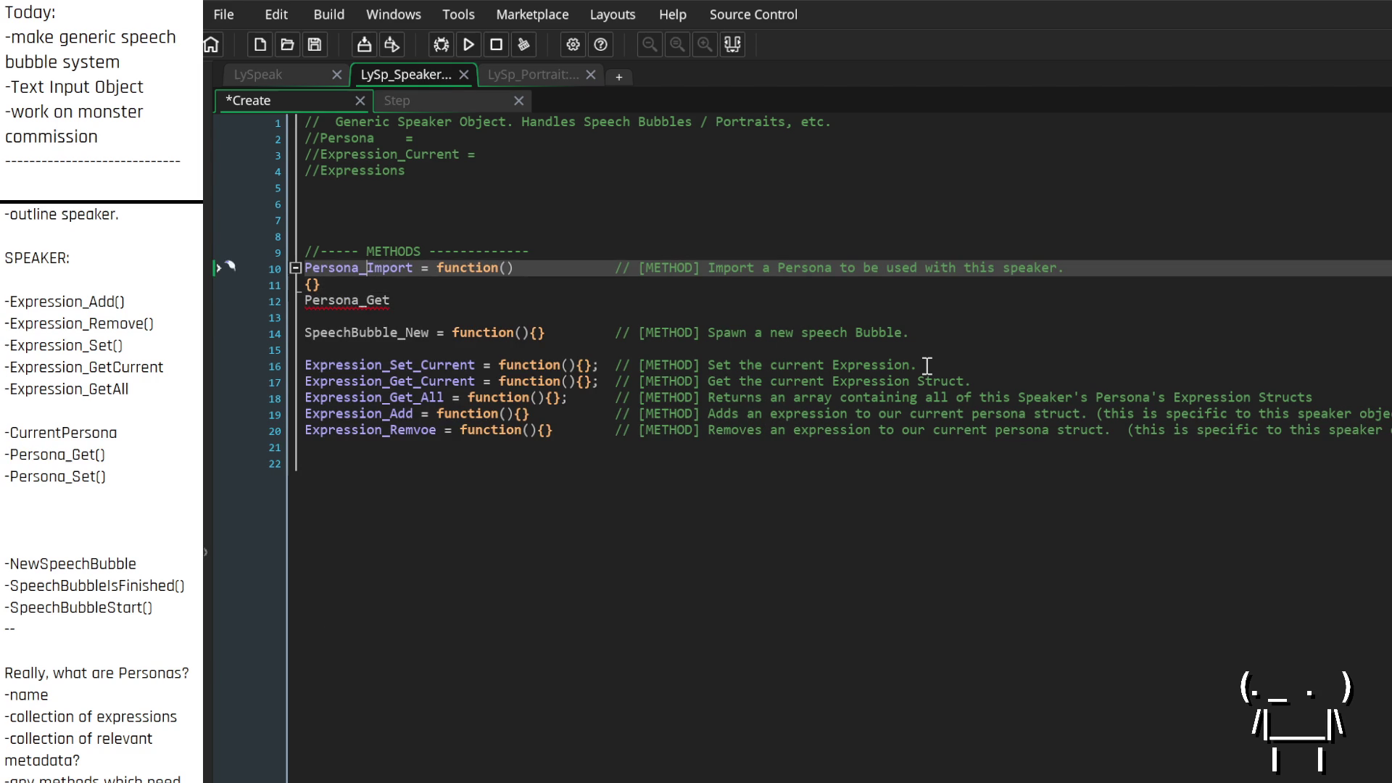
# Make Persona_Get a function(){} stub with a [METHOD] comment
pyautogui.press('Down')
pyautogui.press('Down')
pyautogui.press('Down')
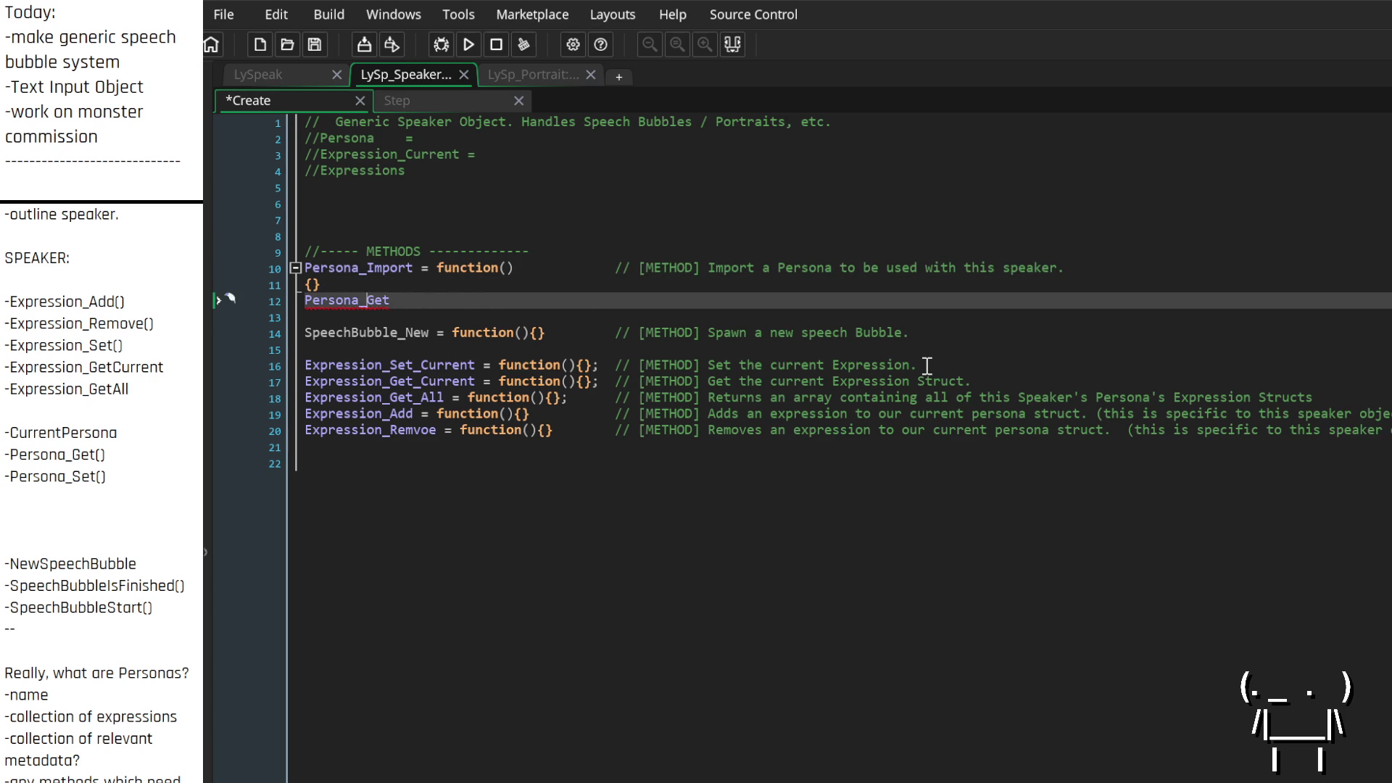
pyautogui.press('Up')
pyautogui.press('Down')
pyautogui.press('Up')
pyautogui.write('= functi')
pyautogui.press('Return')
pyautogui.write('(){}              ')
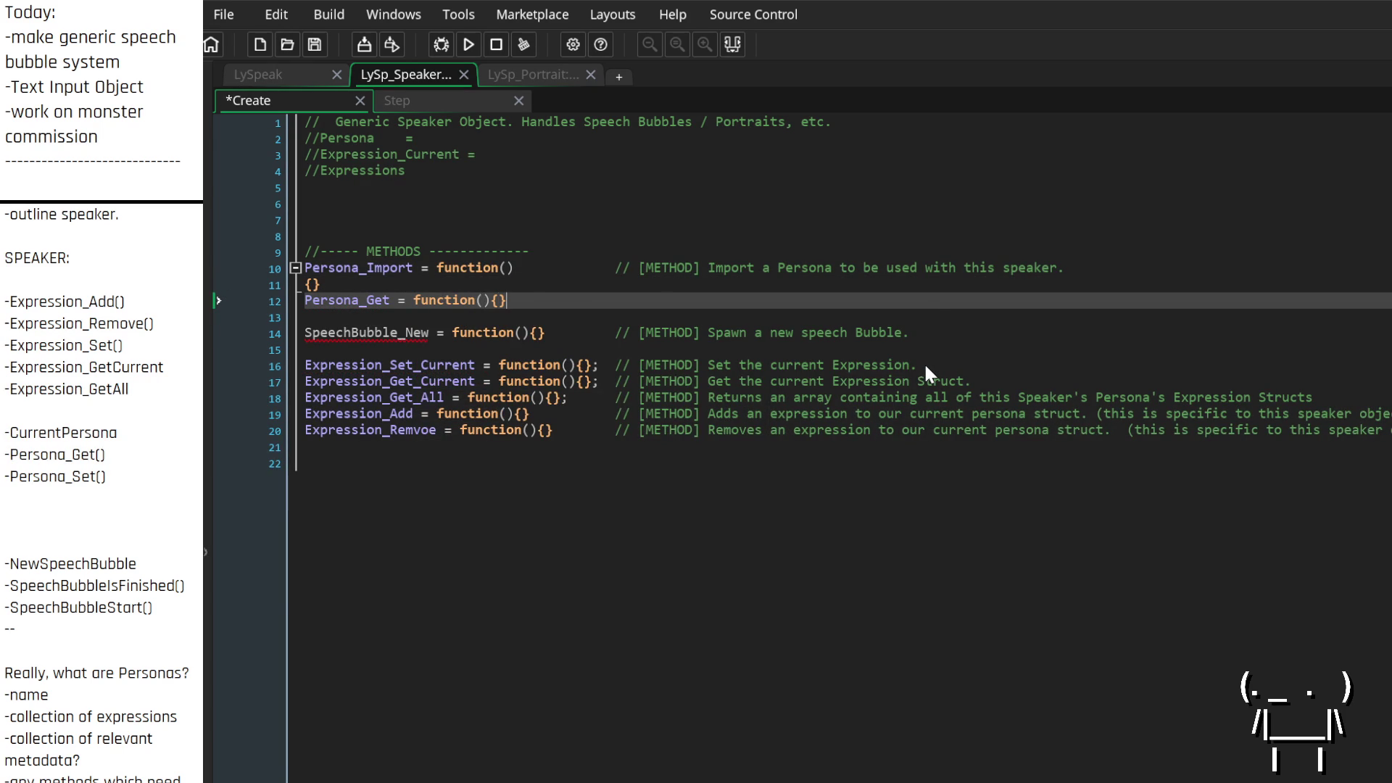
pyautogui.write('// [M')
pyautogui.write('ETHOD] ')
pyautogui.write('Get the')
# Word the Persona_Get comment 'Returns the id of the current Persona struct.'
pyautogui.press('BackSpace')
pyautogui.press('BackSpace')
pyautogui.press('BackSpace')
pyautogui.write('Returns the ')
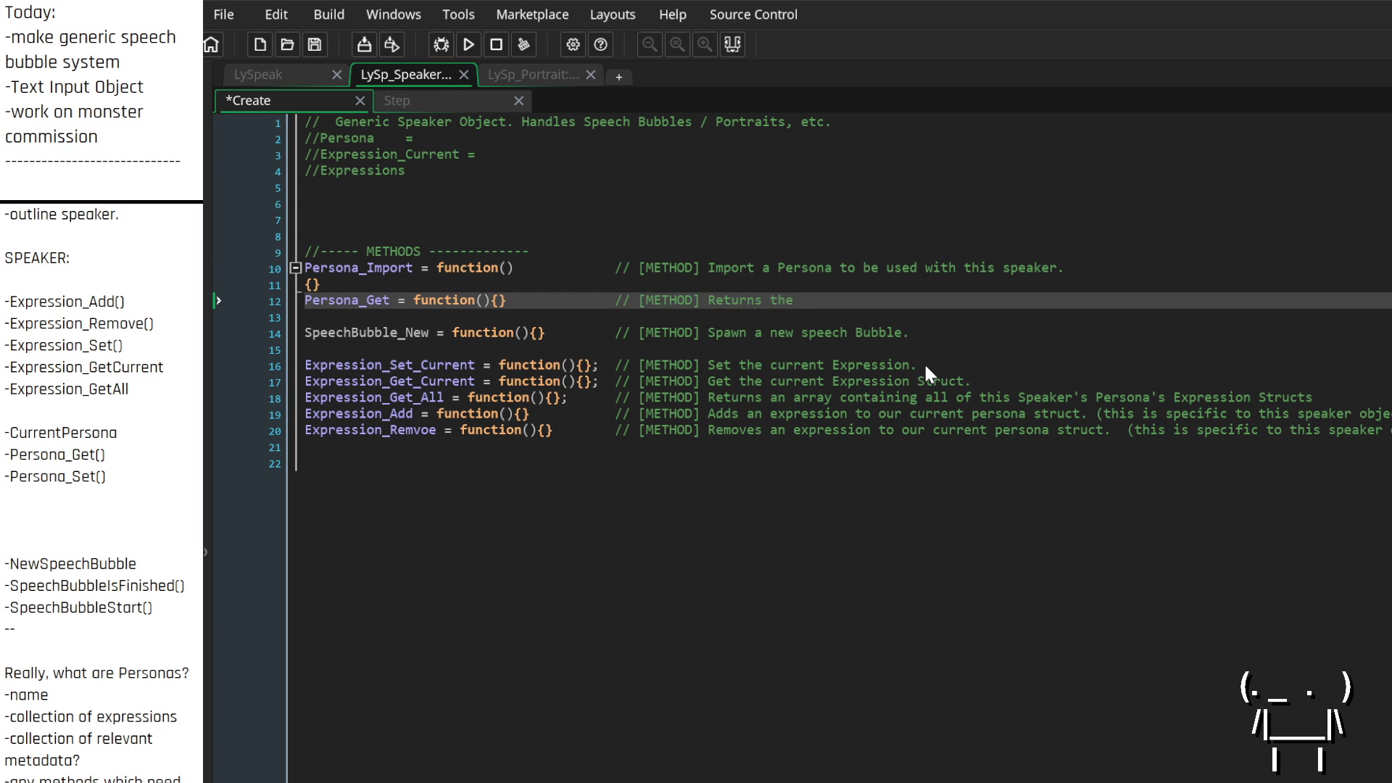
pyautogui.write('current ')
pyautogui.write('Perso')
pyautogui.write('na')
pyautogui.write('struct.')
pyautogui.press('Left')
pyautogui.write('id')
pyautogui.press('BackSpace')
pyautogui.press('BackSpace')
pyautogui.press('Left')
pyautogui.hotkey('ctrl', 'Left')
pyautogui.write('id of the')
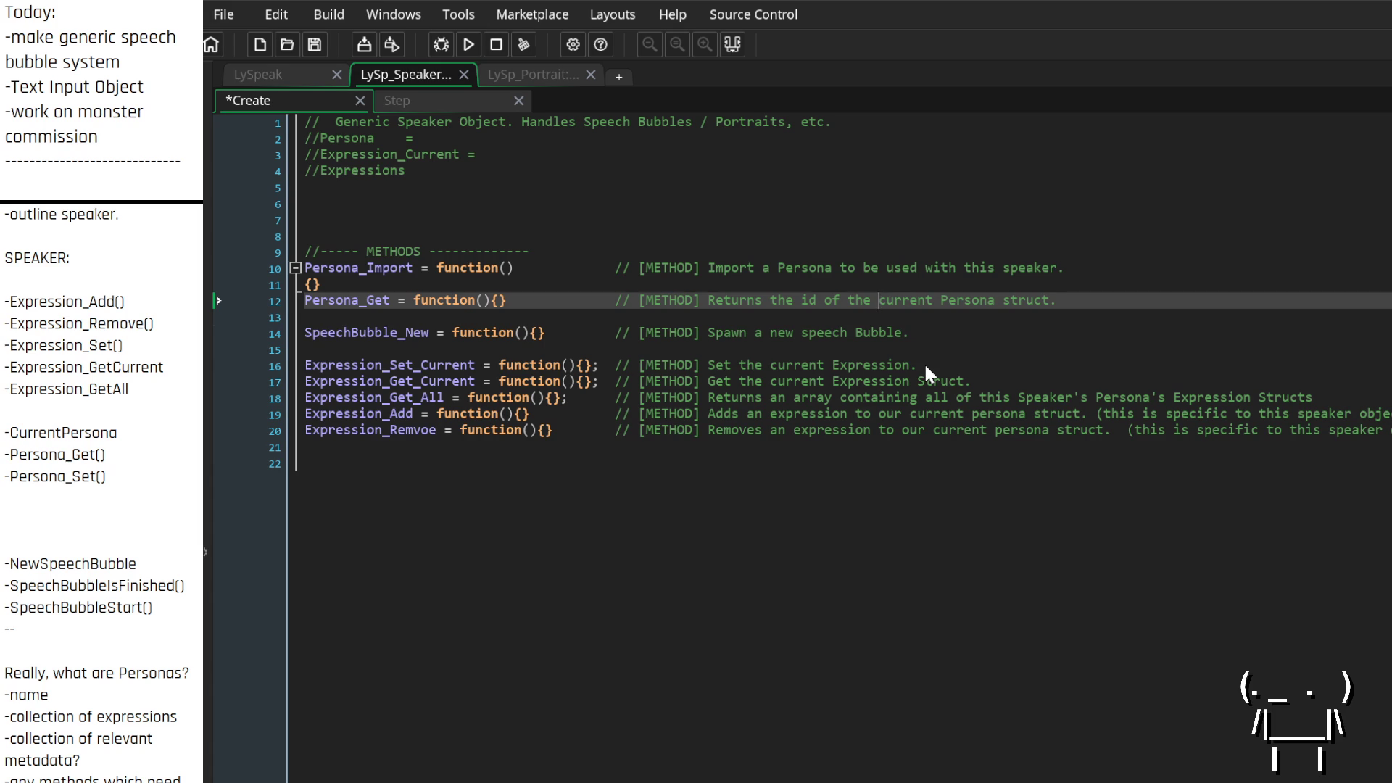
pyautogui.press('Down')
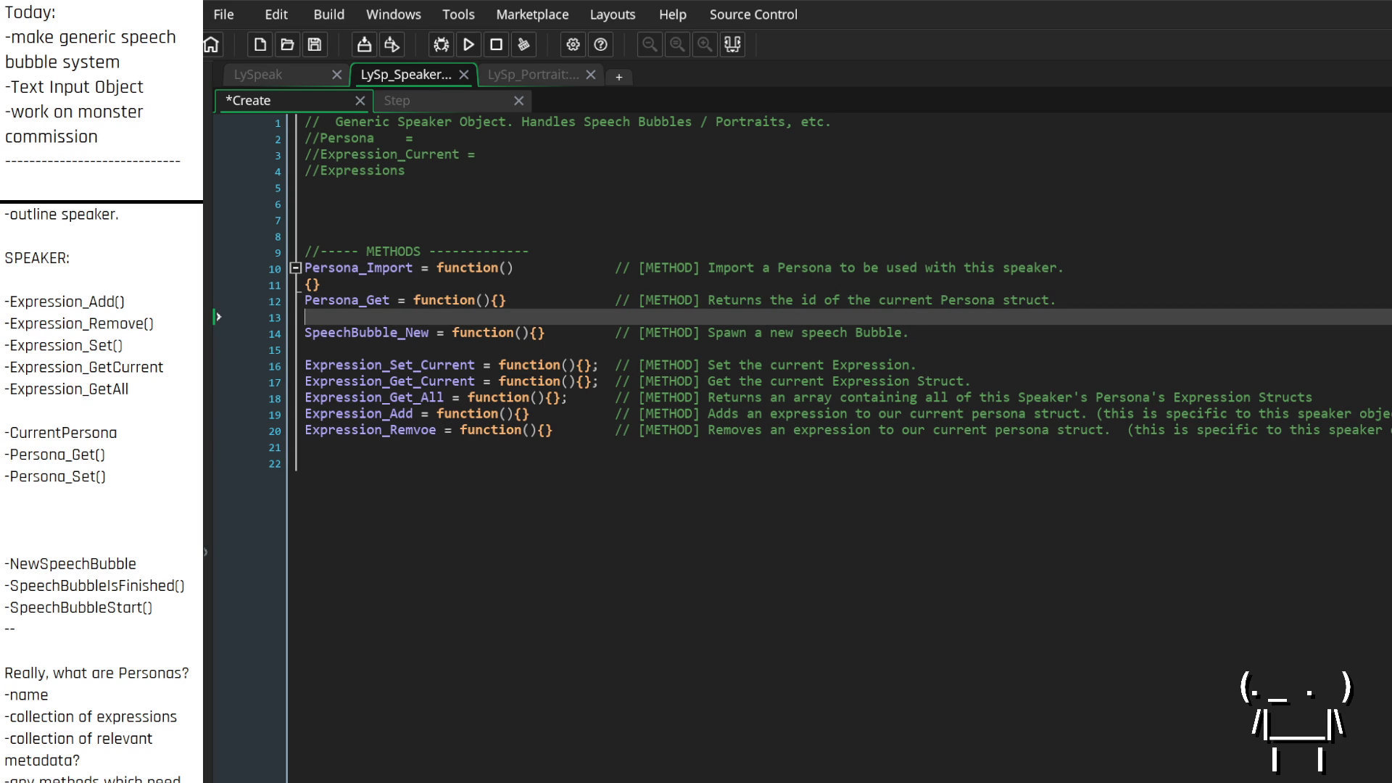
pyautogui.click(949, 331)
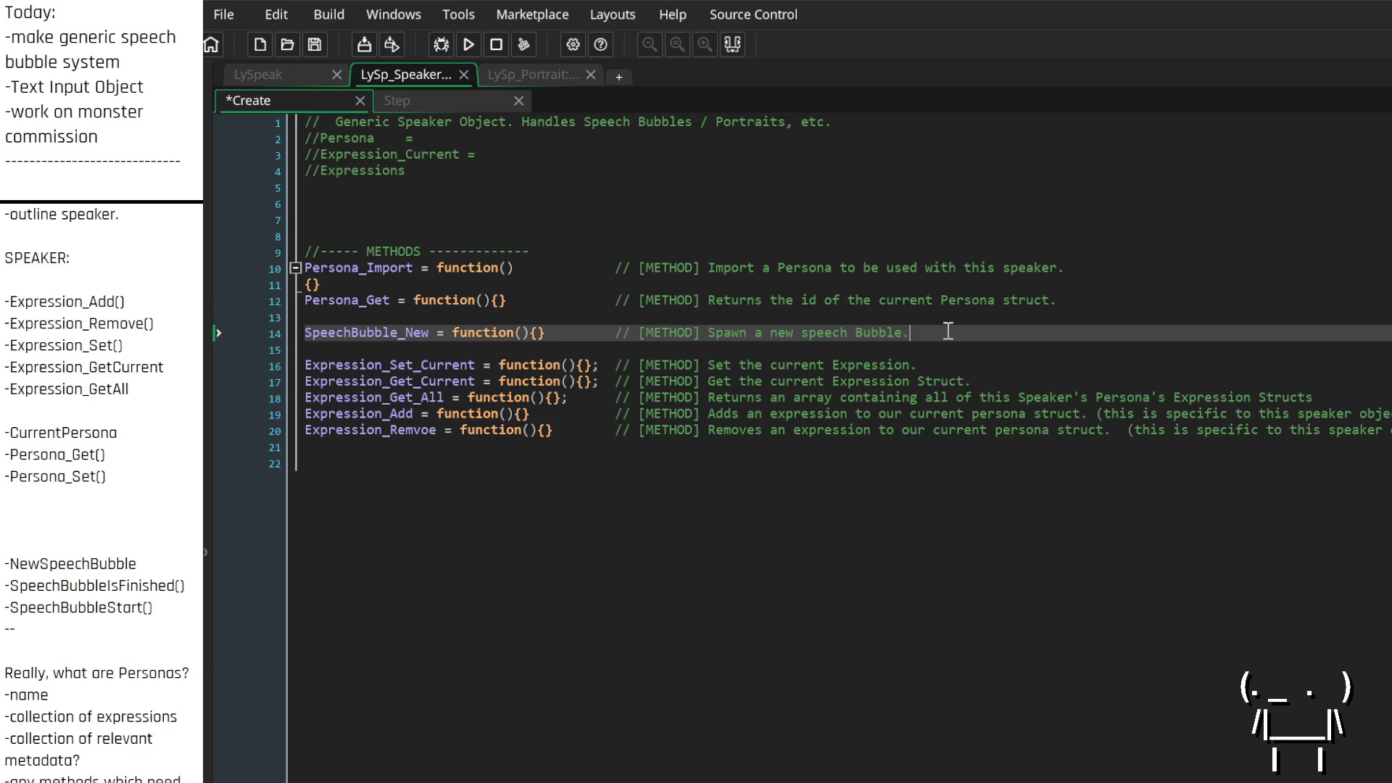
# Add SpeechBubble_IsFinished = function(){} below SpeechBubble_New, commented 'Returns whether the current SpeechBubble is finished or not. [BOOL.]'
pyautogui.press('Return')
pyautogui.write('Speec')
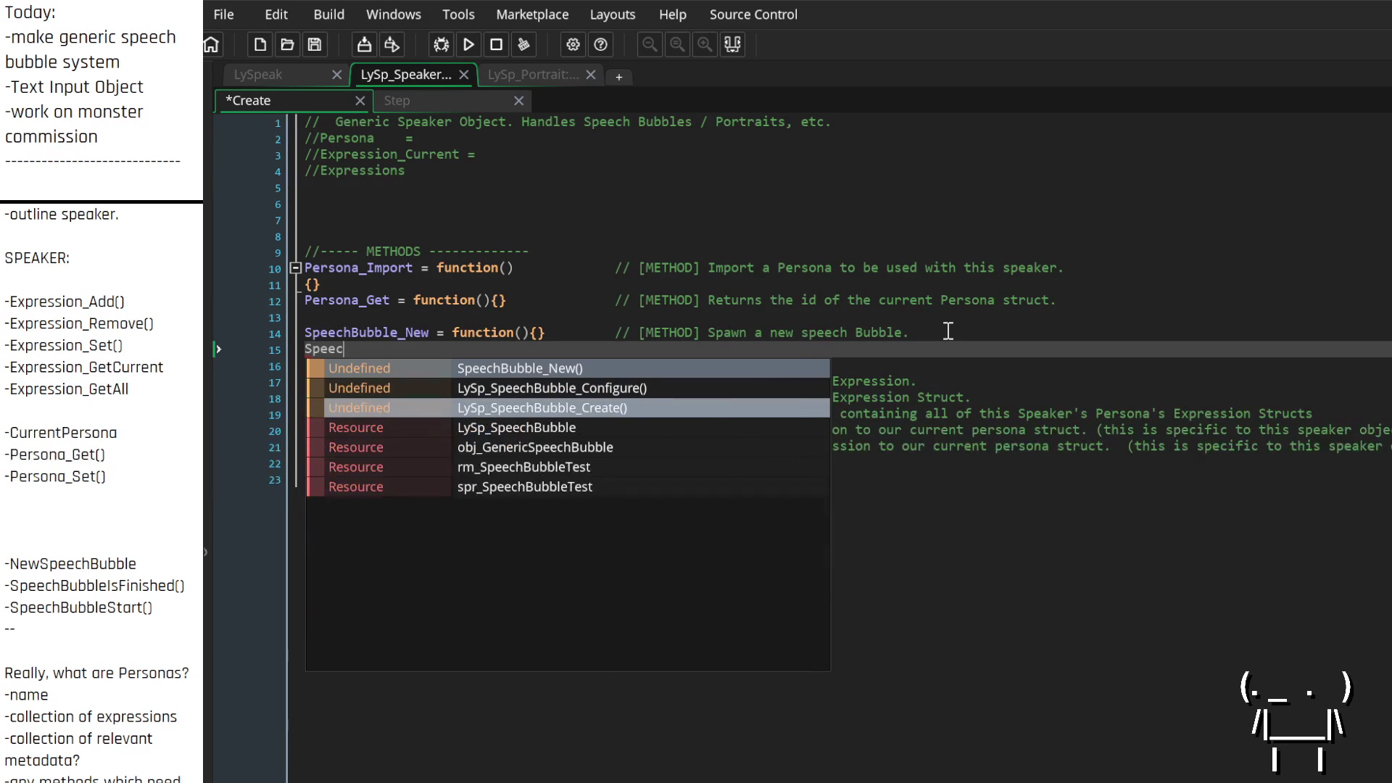
pyautogui.write('hBubble_')
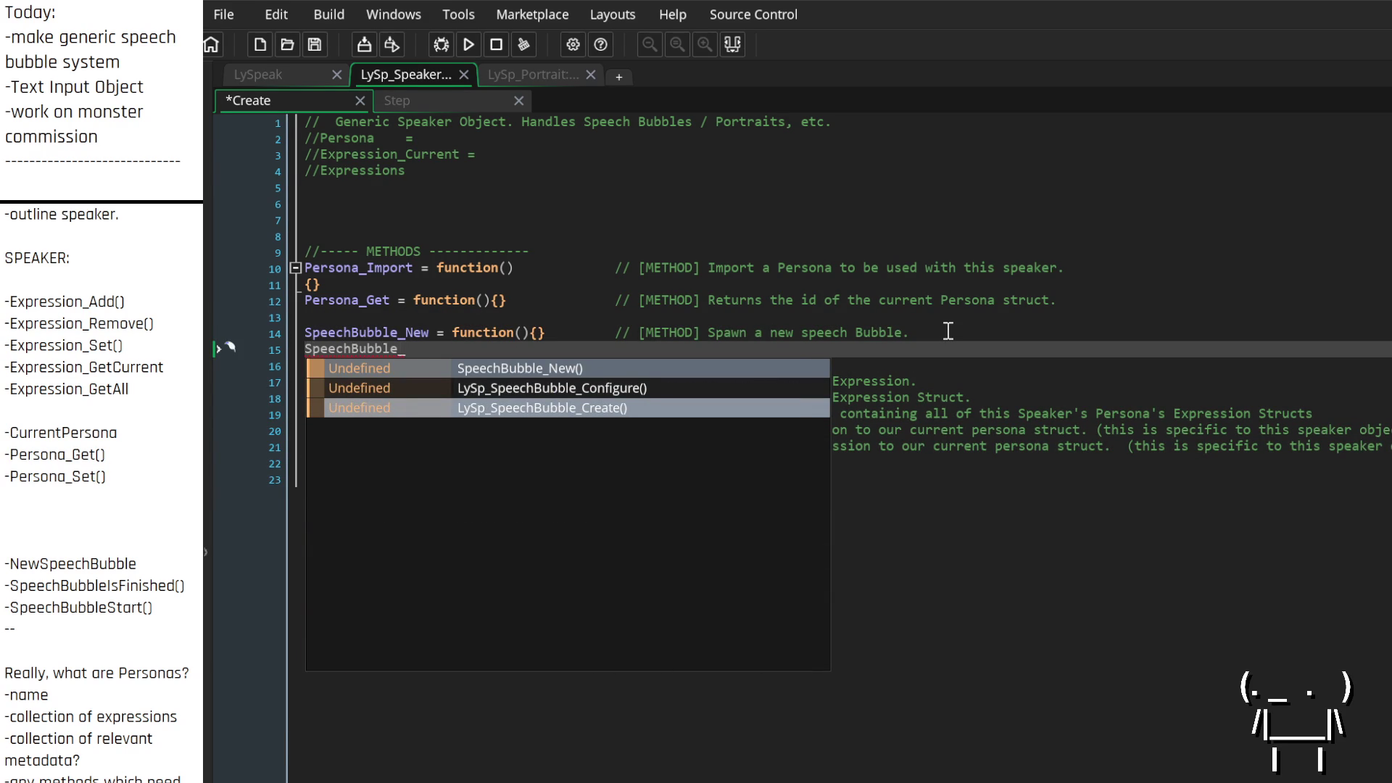
pyautogui.write('IsF')
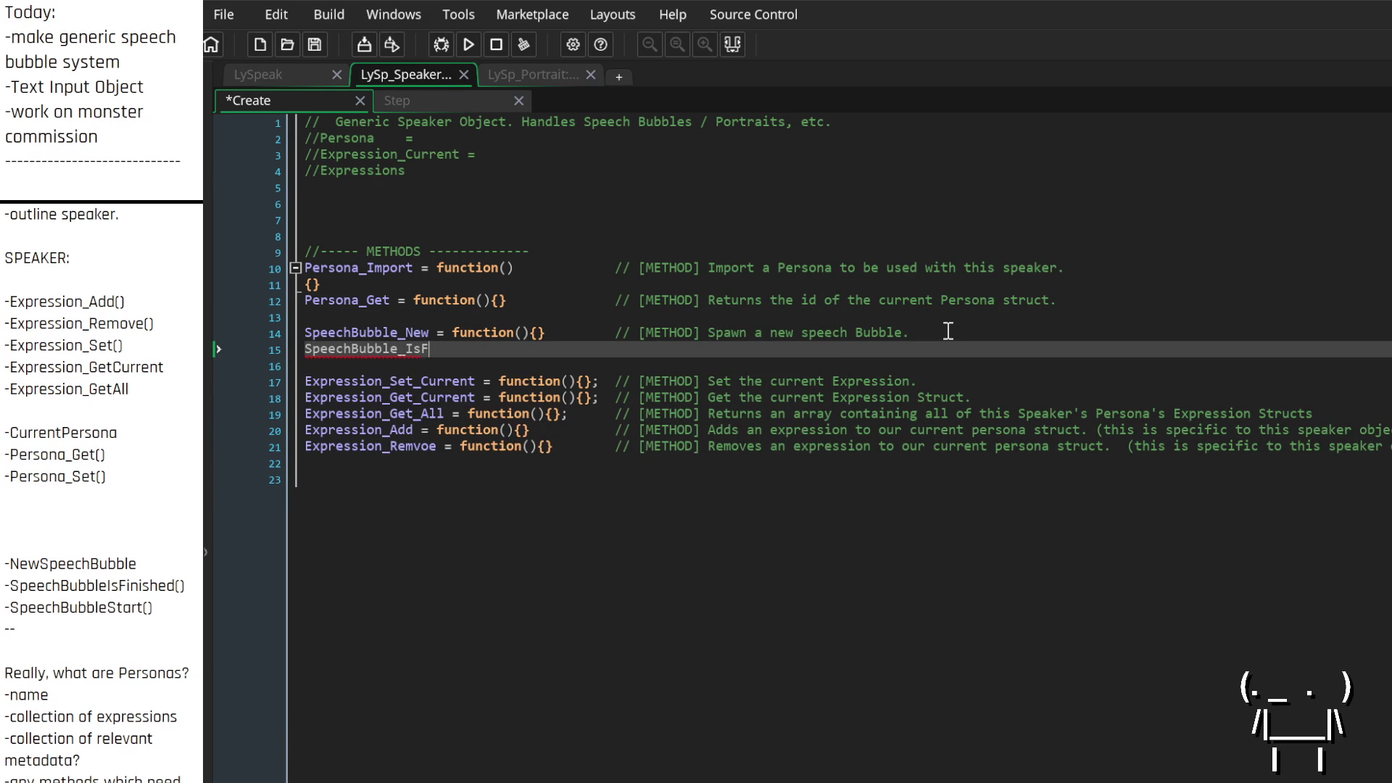
pyautogui.write('inished = function()')
pyautogui.write('{} ')
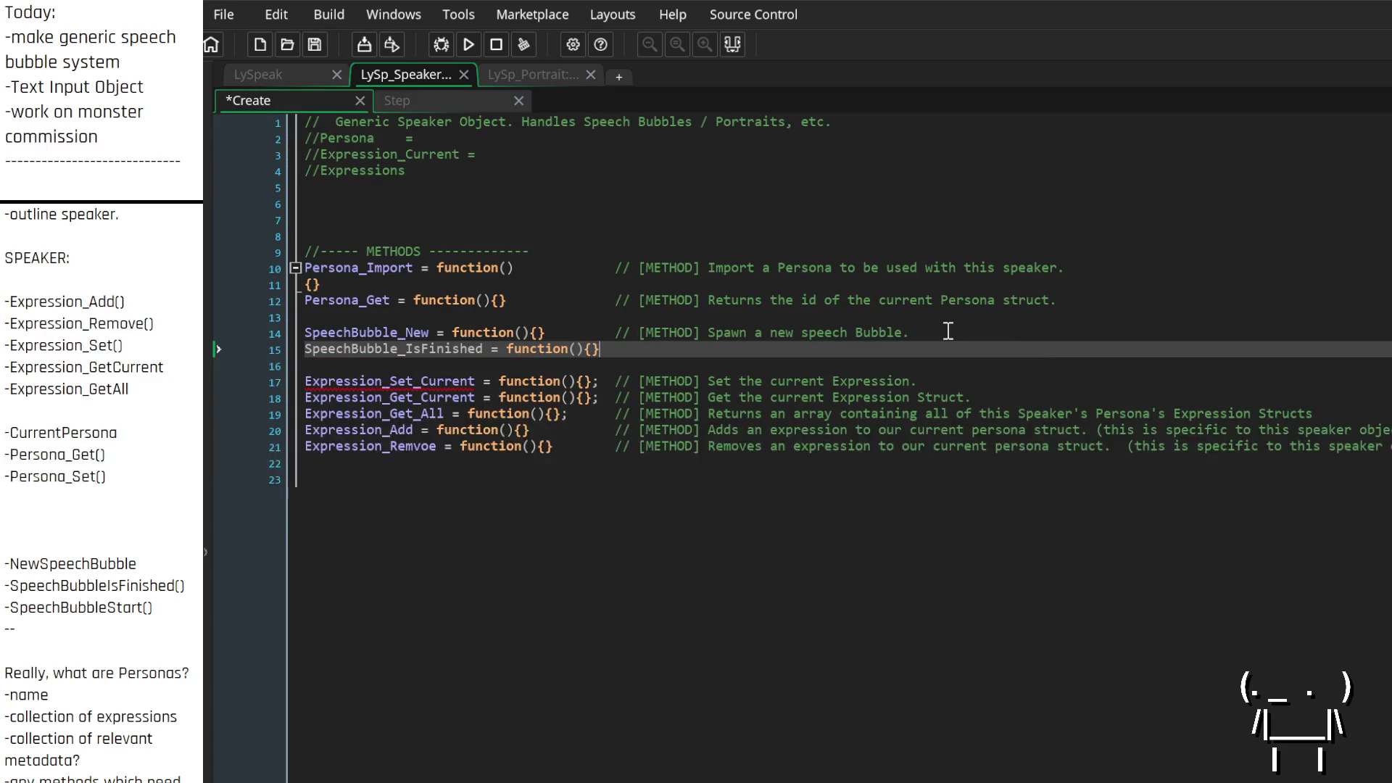
pyautogui.write('//')
pyautogui.write('[')
pyautogui.write('METHOD]')
pyautogui.write(']')
pyautogui.write('Returns whether t')
pyautogui.write('he ')
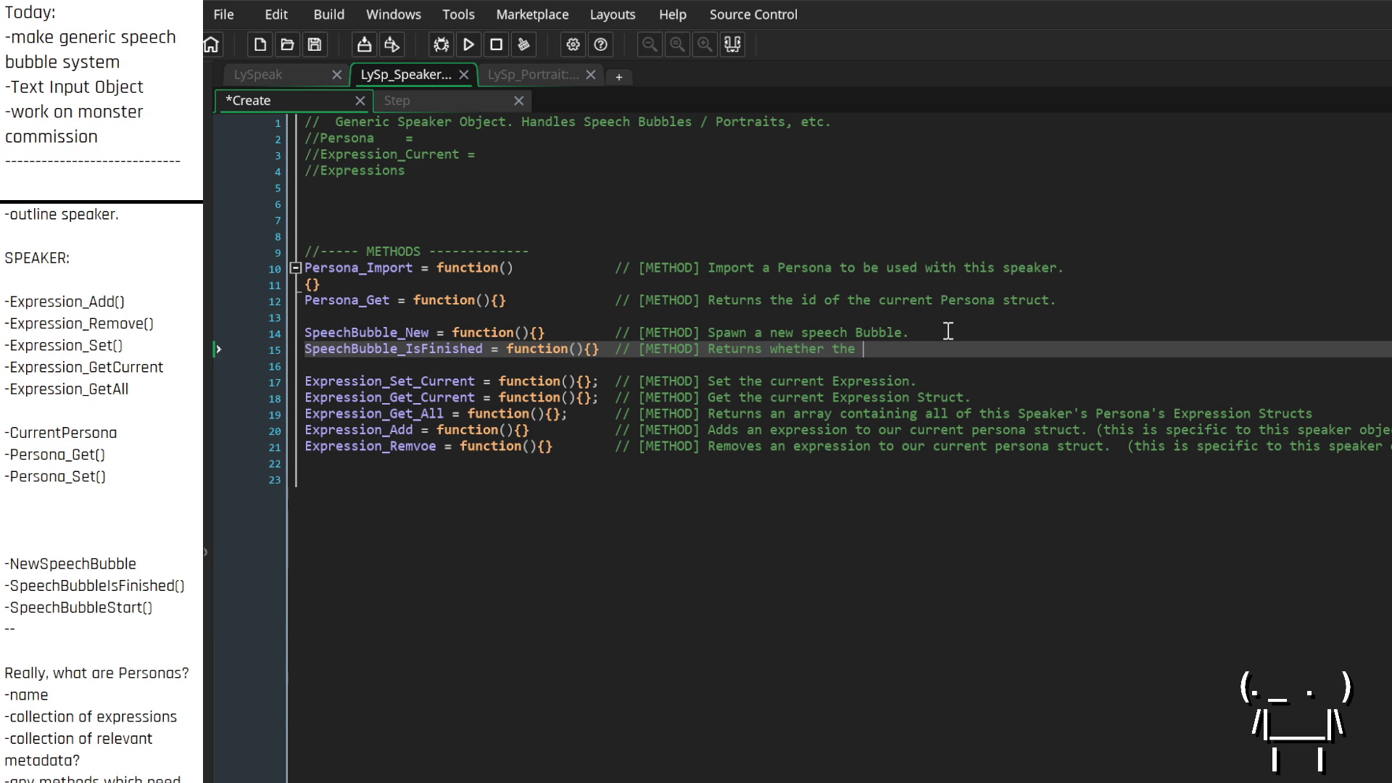
pyautogui.write('current')
pyautogui.click(708, 349)
pyautogui.write('[METHOD] [')
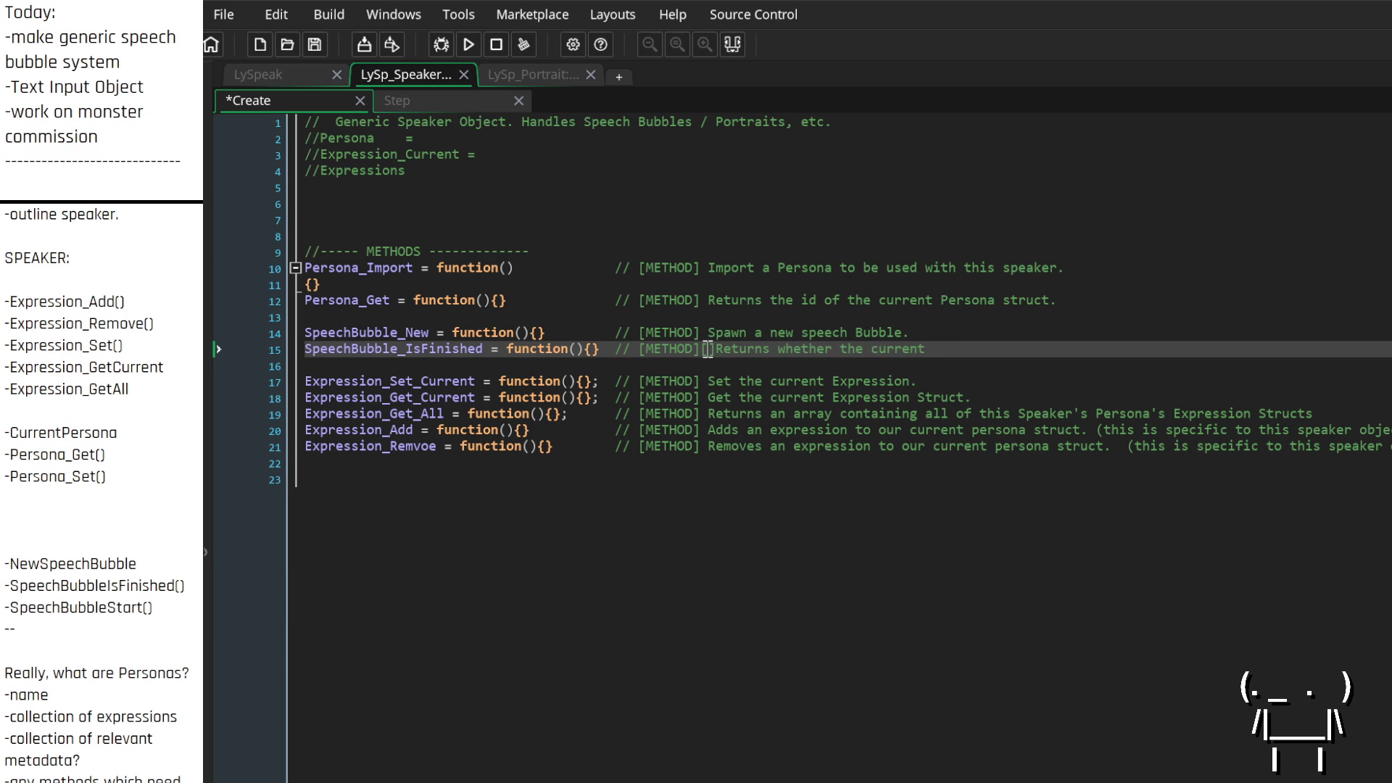
pyautogui.write('RETUR')
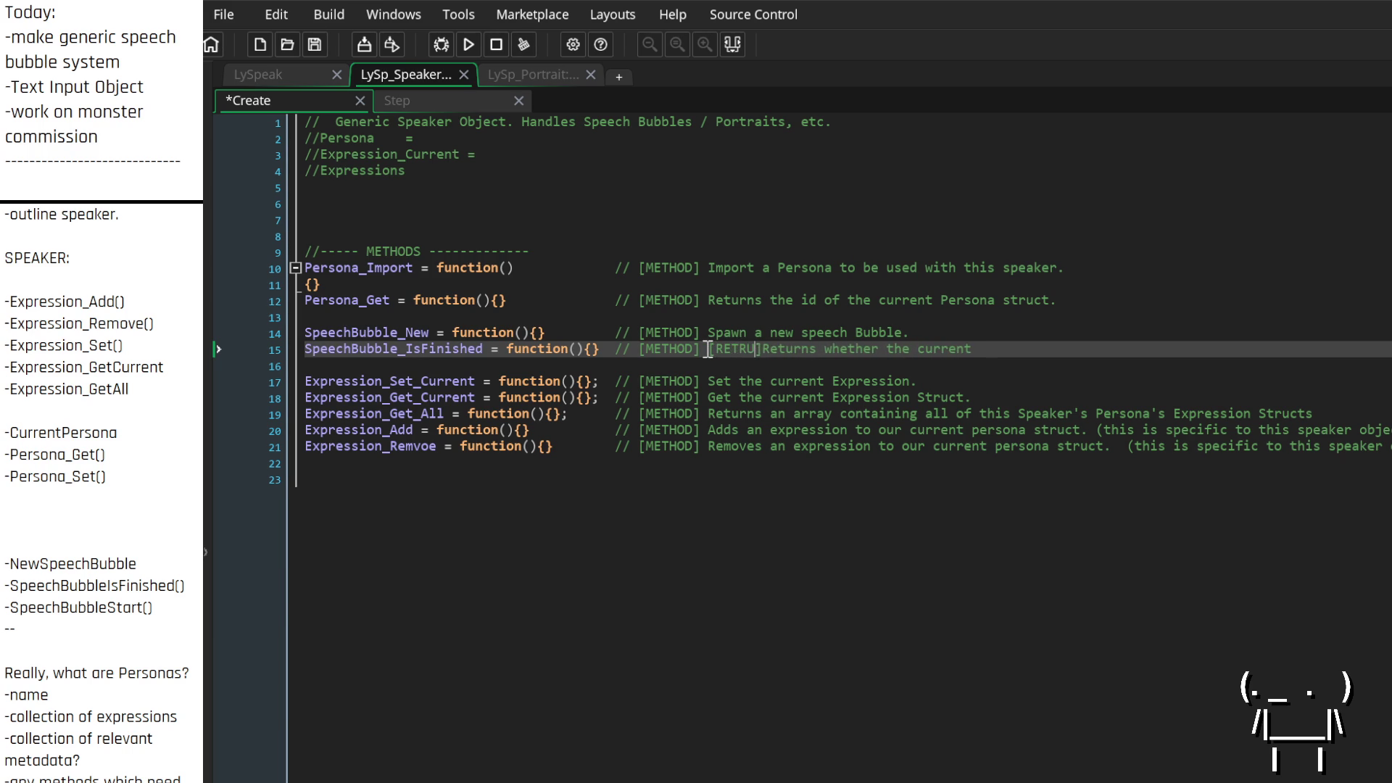
pyautogui.write('NS BOOL]')
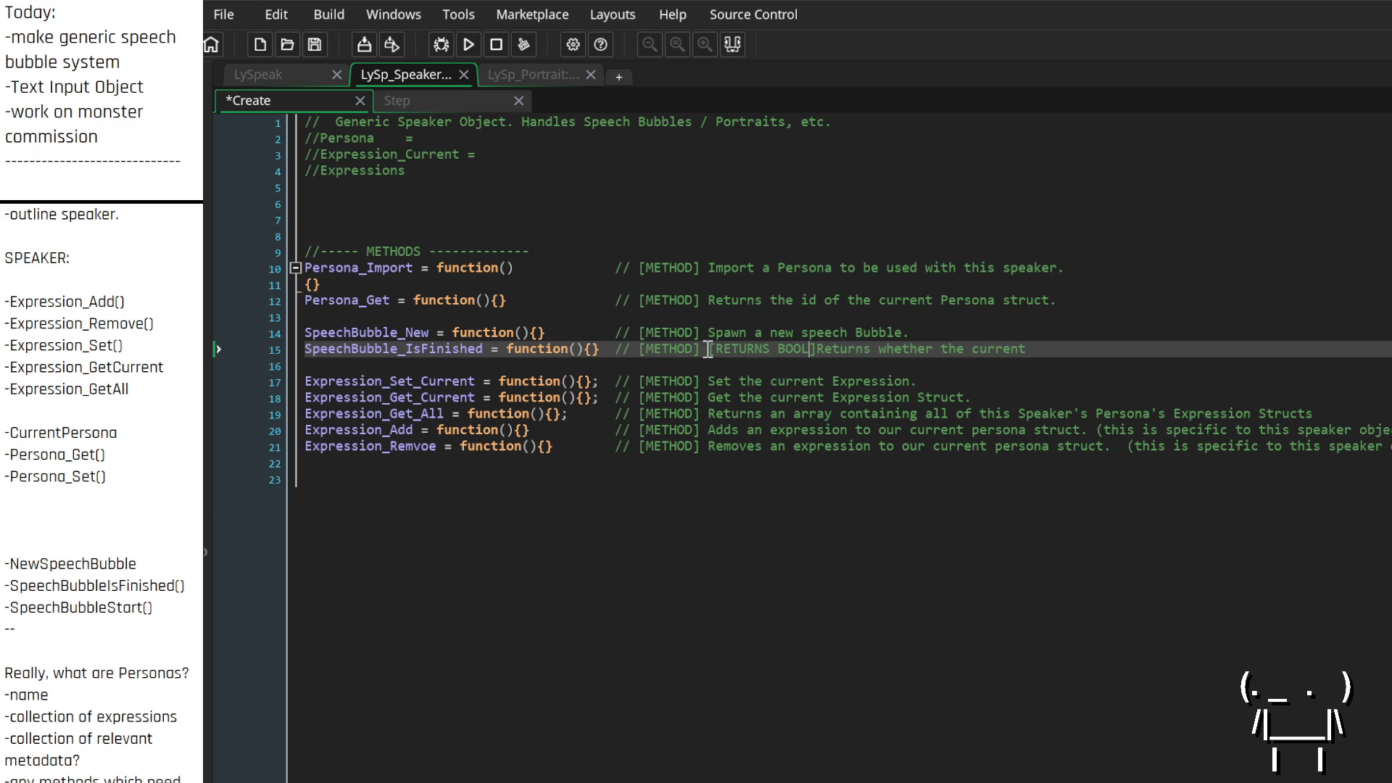
pyautogui.press('BackSpace')
pyautogui.press('BackSpace')
pyautogui.press('BackSpace')
pyautogui.press('BackSpace')
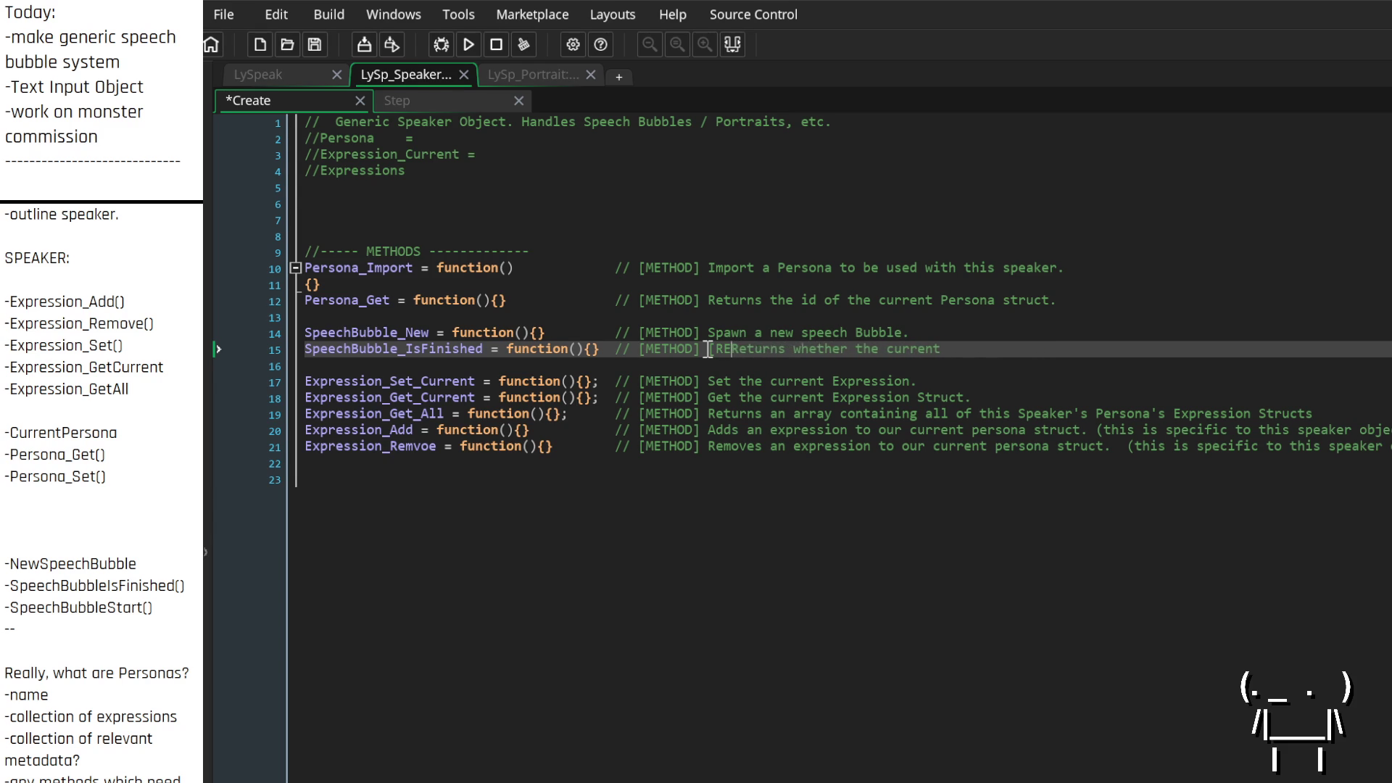
pyautogui.press('End')
pyautogui.write('SpeechBubb')
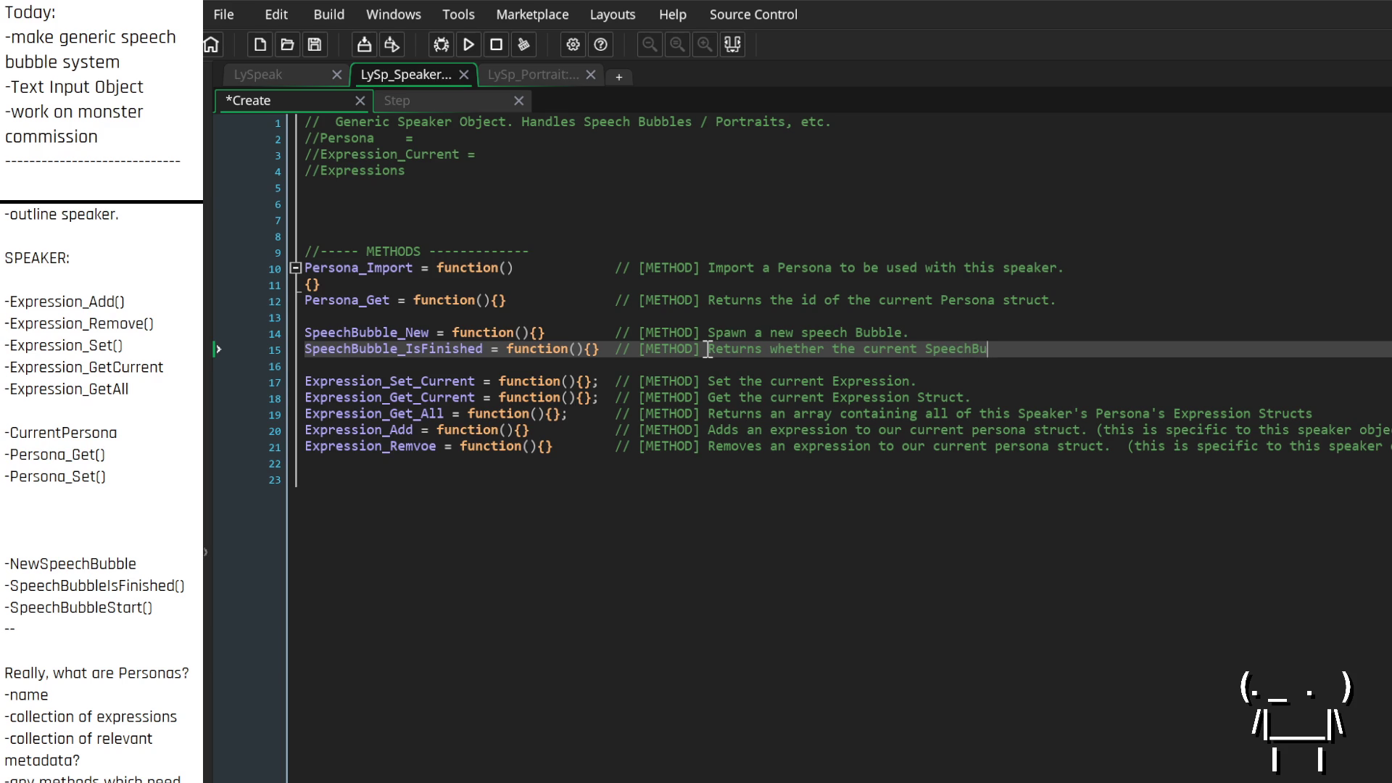
pyautogui.write('le is finished ')
pyautogui.write('or not. ')
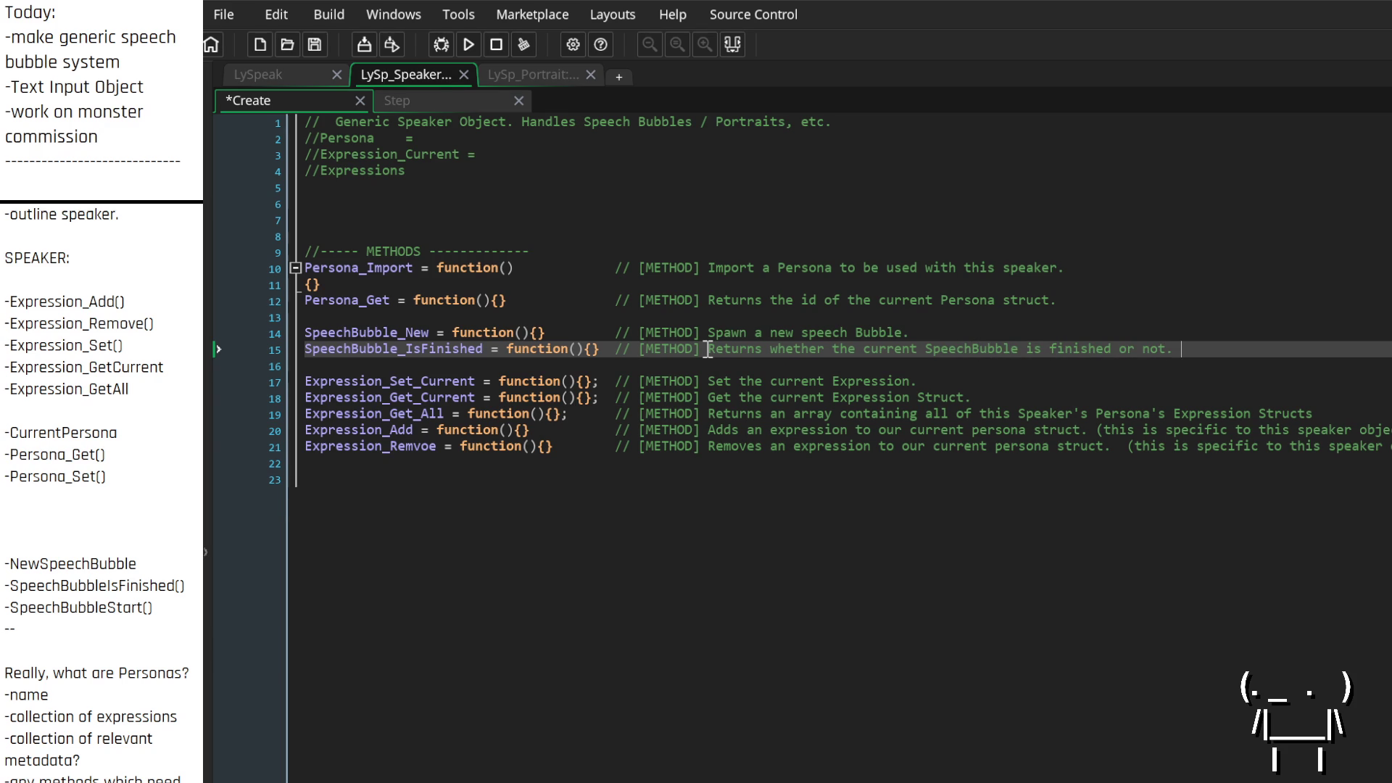
pyautogui.write('[BOOL')
pyautogui.write('.')
pyautogui.press('Up')
pyautogui.press('Down')
pyautogui.press('Down')
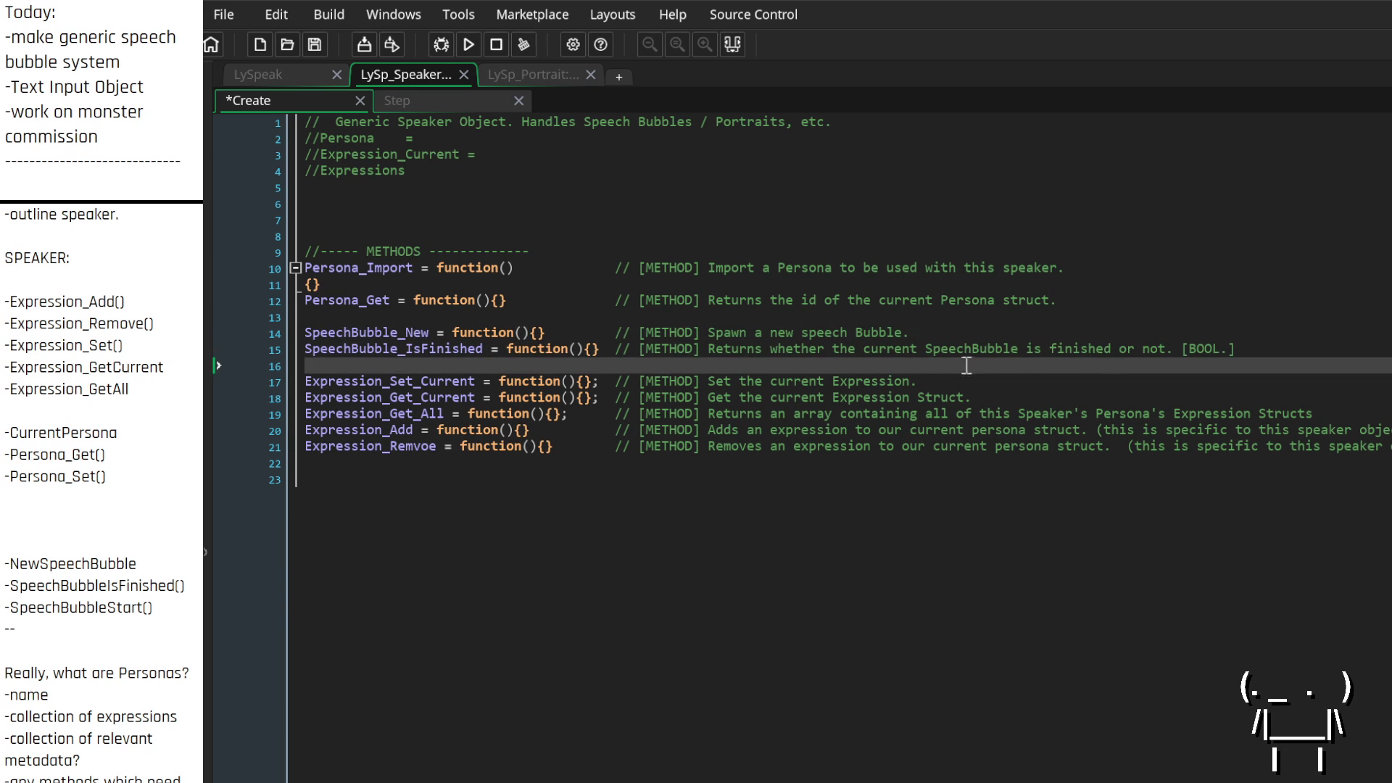
pyautogui.press('Return')
pyautogui.press('Return')
pyautogui.press('Return')
pyautogui.press('Return')
# Type SpeechBubble_Start = function(){} with the comment '[METHOD] Starts the current Speech bubble'
pyautogui.press('Up')
pyautogui.press('Up')
pyautogui.press('Up')
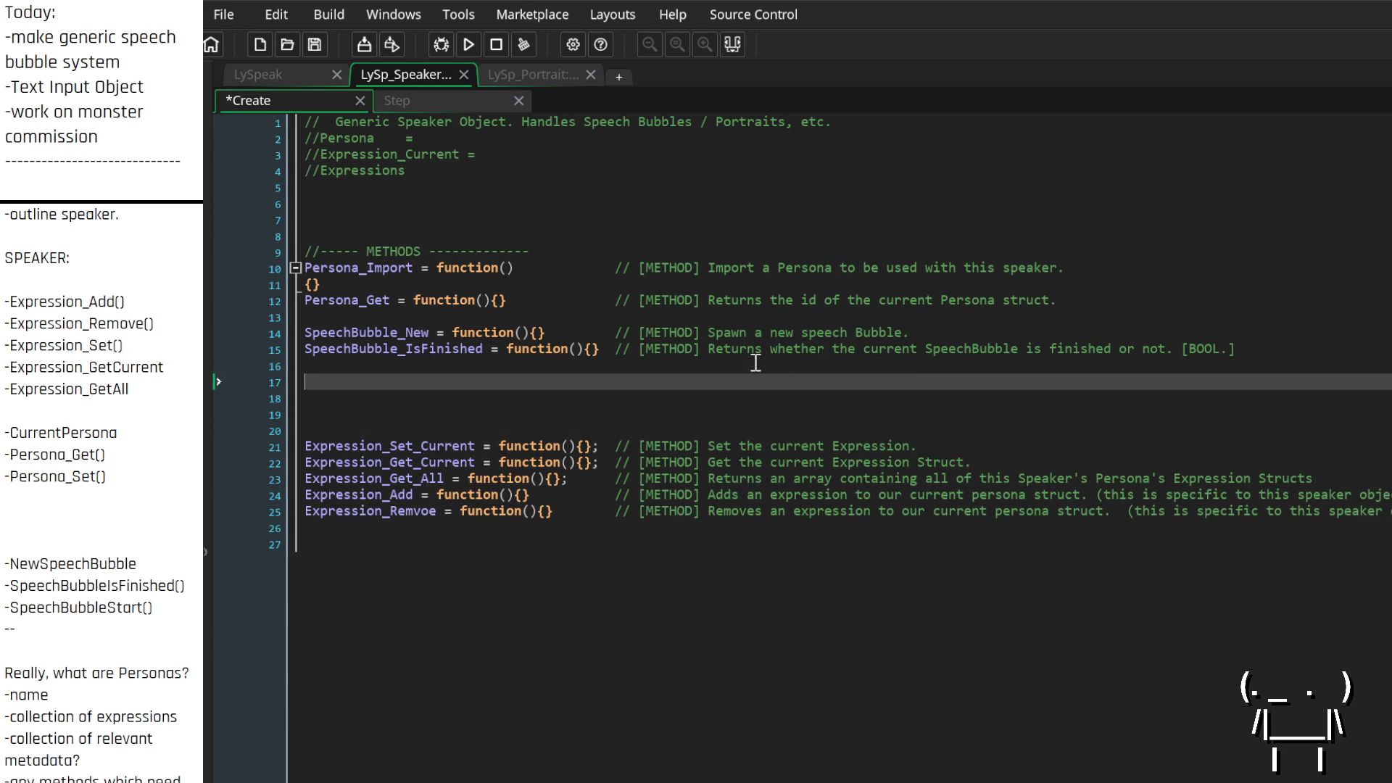
pyautogui.press('Down')
pyautogui.press('Up')
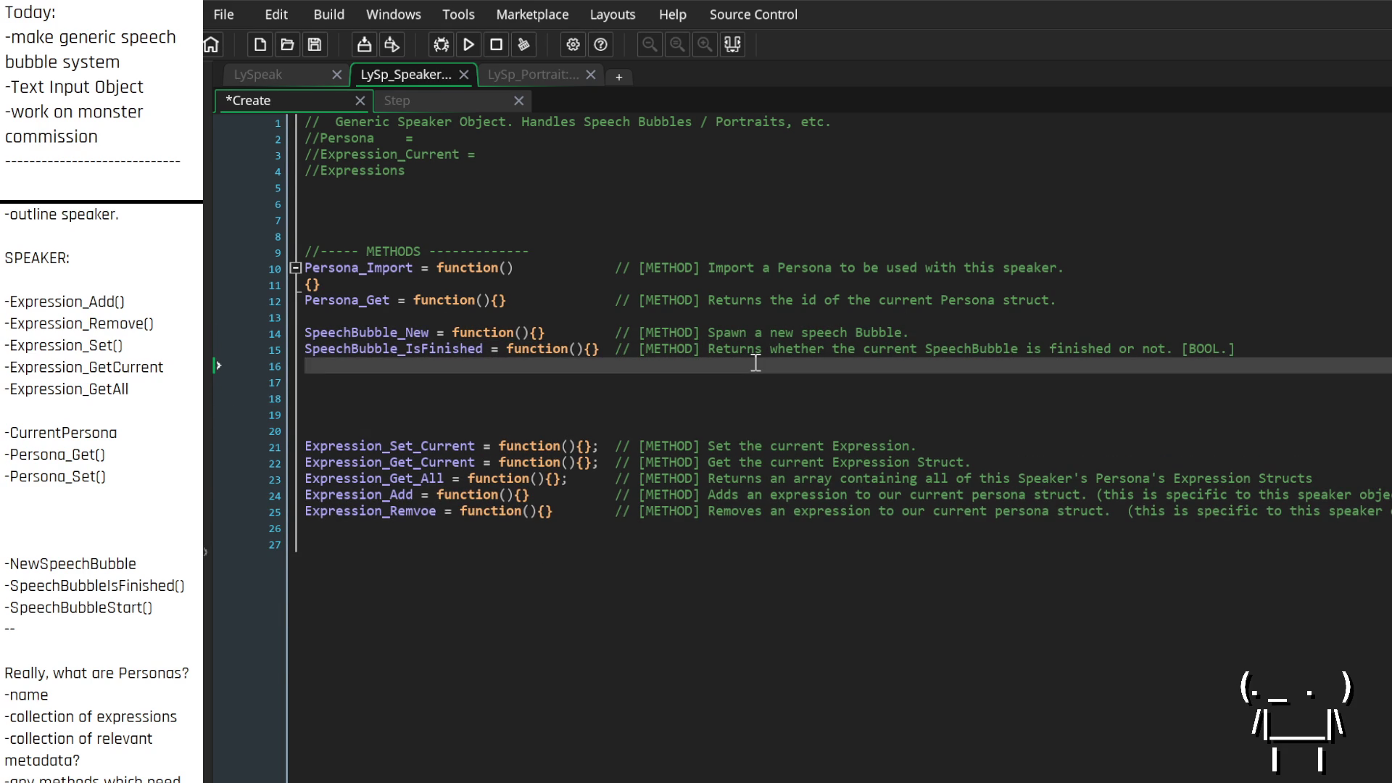
pyautogui.write('SpeechBubb')
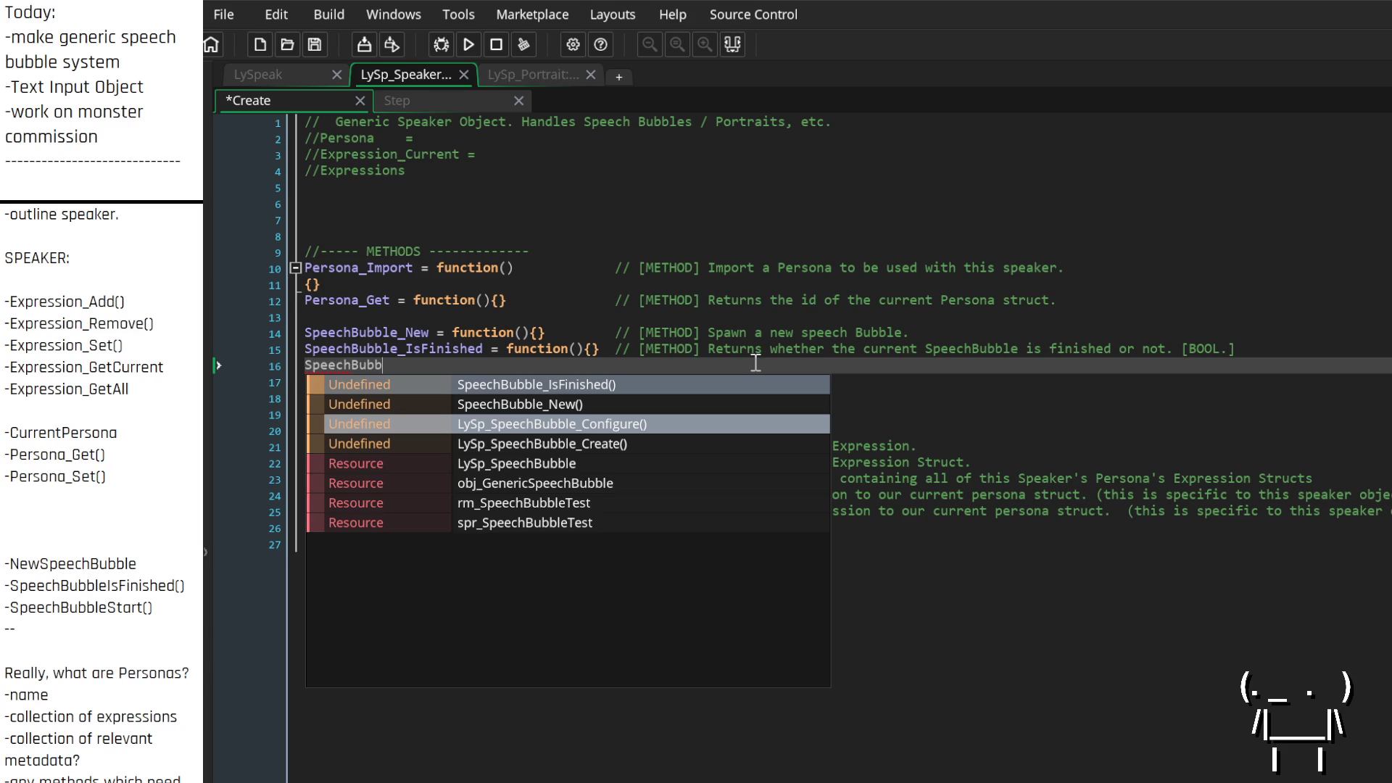
pyautogui.write('le_Start      ')
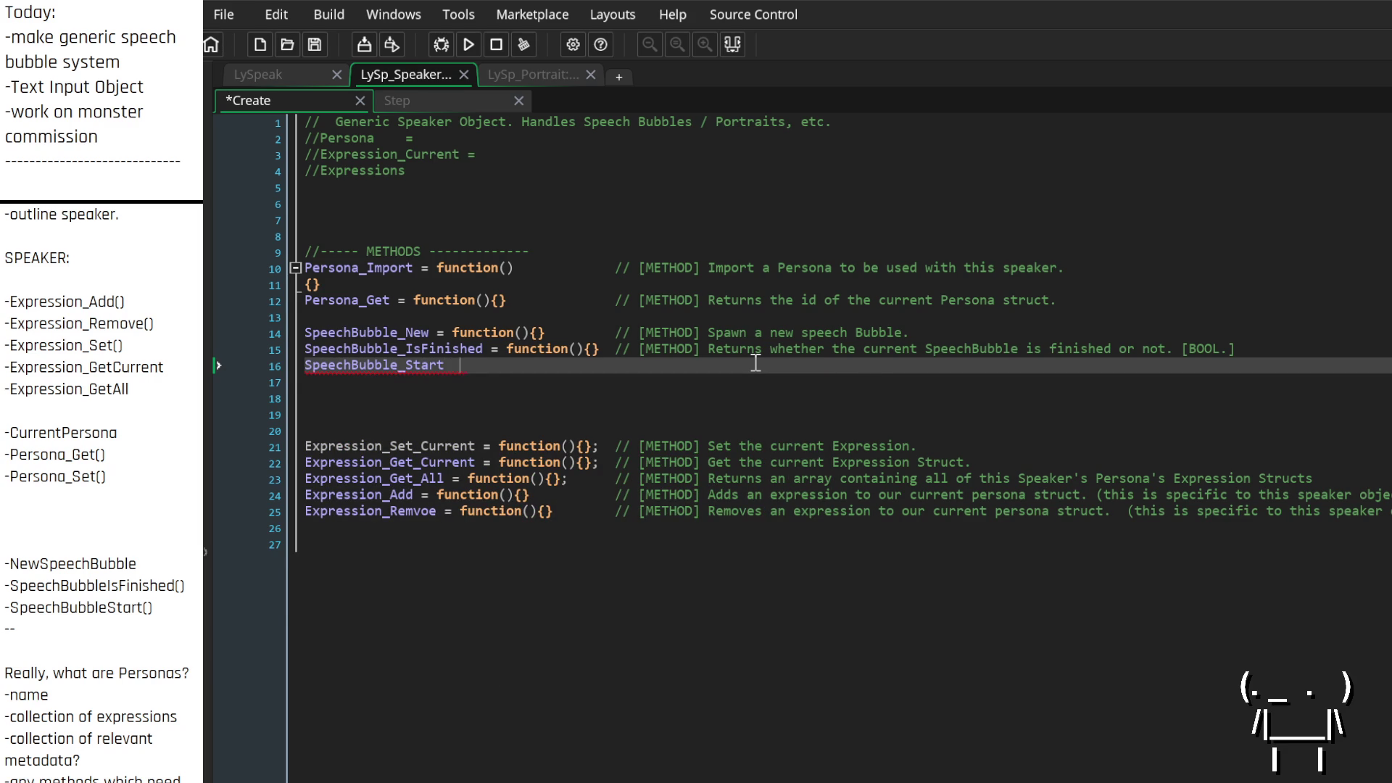
pyautogui.write('= functio')
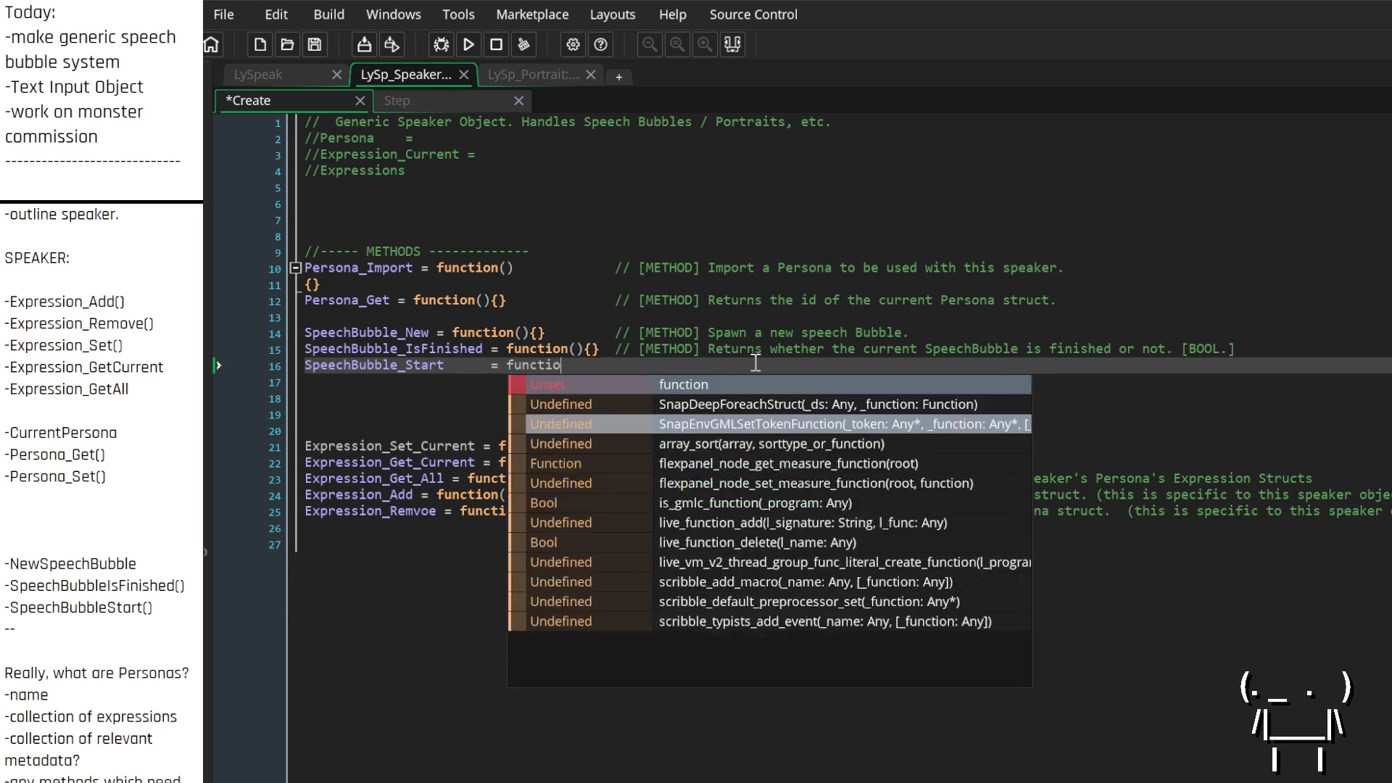
pyautogui.write('n(){')
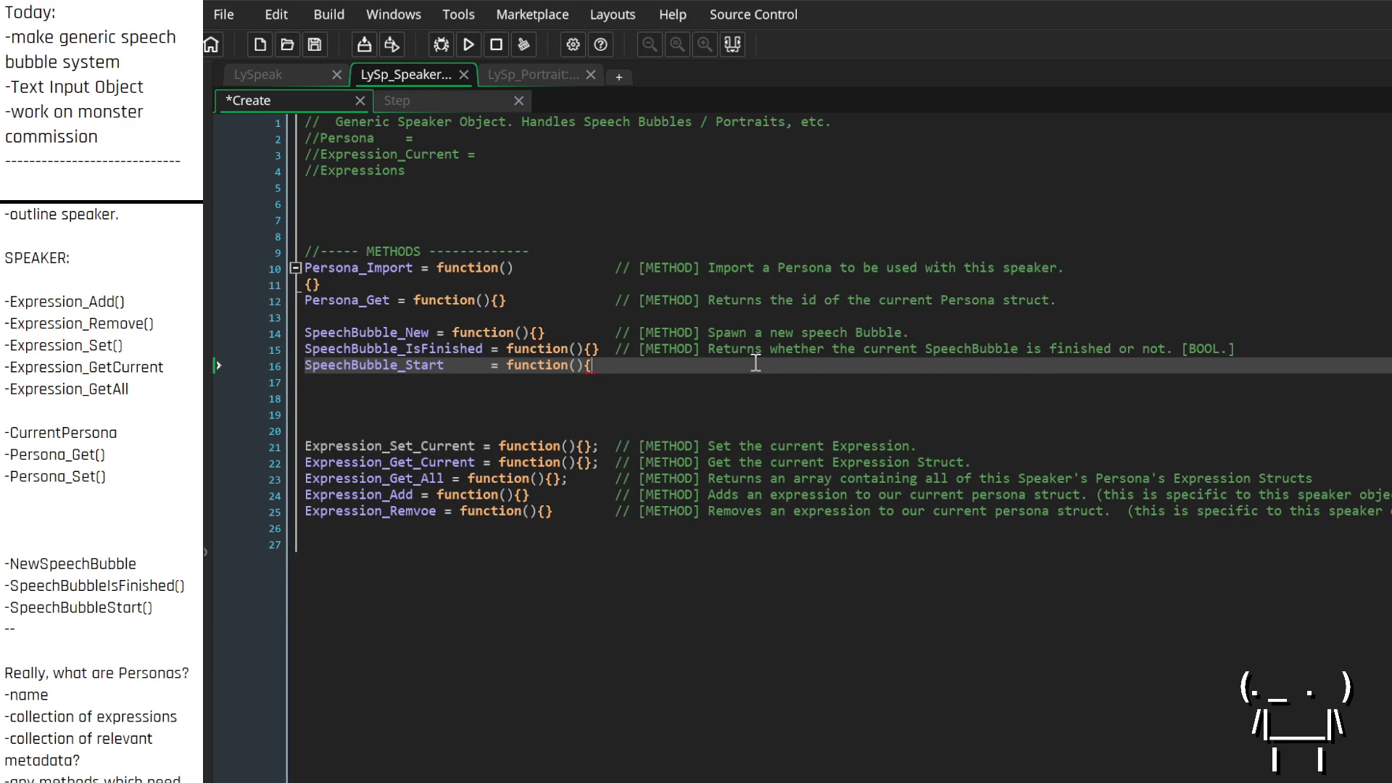
pyautogui.write('}  ')
pyautogui.write('// [')
pyautogui.write('METHO')
pyautogui.write('D] RE')
pyautogui.press('BackSpace')
pyautogui.press('BackSpace')
pyautogui.write('Starts')
pyautogui.write(' the curren')
pyautogui.write('t ')
pyautogui.write('Speech bubb')
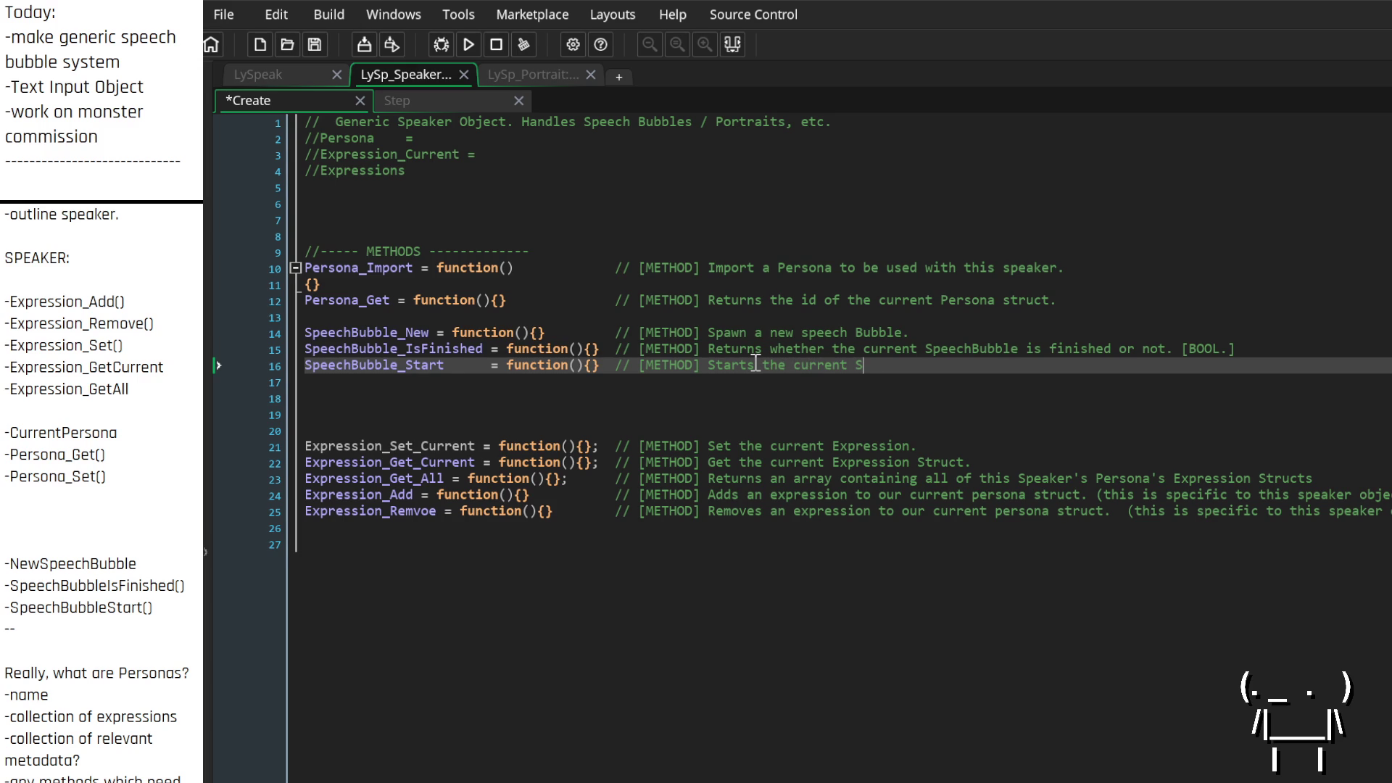
pyautogui.write('le')
# Declare CurrentSpeechBubble = undefined with an [INSTANCE ID] comment about the current Speech bubble
pyautogui.click(424, 205)
pyautogui.write('Current')
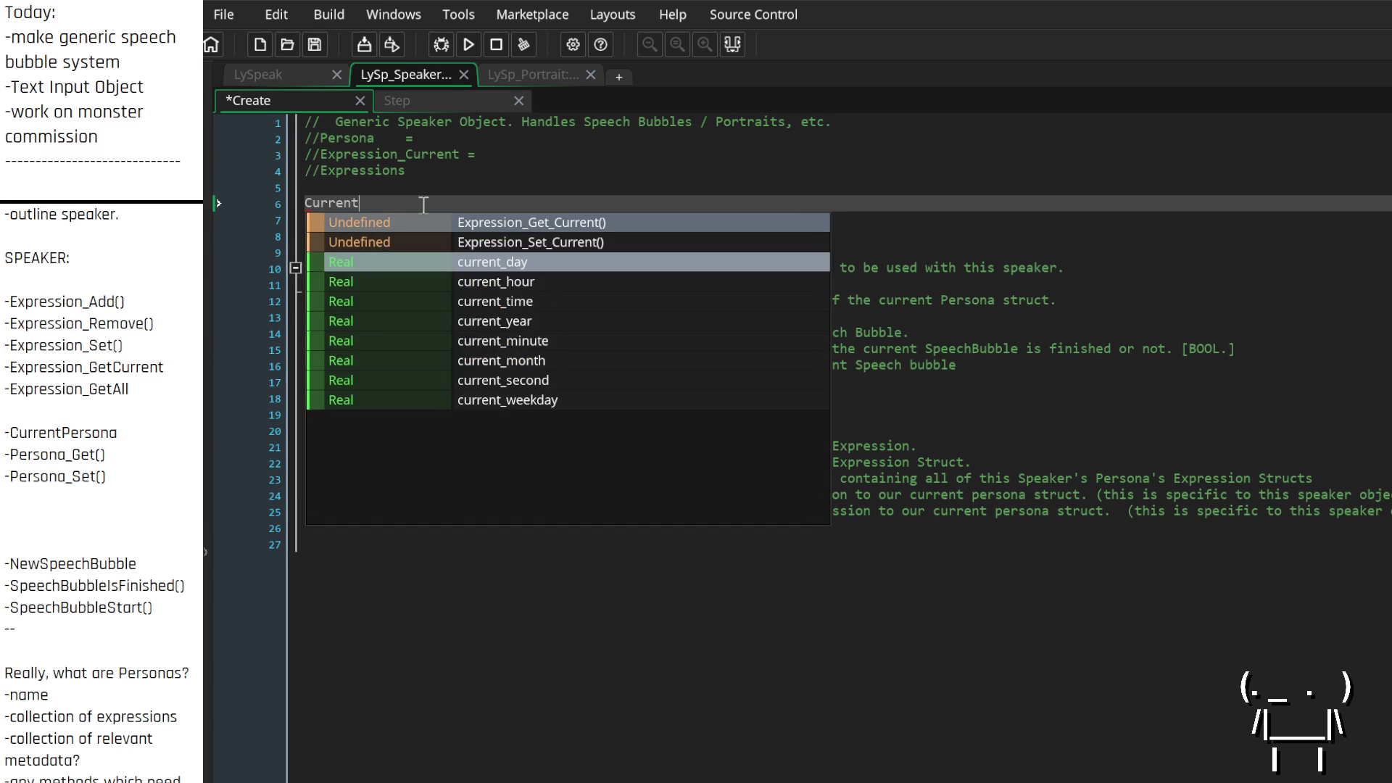
pyautogui.write('SpeechBubbl')
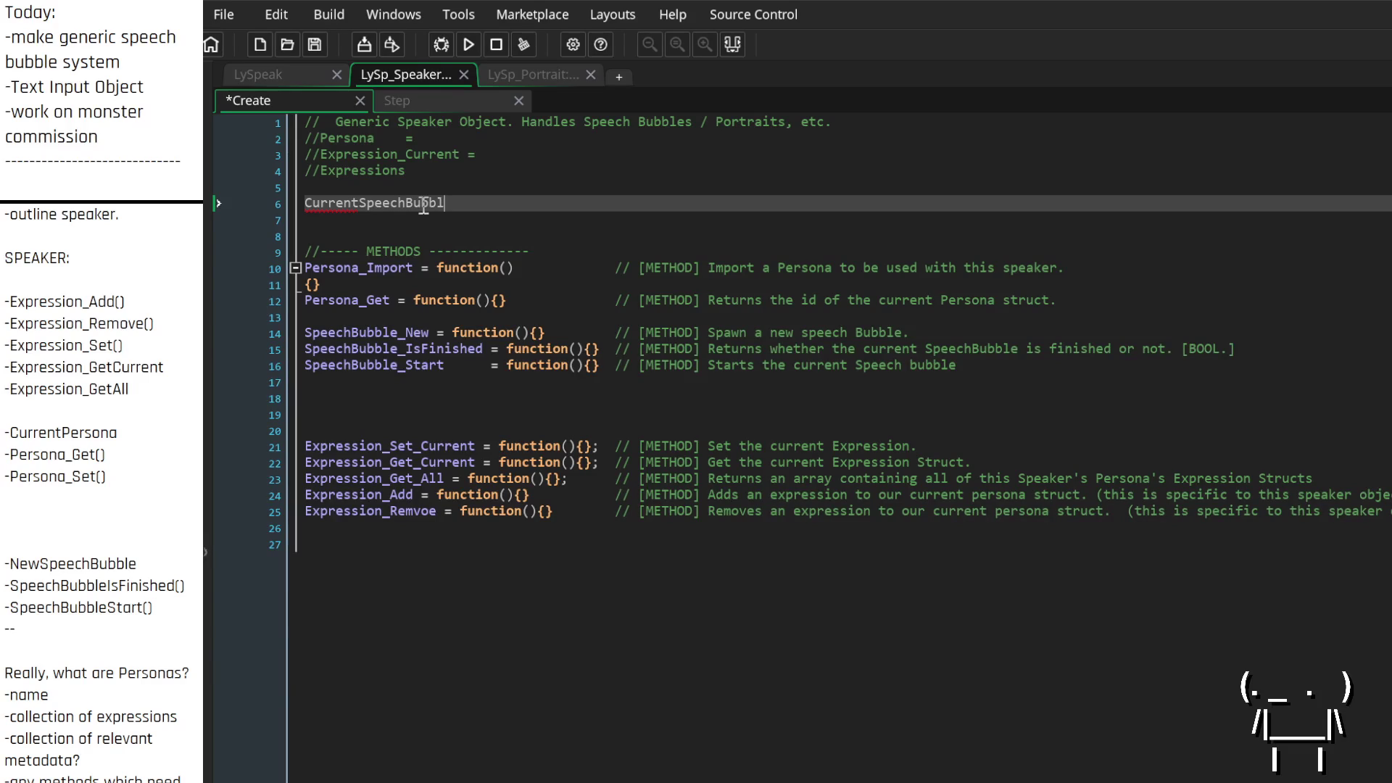
pyautogui.write('e     =   ')
pyautogui.write('undefi')
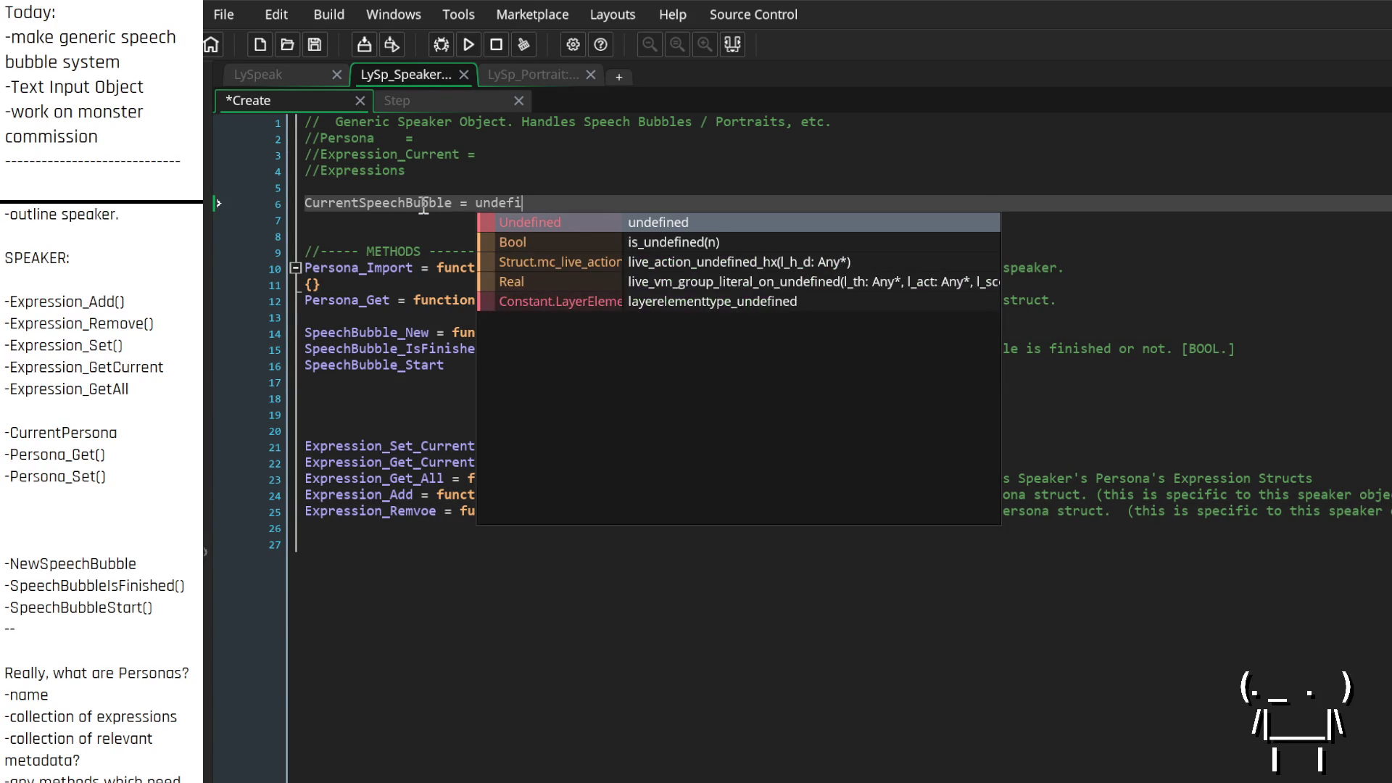
pyautogui.write('ned;')
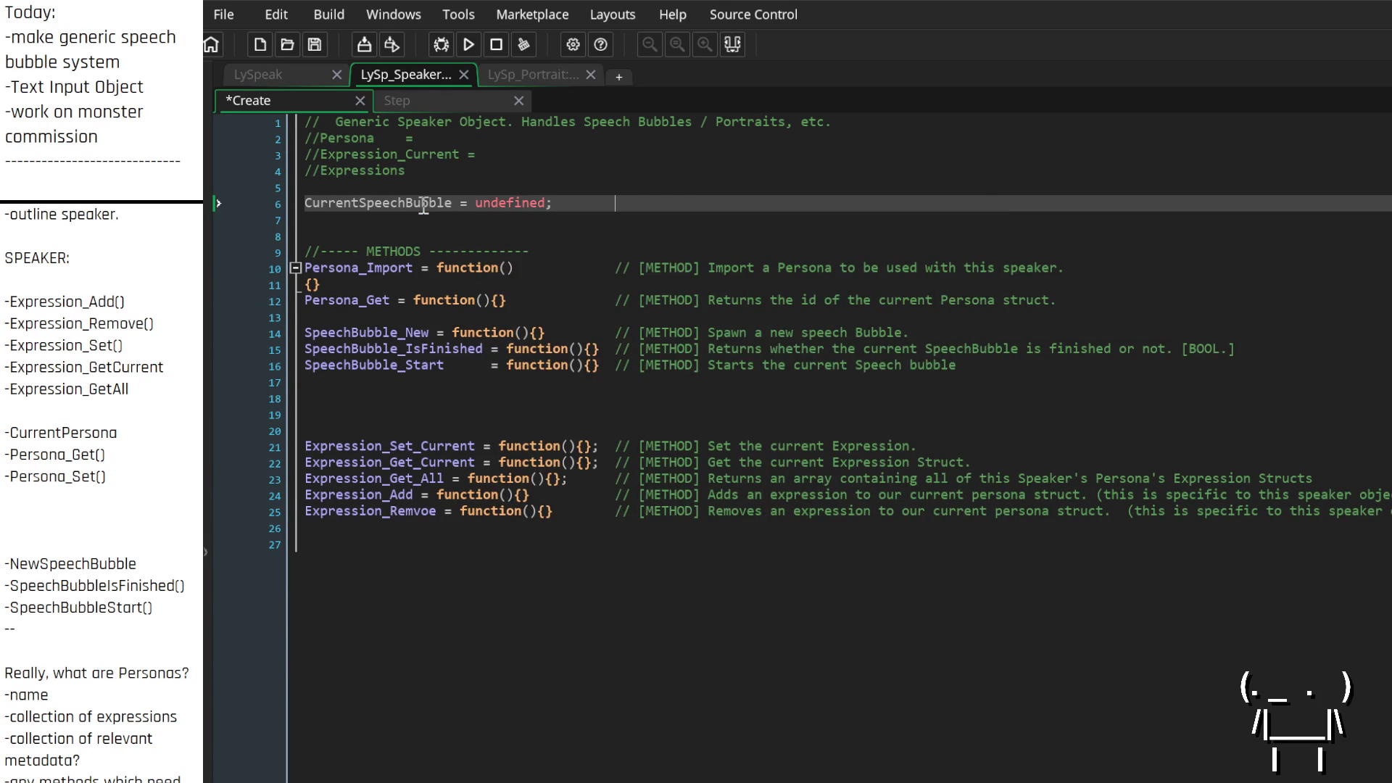
pyautogui.write('// [')
pyautogui.write('INSTANCE I')
pyautogui.write('D] ')
pyautogui.write('The current')
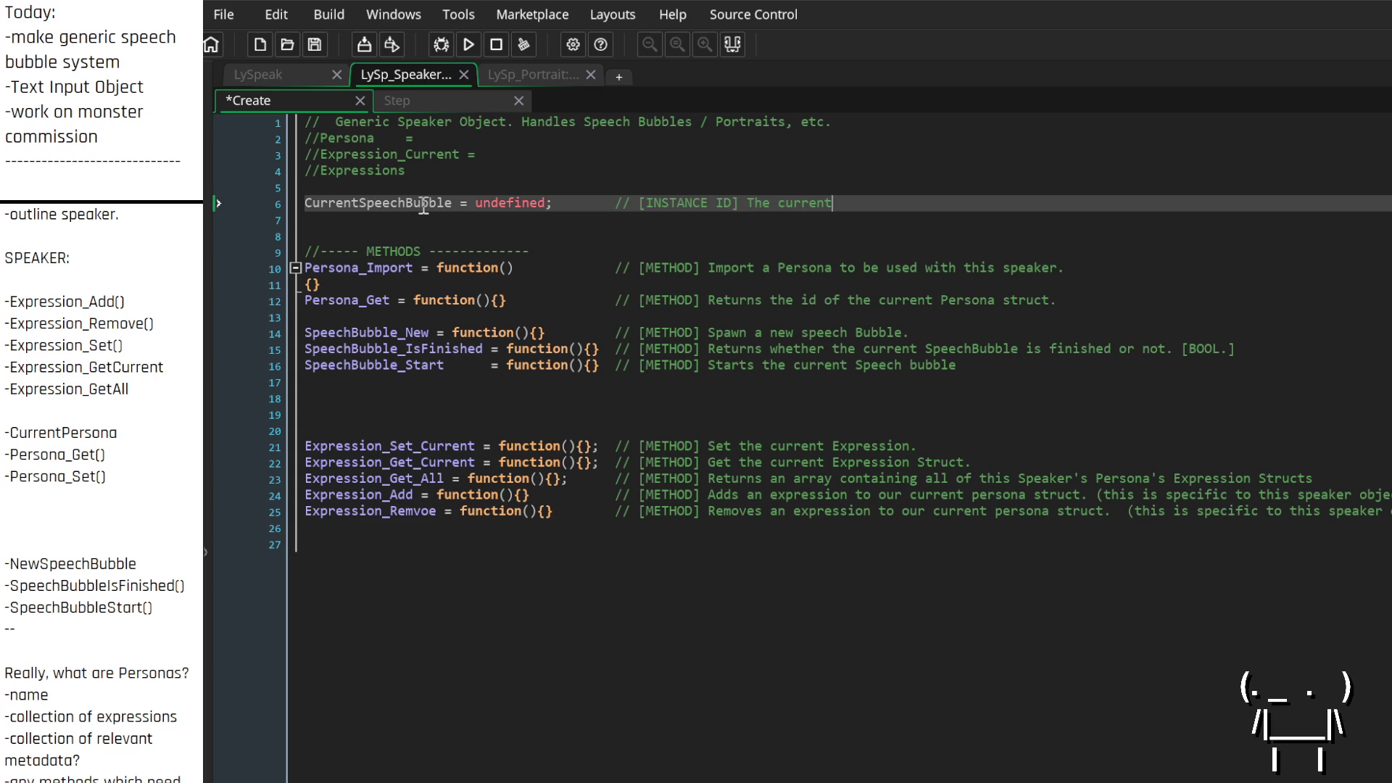
pyautogui.write(' Speech bubb')
pyautogui.write('le this speaker is s')
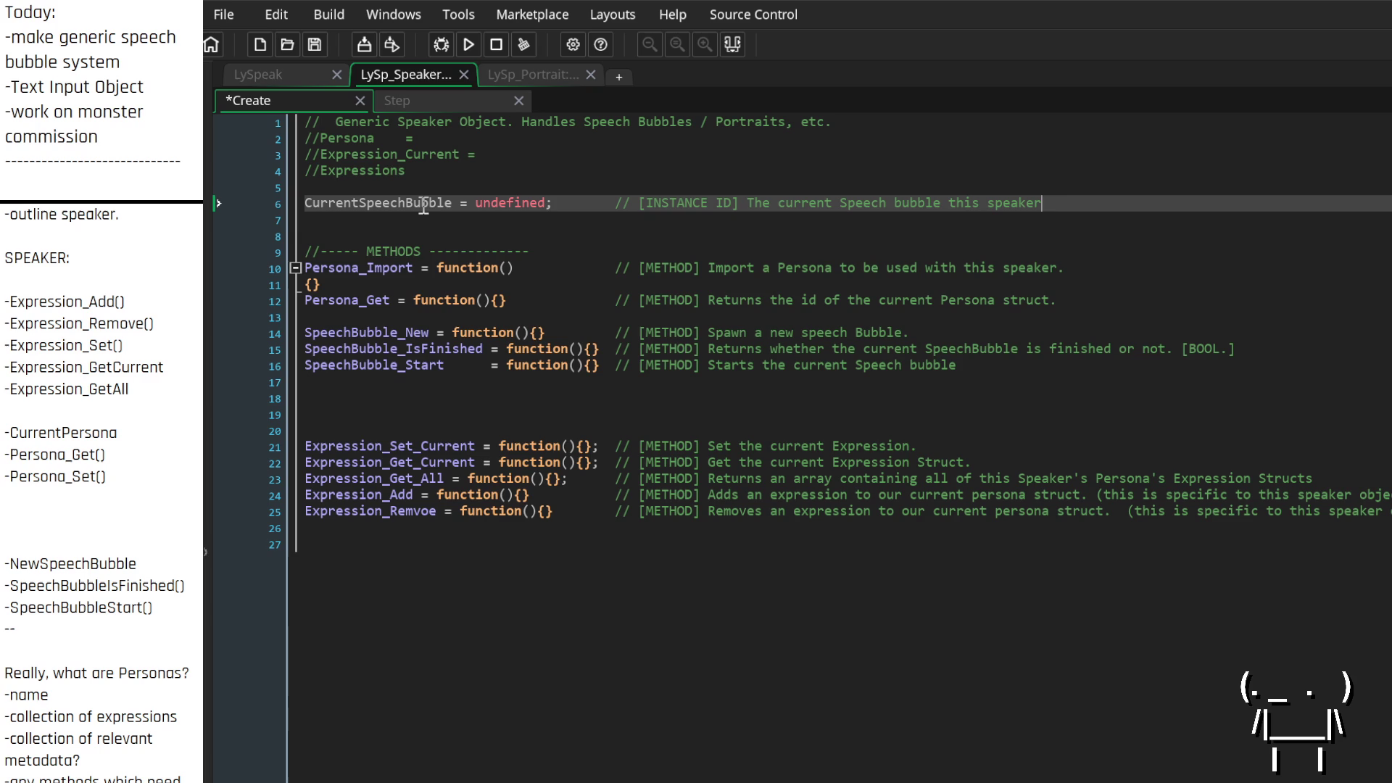
pyautogui.press('BackSpace')
# Rename the variable to TargetSpeechBubble and end its comment with 'speaking into.'
pyautogui.press('Home')
pyautogui.hotkey('shift', 'Right')
pyautogui.hotkey('shift', 'Right')
pyautogui.hotkey('shift', 'Right')
pyautogui.press('Delete')
pyautogui.write('Target')
pyautogui.press('End')
pyautogui.write('targe')
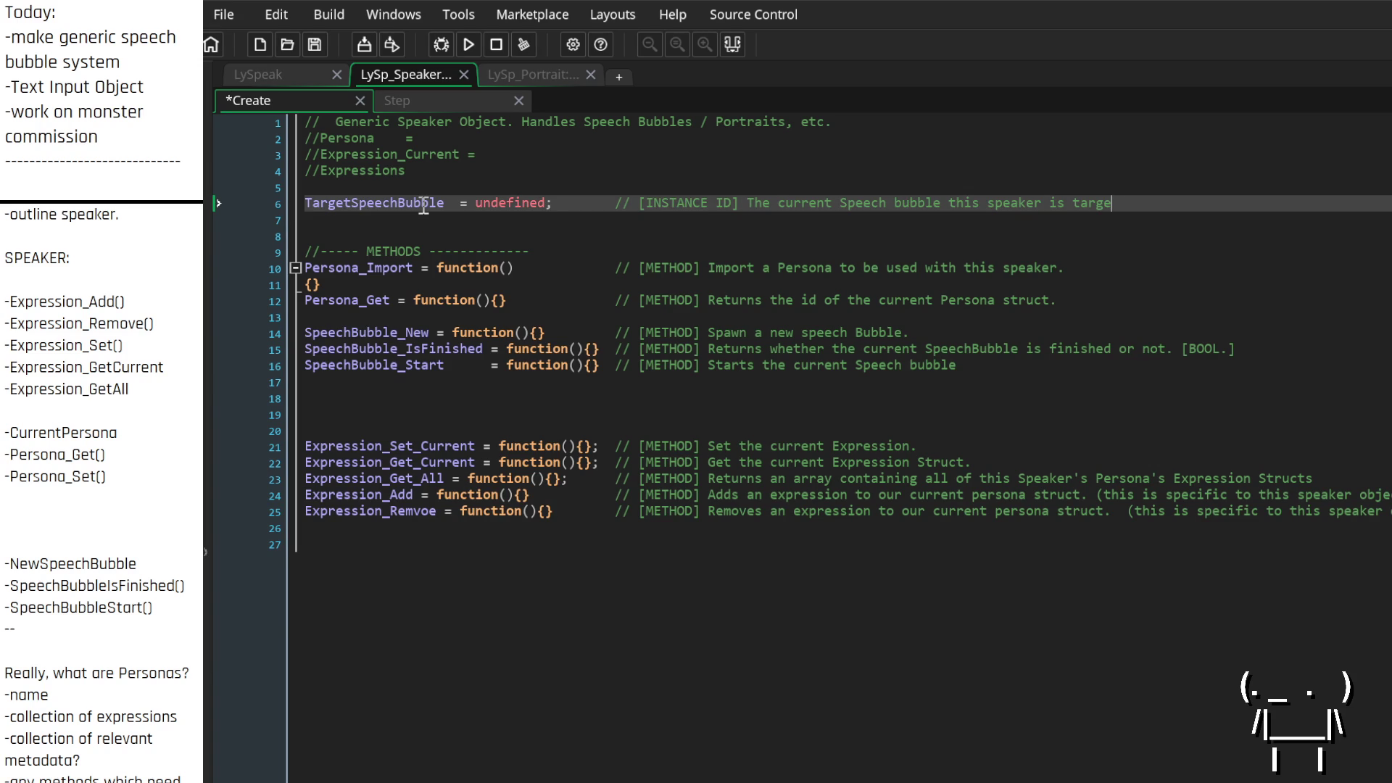
pyautogui.press('BackSpace')
pyautogui.press('BackSpace')
pyautogui.press('BackSpace')
pyautogui.write('skeai')
pyautogui.press('BackSpace')
pyautogui.press('BackSpace')
pyautogui.press('BackSpace')
pyautogui.write('peaking into.')
pyautogui.press('Up')
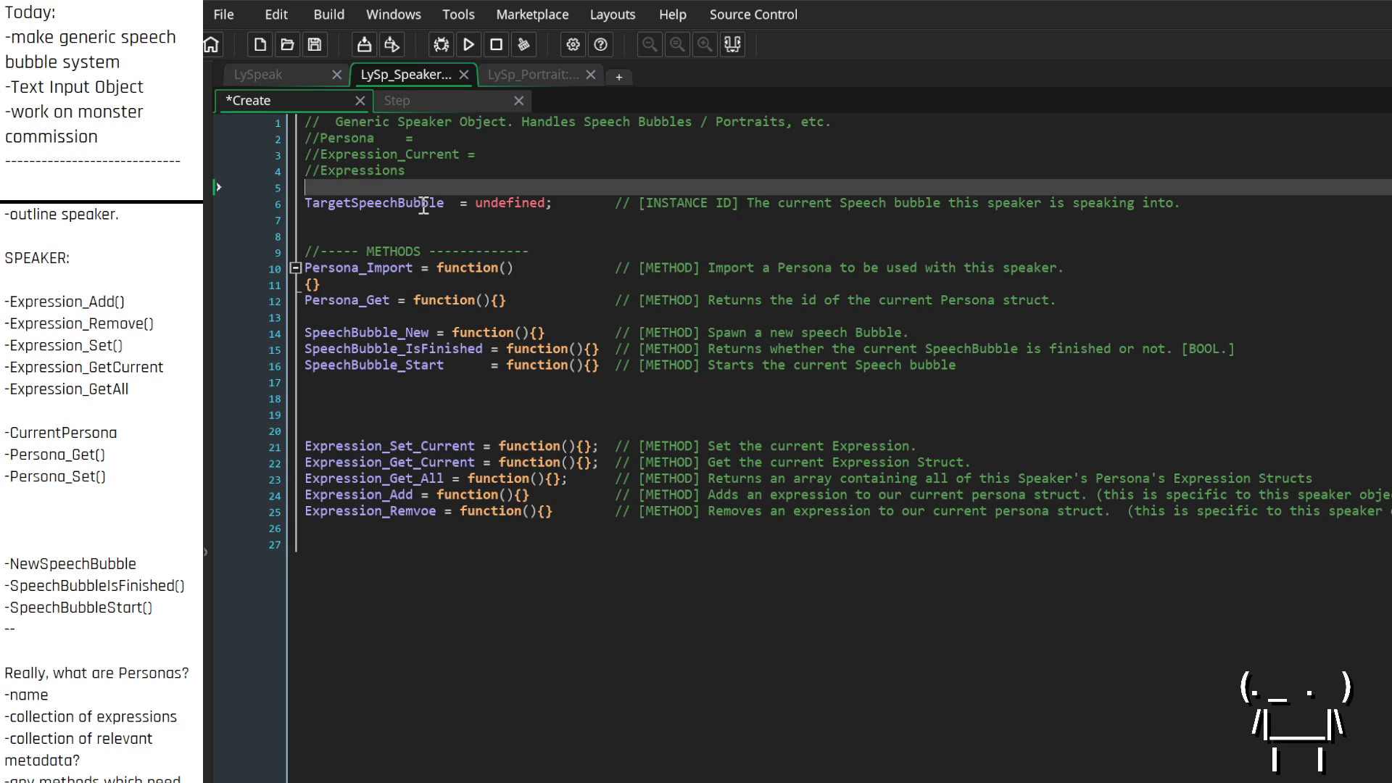
# Drop the Target prefix so the variable reads SpeechBubble, and add 'or ARRAY' to its INSTANCE ID tag
pyautogui.press('Down')
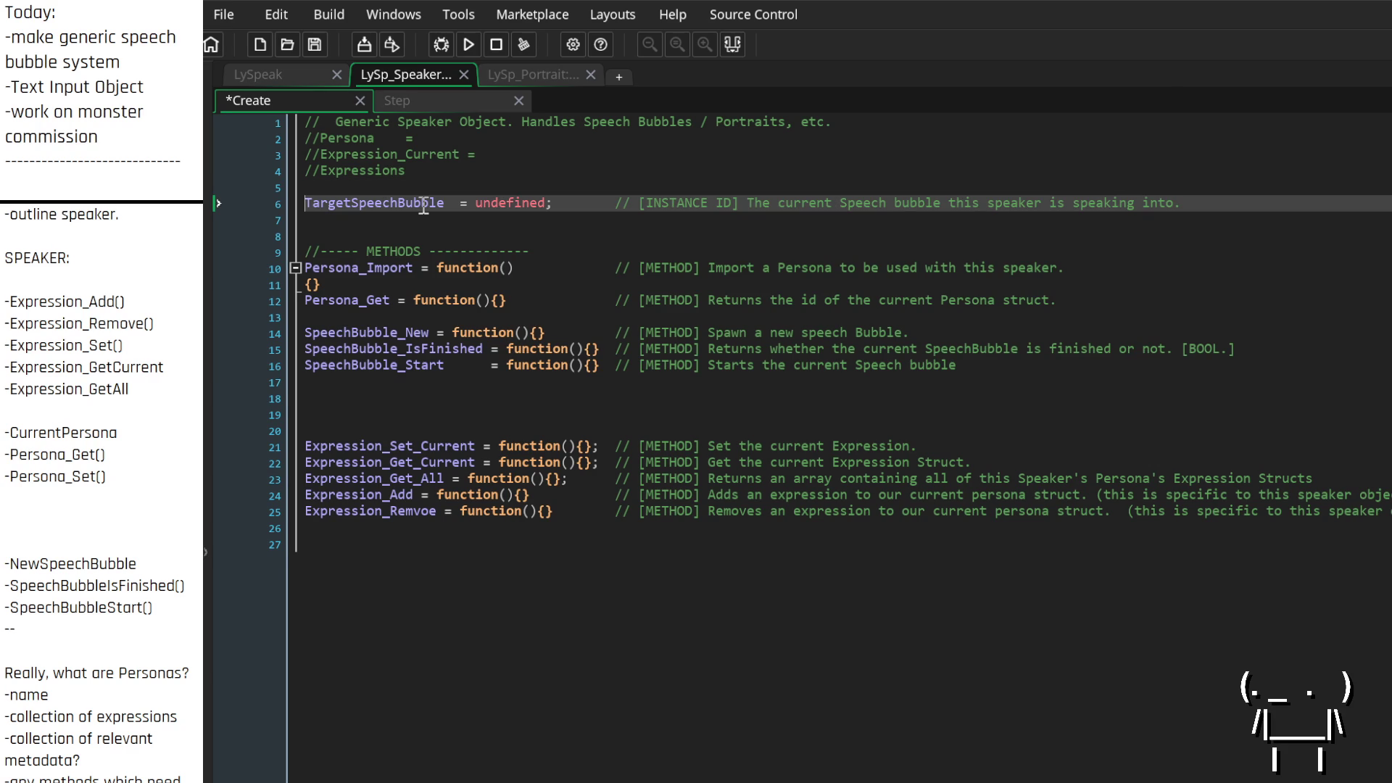
pyautogui.press('Delete')
pyautogui.press('Delete')
pyautogui.press('Delete')
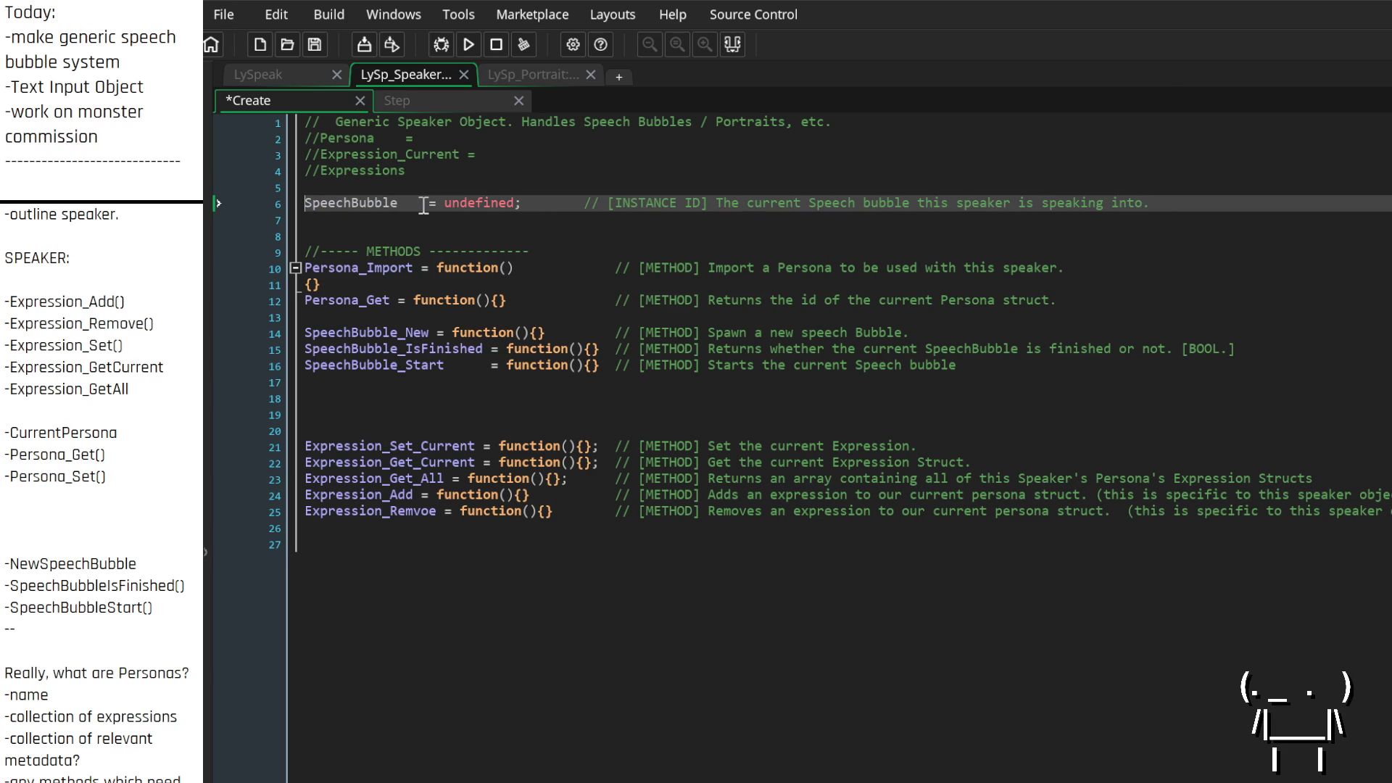
pyautogui.press('End')
pyautogui.press('Up')
pyautogui.press('Up')
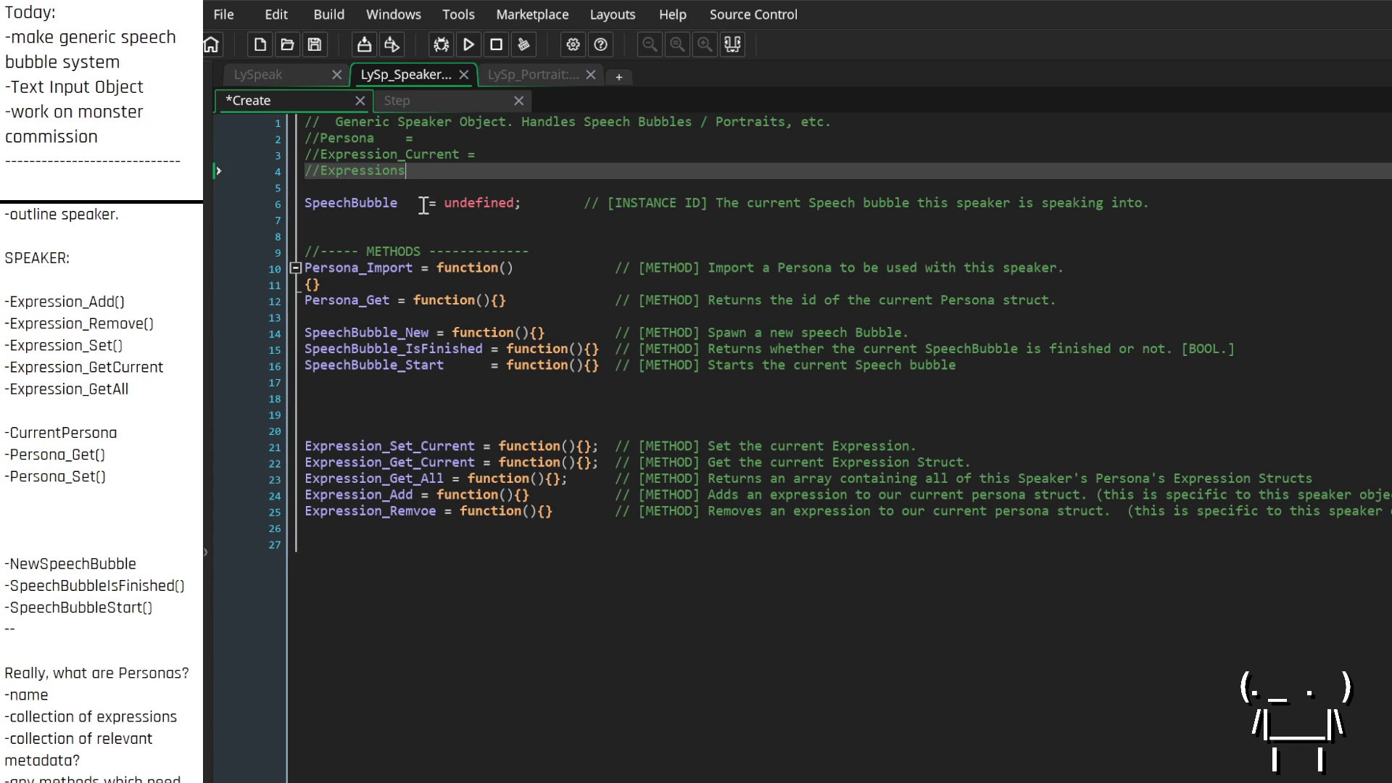
pyautogui.press('Down')
pyautogui.press('Down')
pyautogui.press('Down')
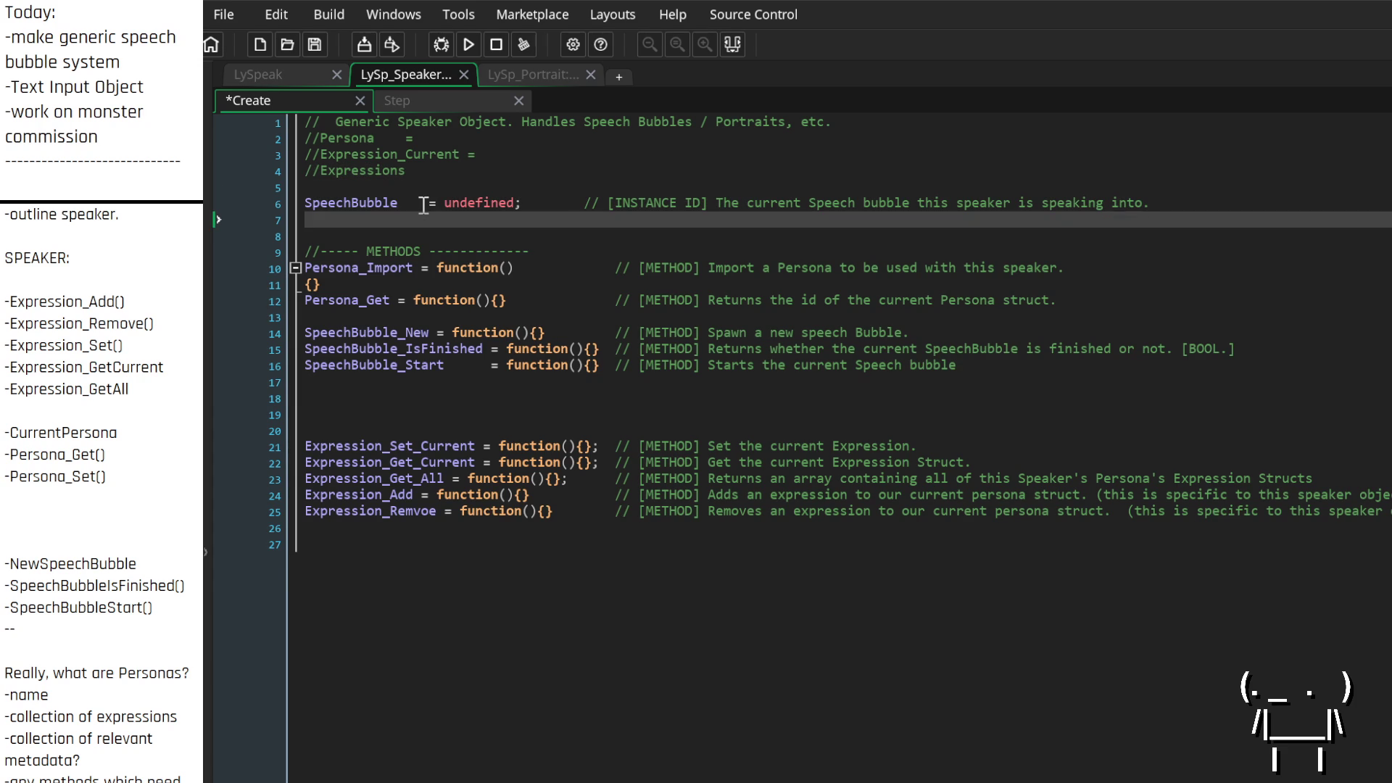
pyautogui.press('Up')
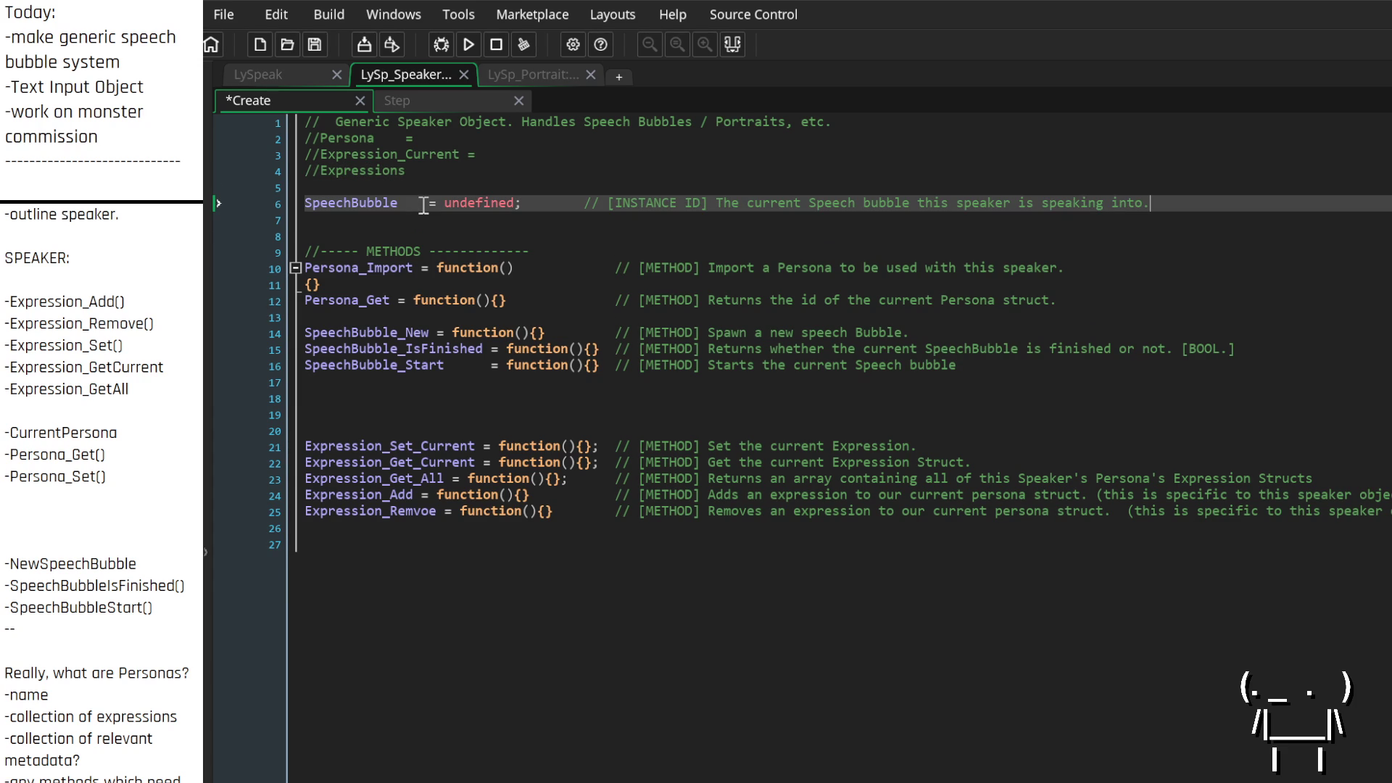
pyautogui.press('Down')
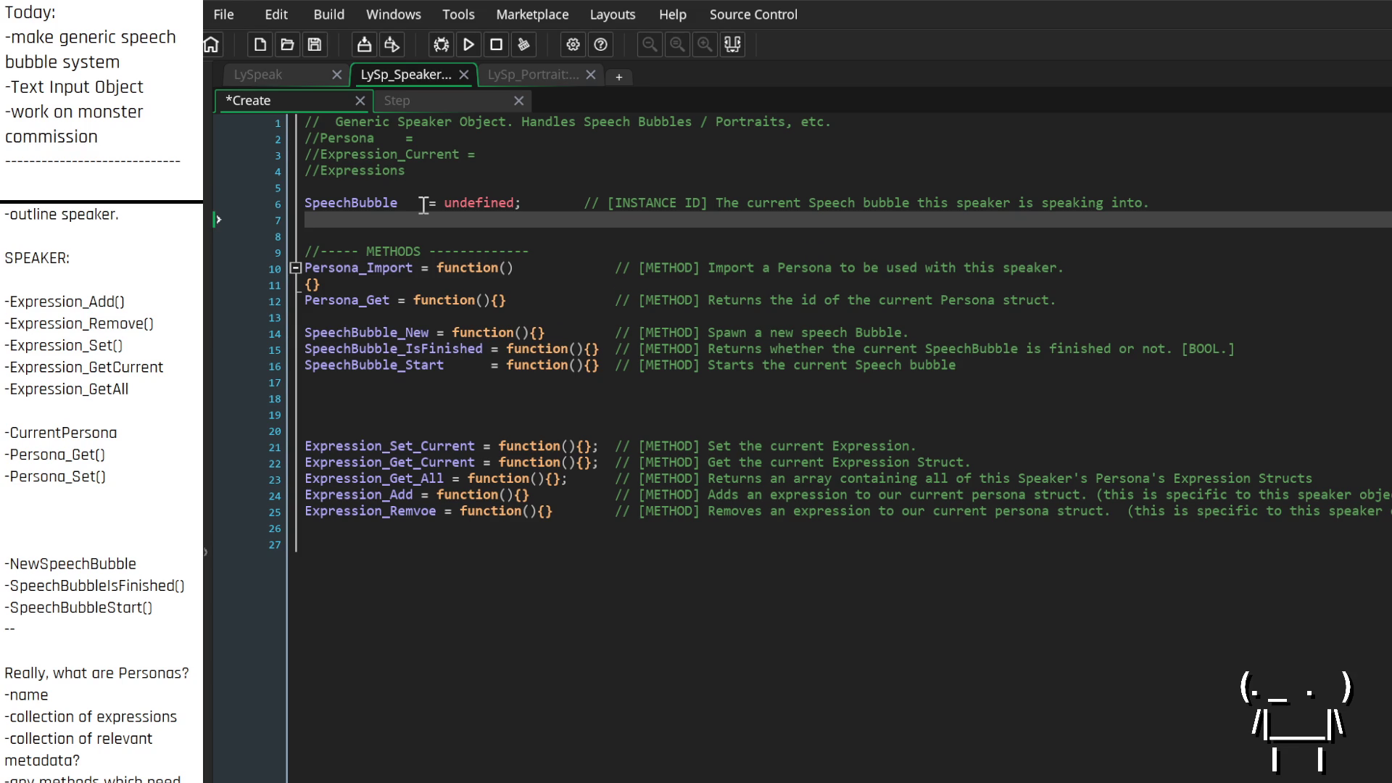
pyautogui.press('Up')
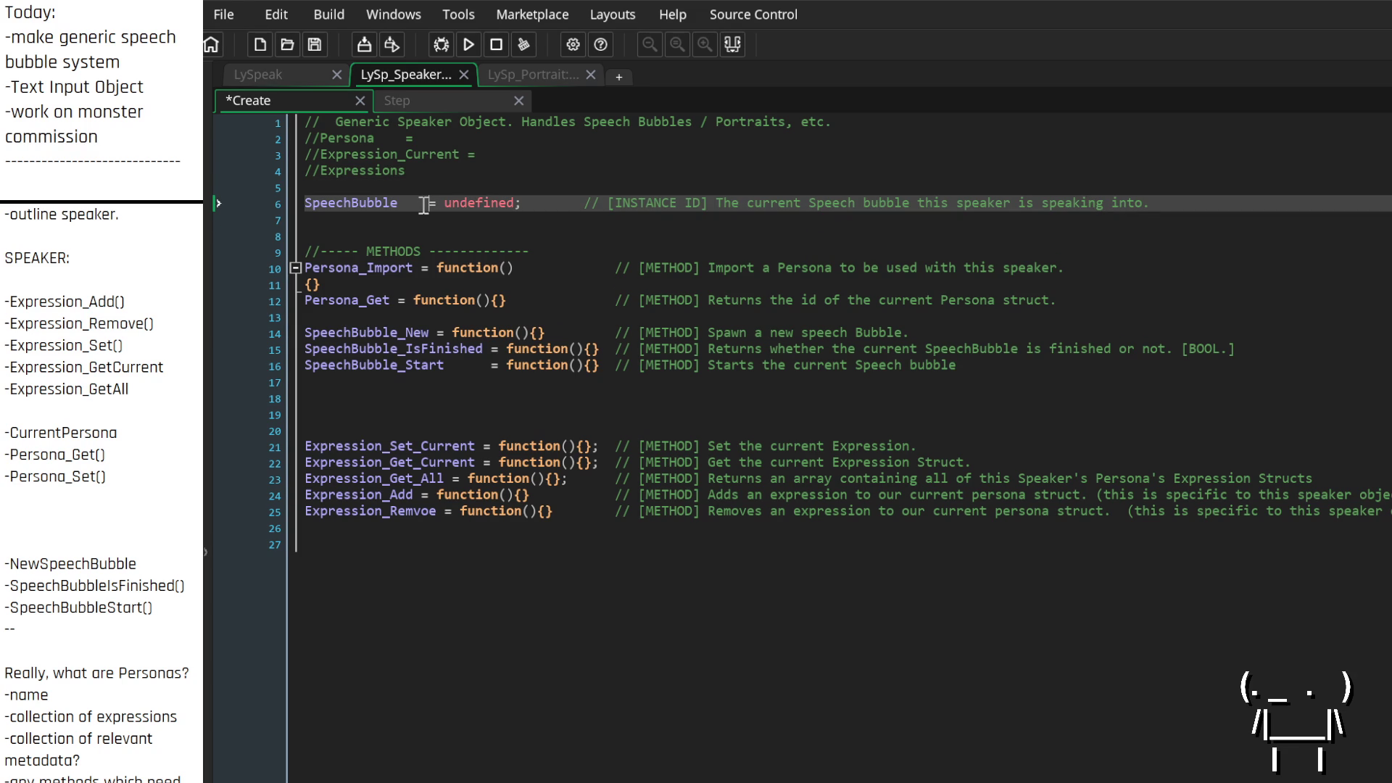
pyautogui.press('Right')
pyautogui.press('Right')
pyautogui.press('Right')
pyautogui.press('Right')
pyautogui.write('o')
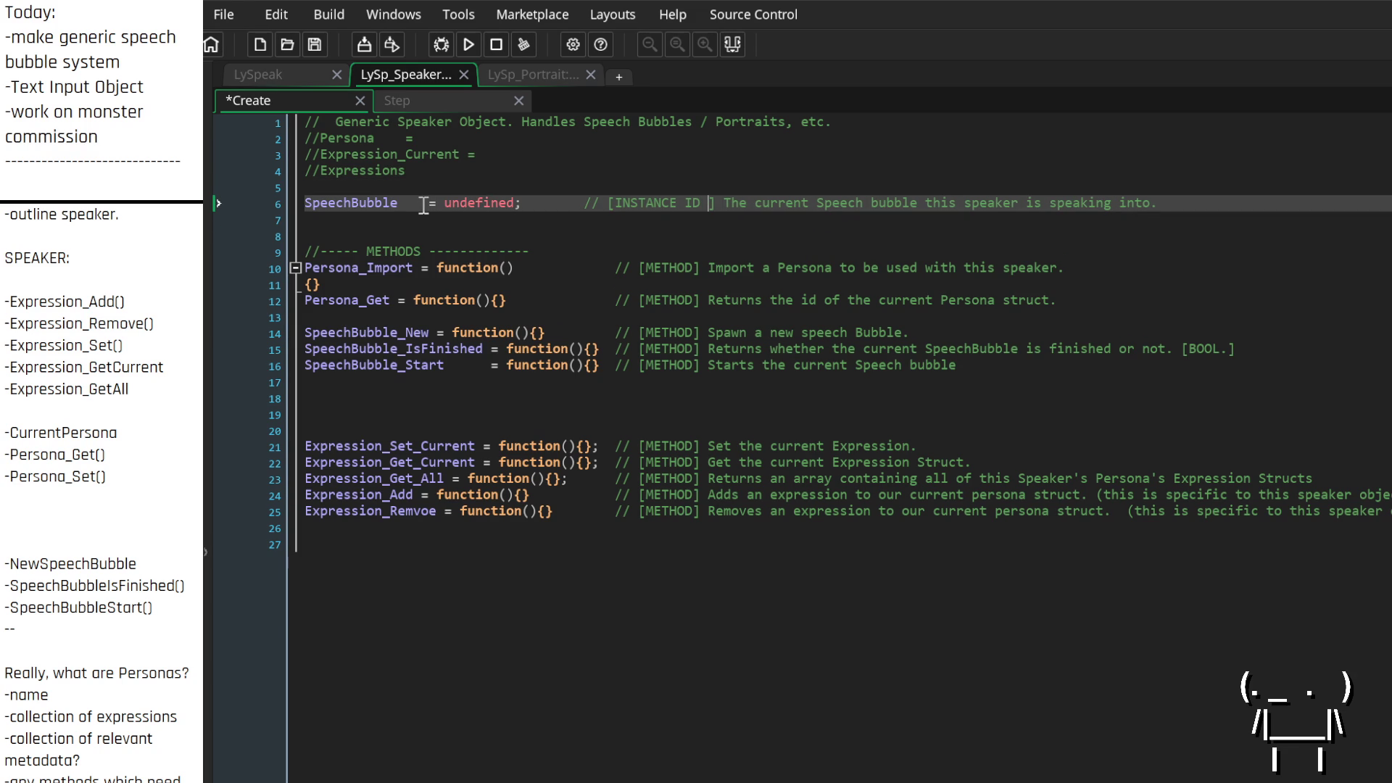
pyautogui.write('r ARRAY')
# Append a note that SpeechBubble could optionally be an array for speaking into multiple speech bubbles
pyautogui.press('Down')
pyautogui.press('Up')
pyautogui.press('End')
pyautogui.write('Optionally, c')
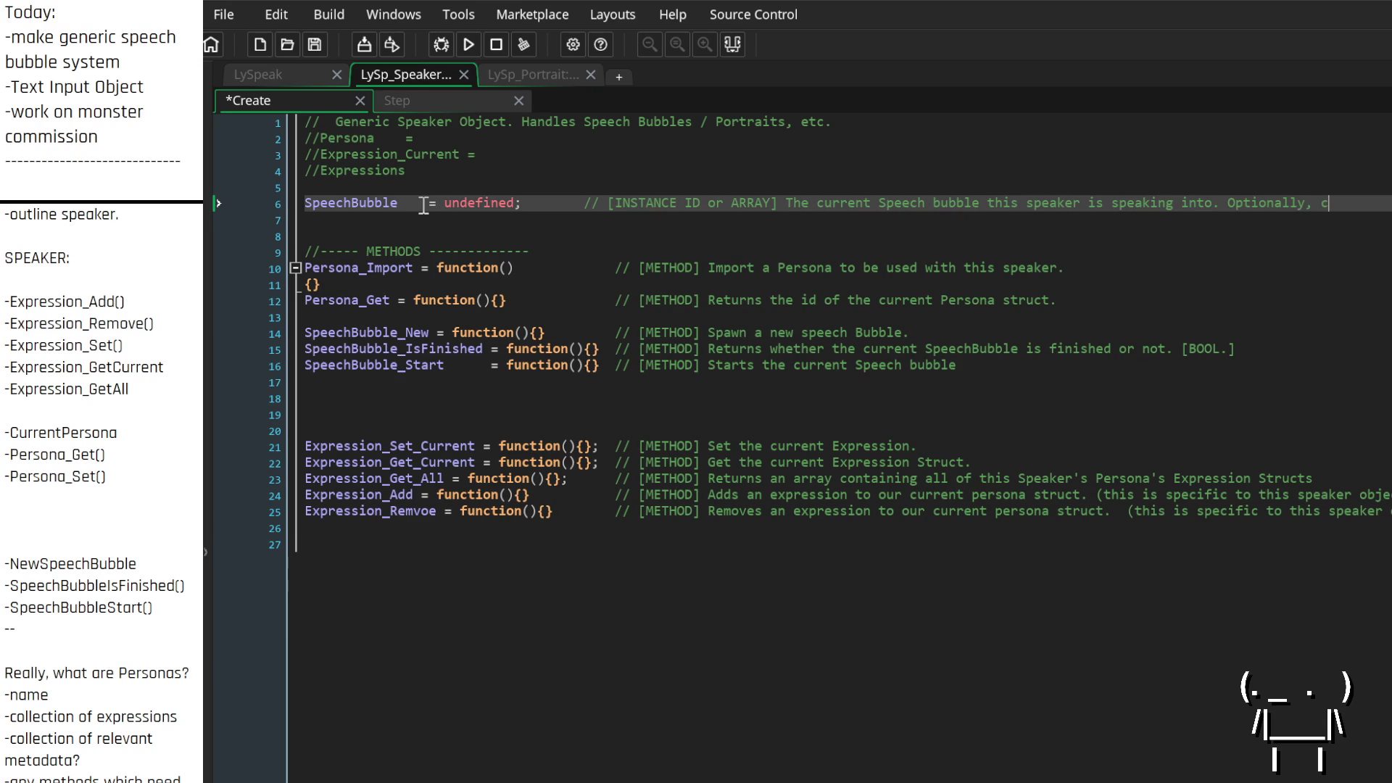
pyautogui.write('ould be ')
pyautogui.write('an array,')
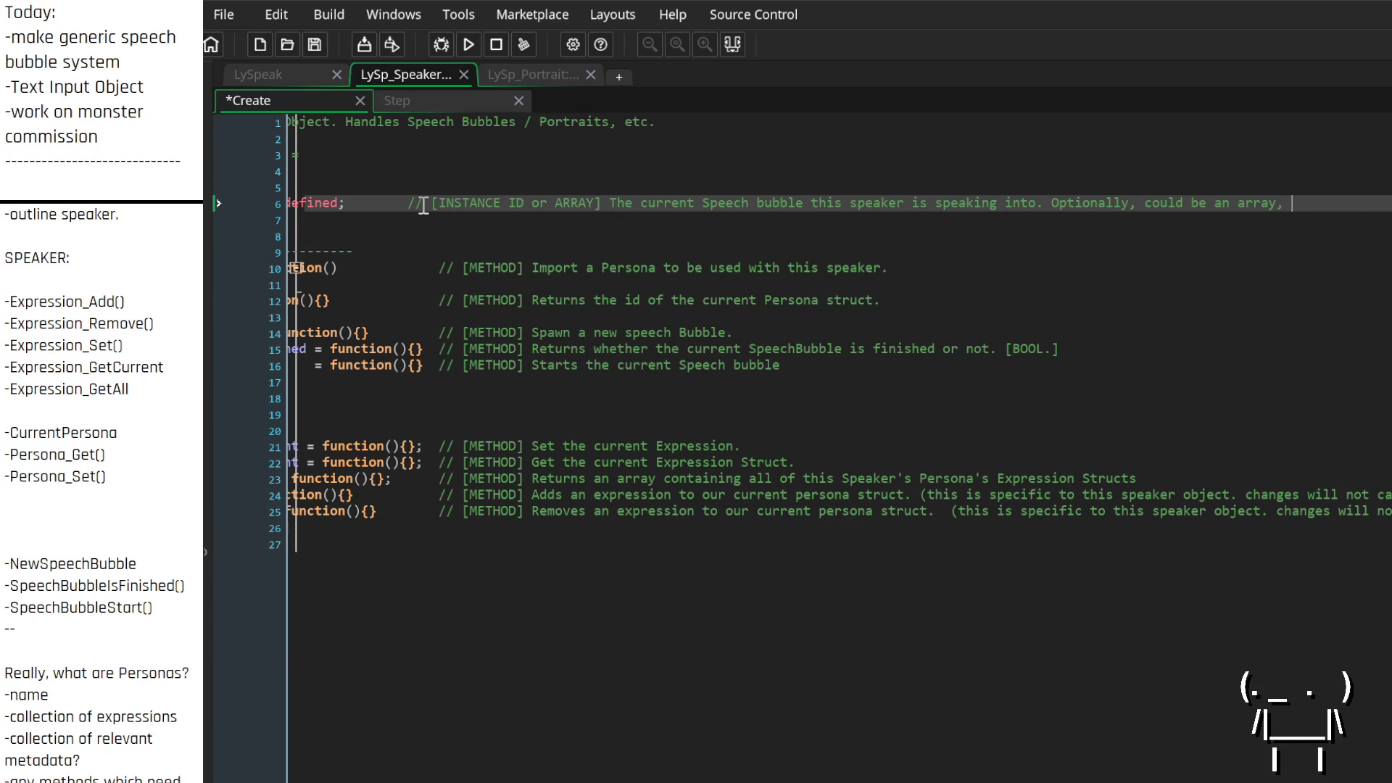
pyautogui.write(' allowin')
pyautogui.write('g this')
pyautogui.write(' to speaki')
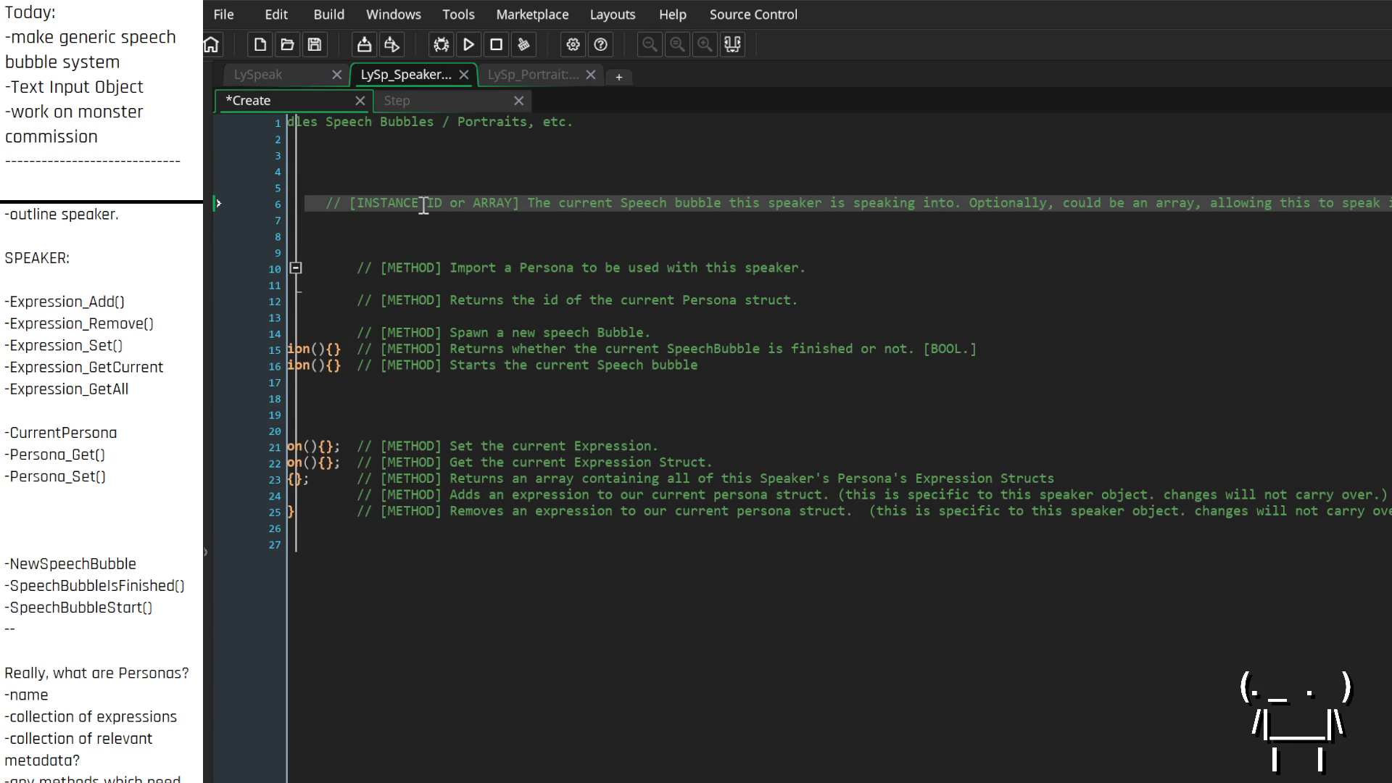
pyautogui.write('o r')
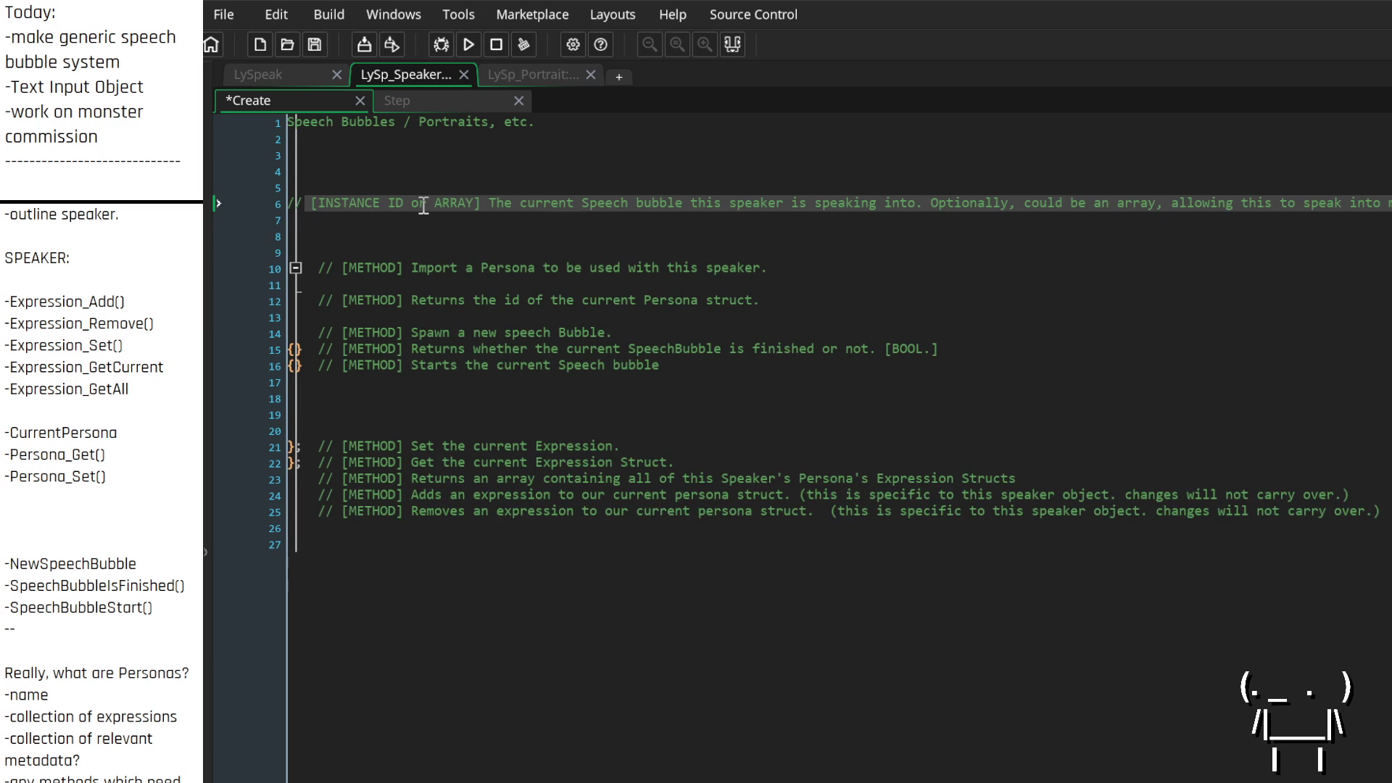
pyautogui.write('ultiple speech')
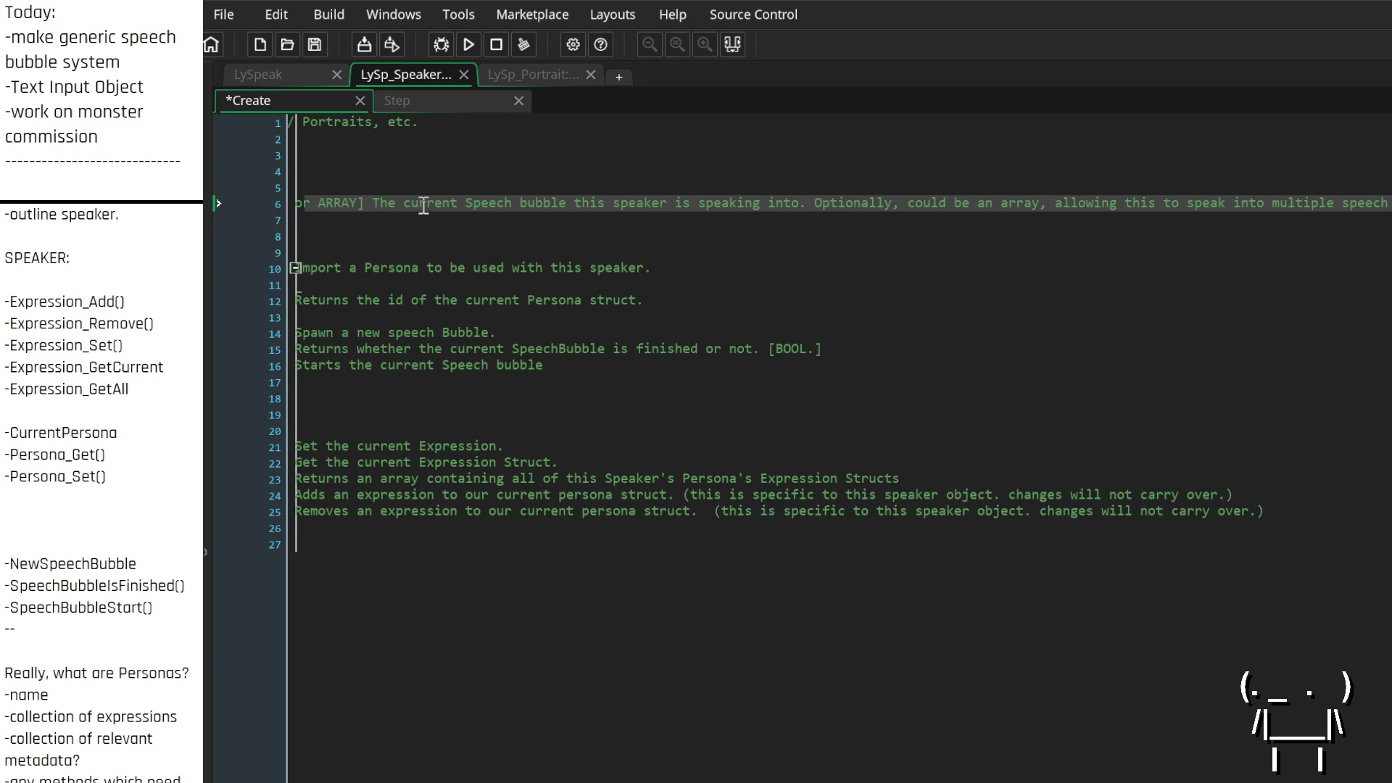
pyautogui.write(' bubbles at')
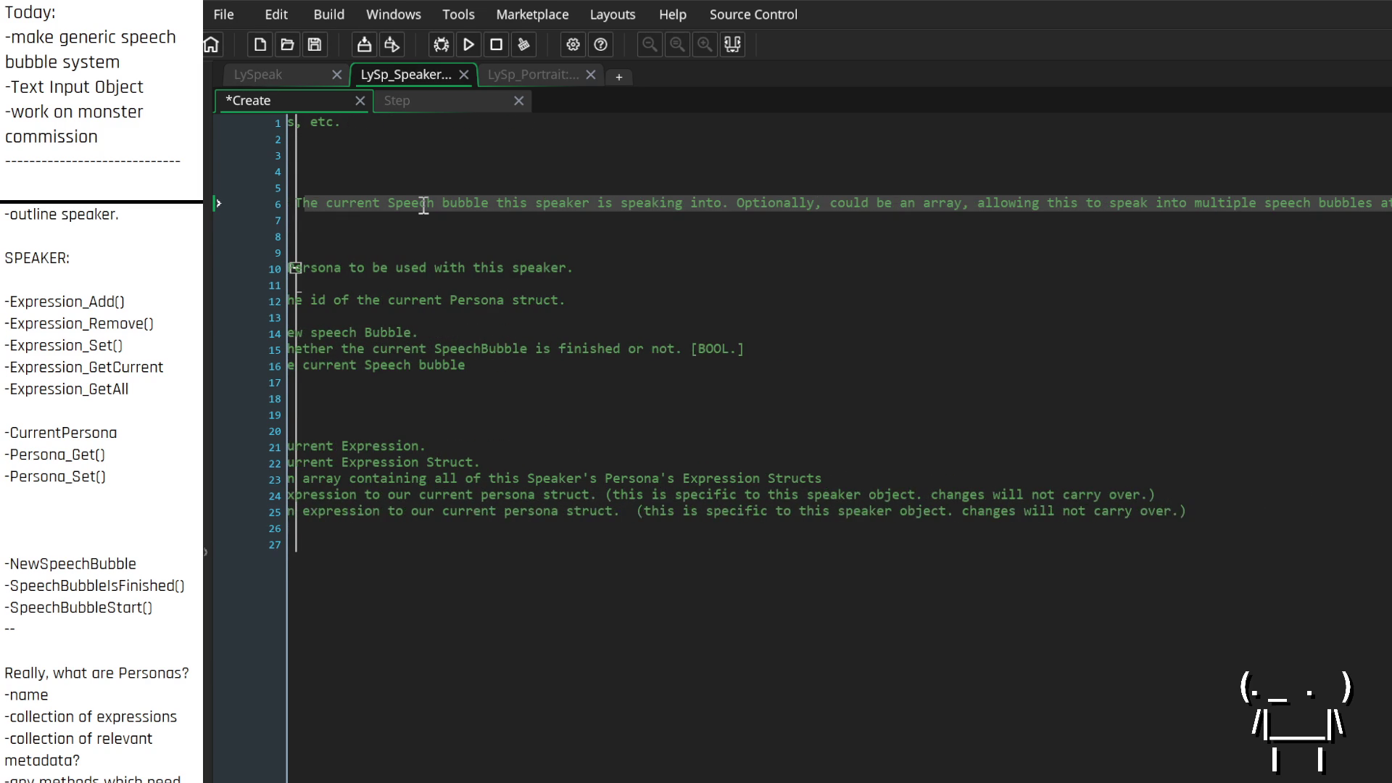
pyautogui.write(' the same')
# Complete the tag as '[INSTANCE ID or ARRAY of INSTANCE IDs]' and keep a blank line above the variable
pyautogui.press('Down')
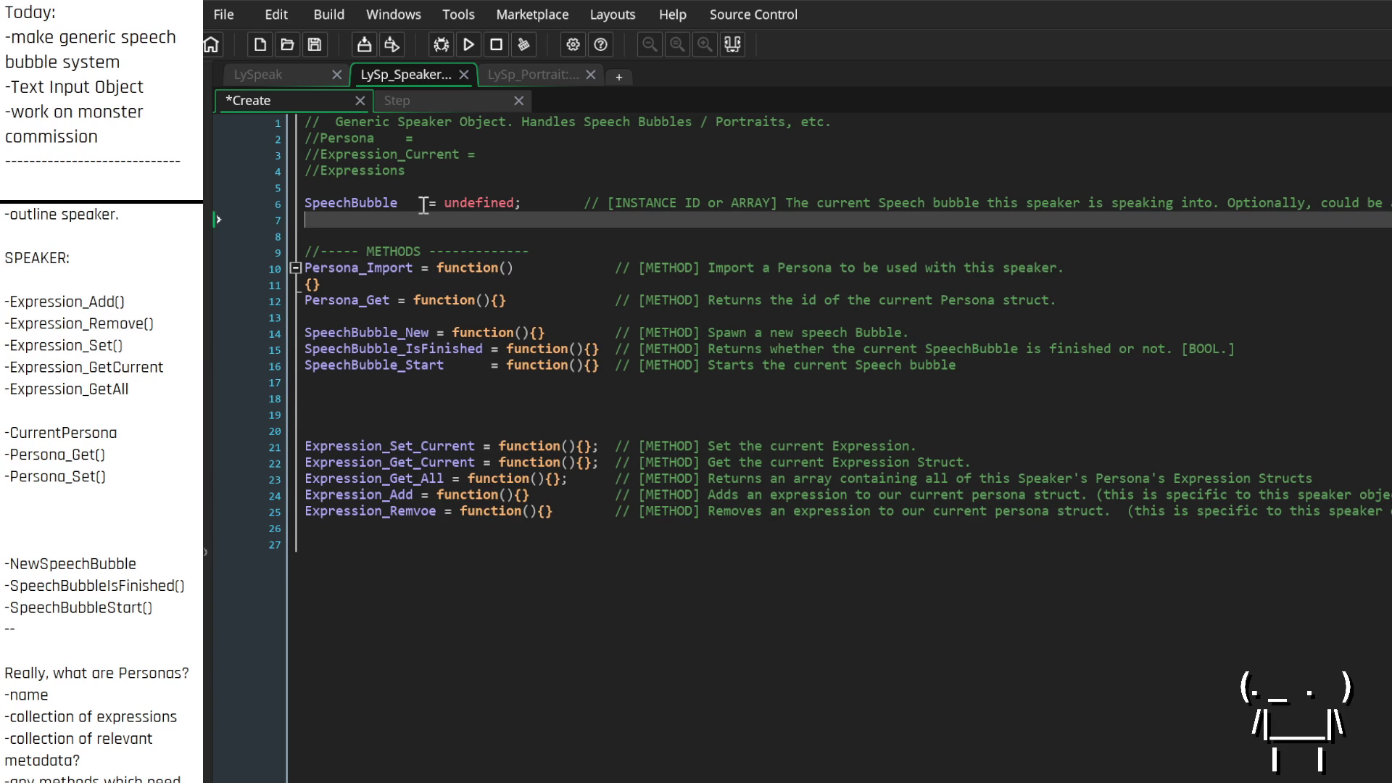
pyautogui.press('Up')
pyautogui.press('Up')
pyautogui.press('BackSpace')
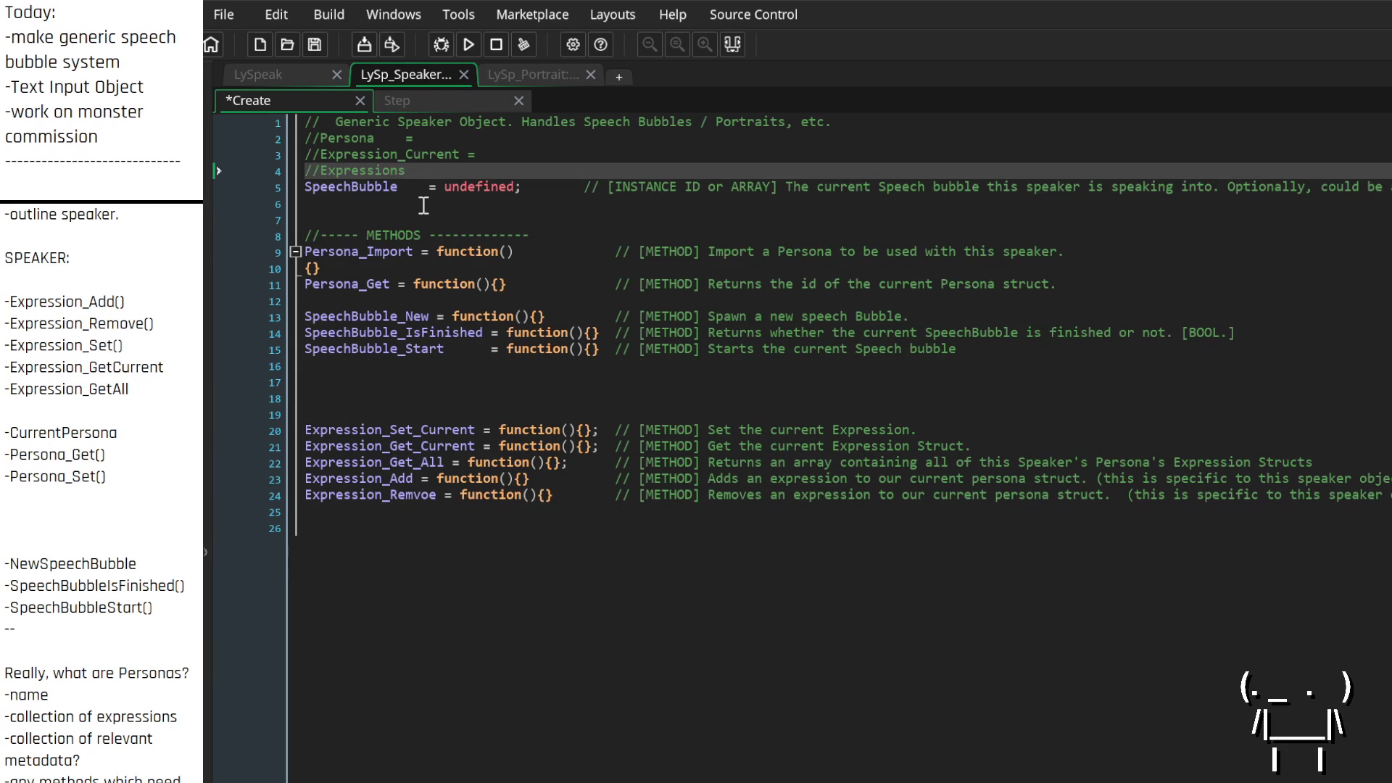
pyautogui.press('Right')
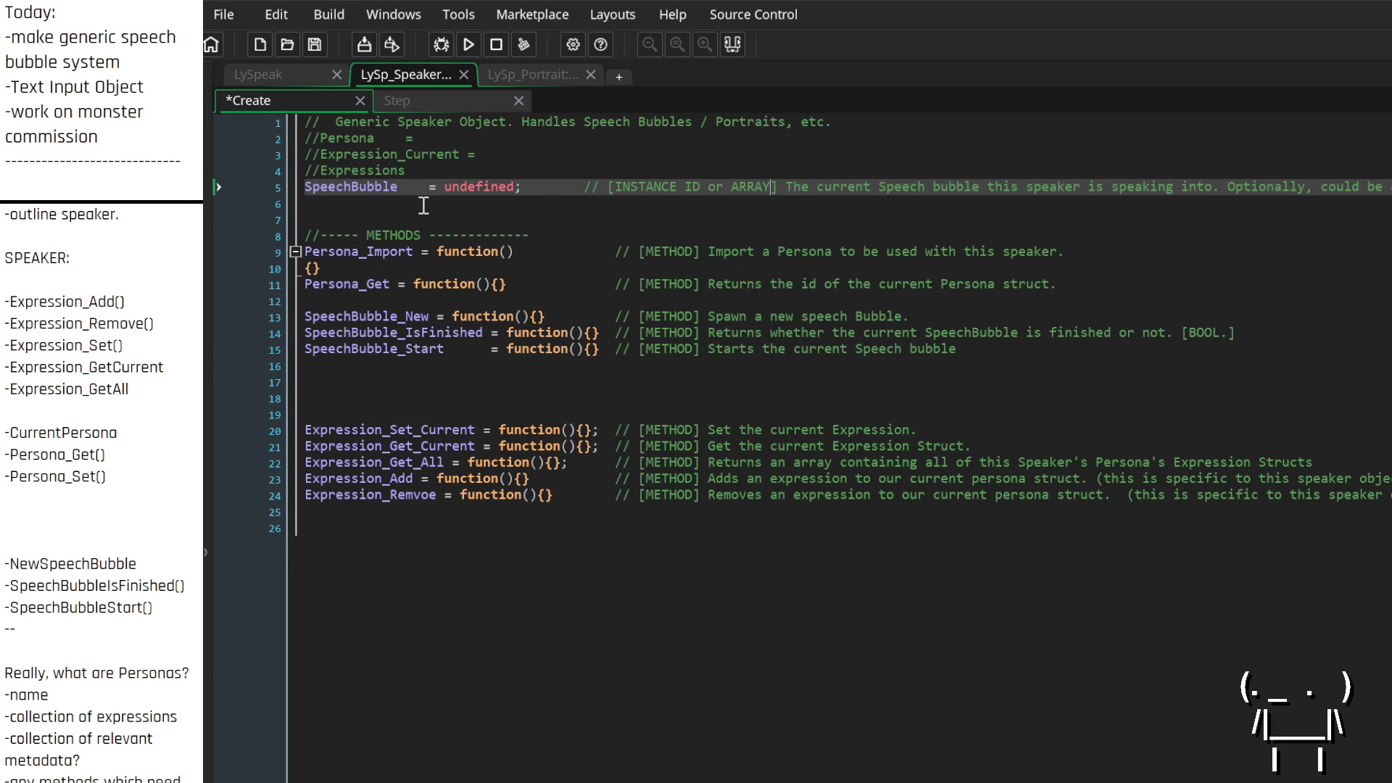
pyautogui.write('of INSTANCE ')
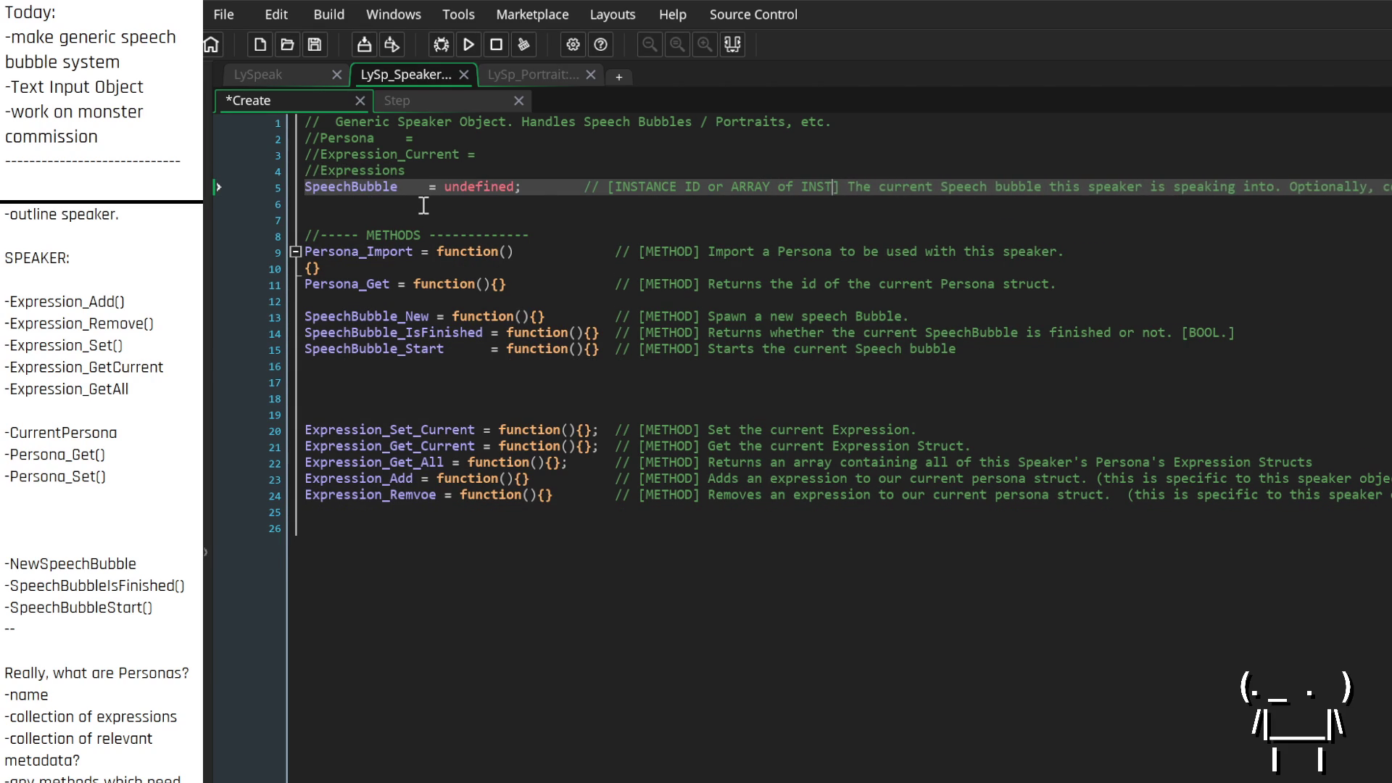
pyautogui.write('IDs')
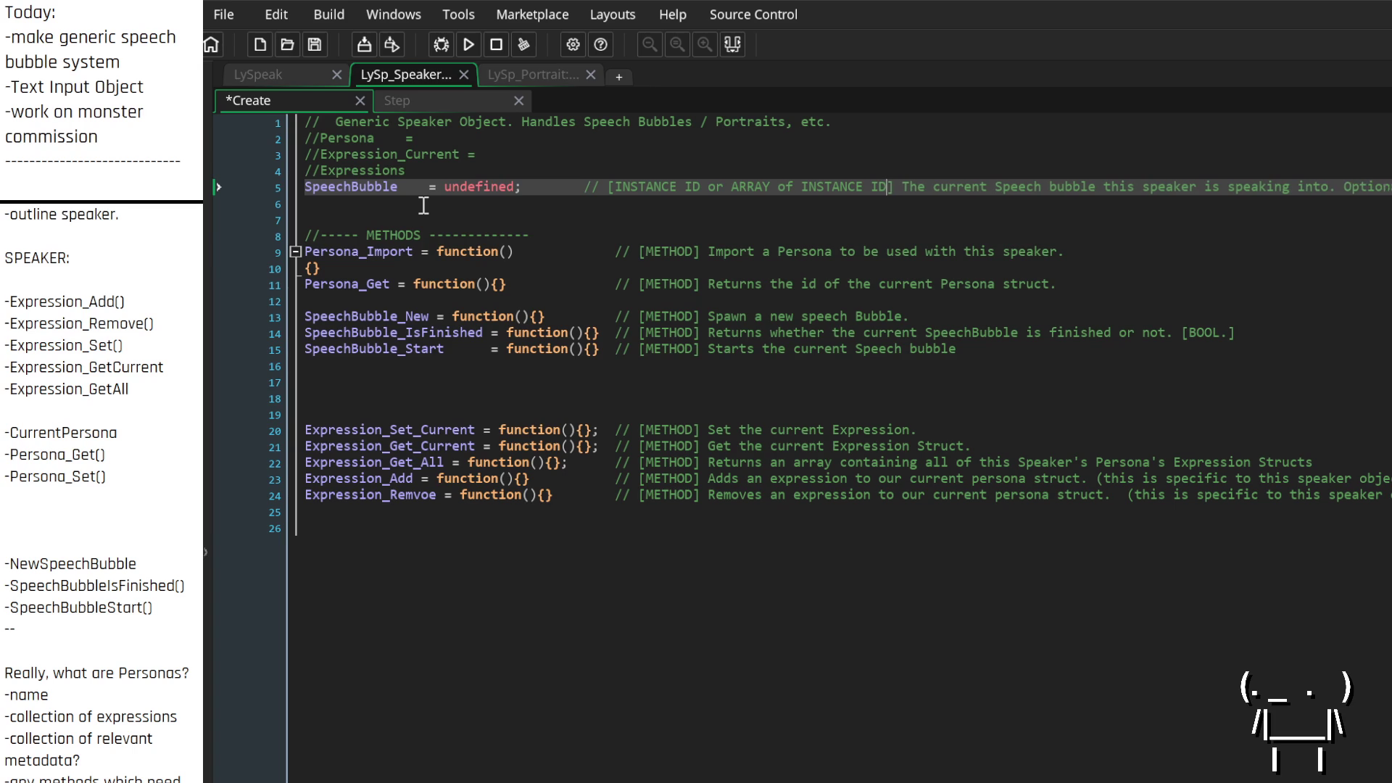
pyautogui.press('Down')
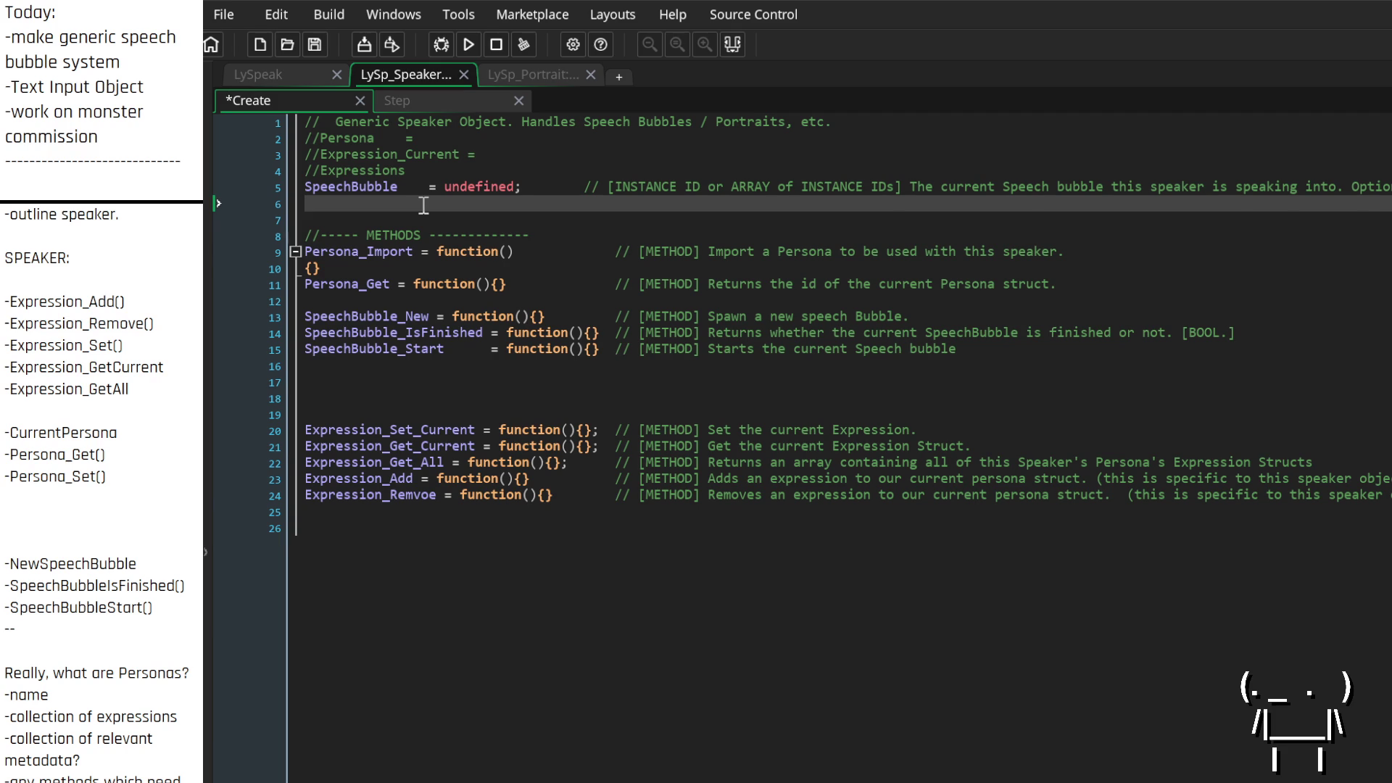
pyautogui.press('Return')
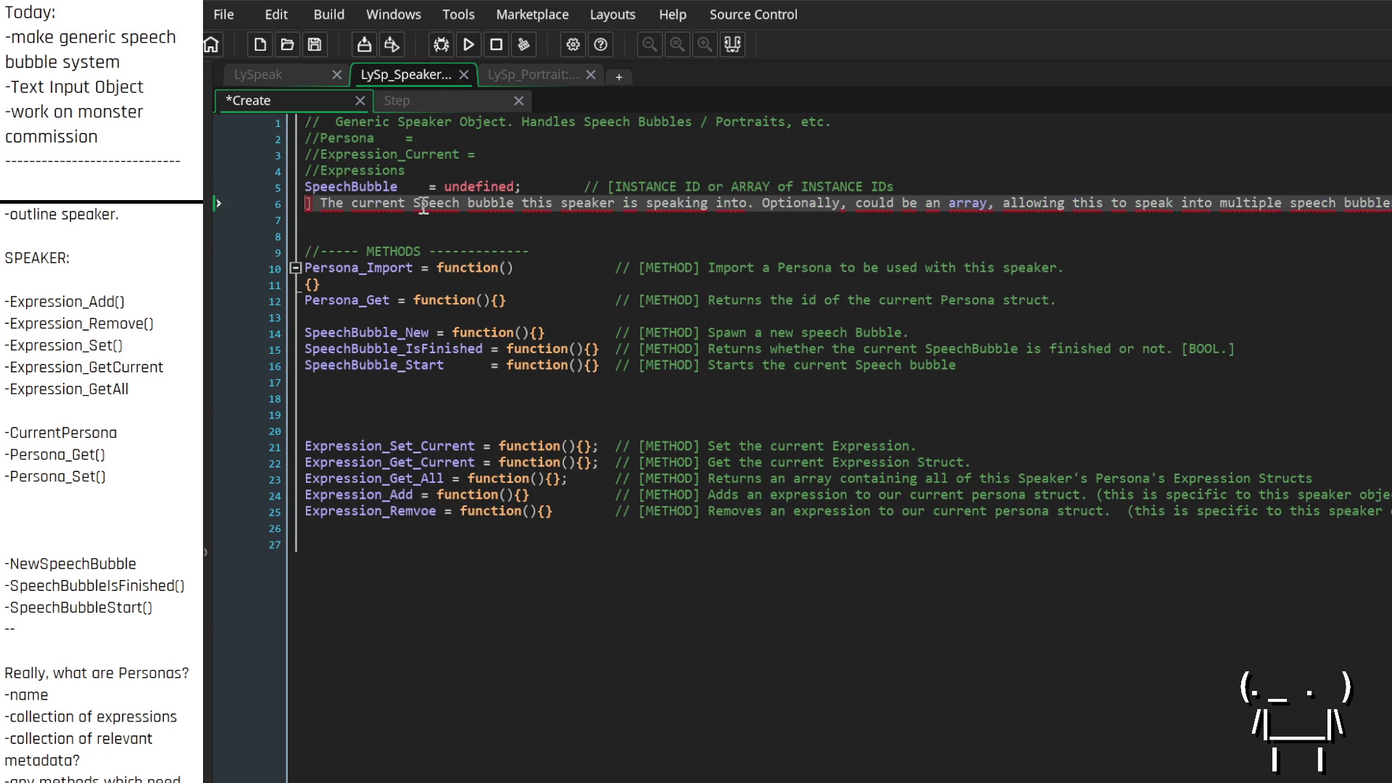
pyautogui.press('BackSpace')
pyautogui.press('Up')
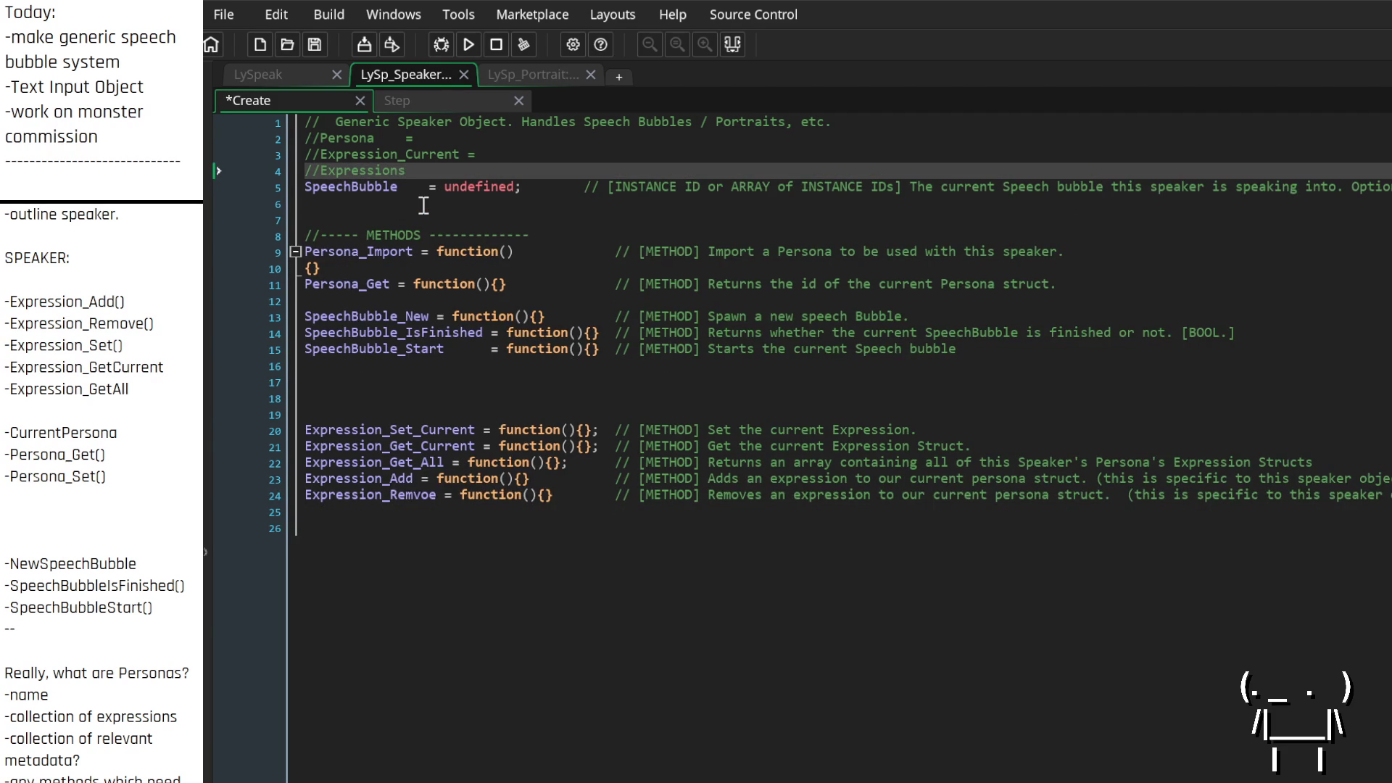
pyautogui.press('Return')
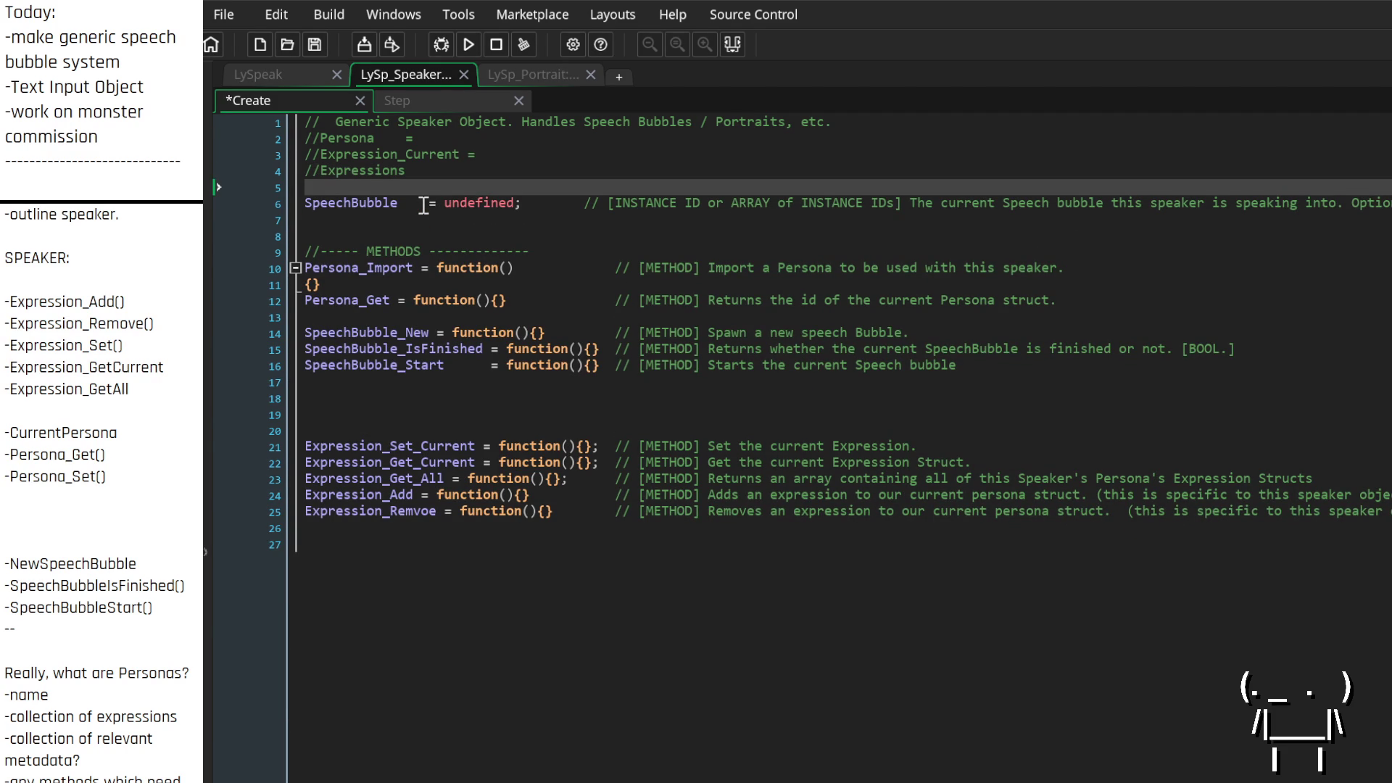
pyautogui.press('Down')
pyautogui.press('Down')
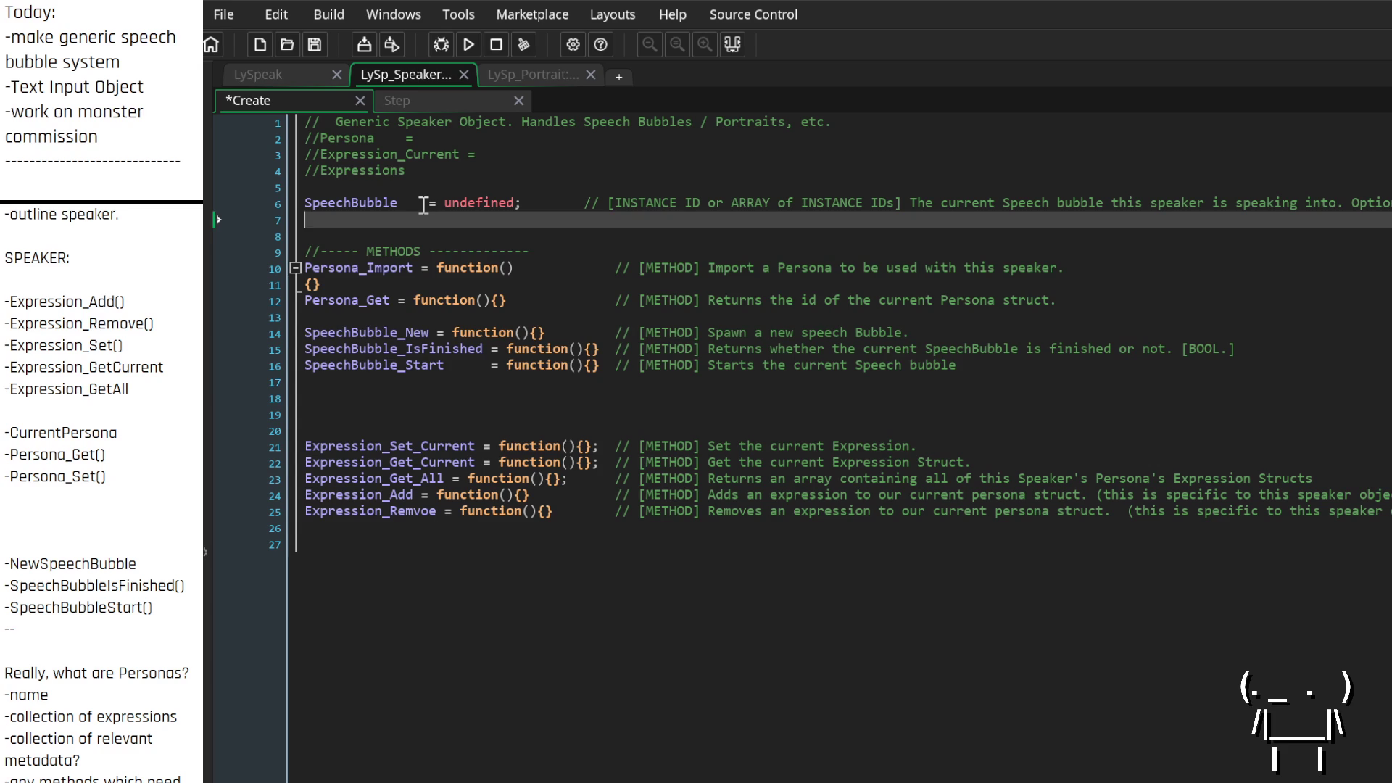
# Declare 'Portrait = undefined;' with a '// [INSTANCE ID or ARRAY of INSTANCE IDs]' type label
pyautogui.write('Por')
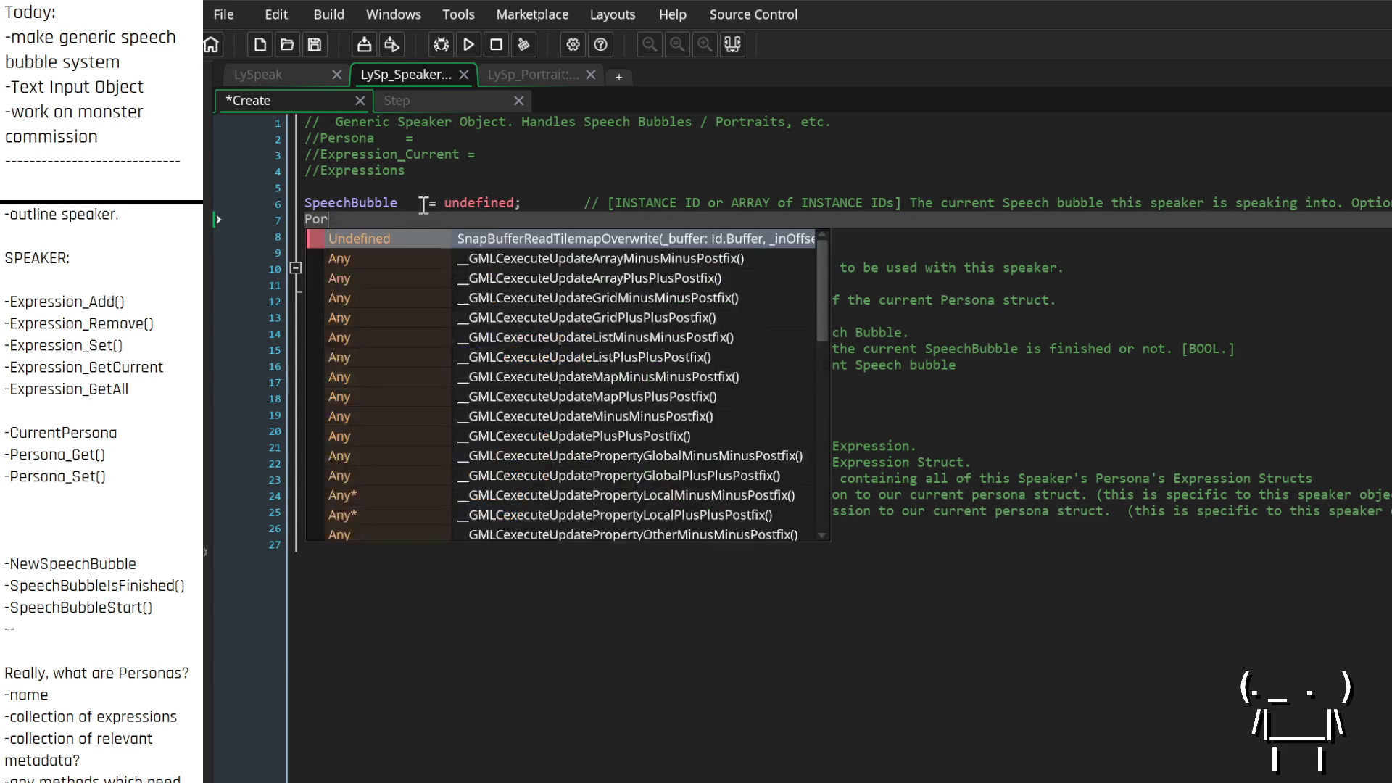
pyautogui.write('trait = ')
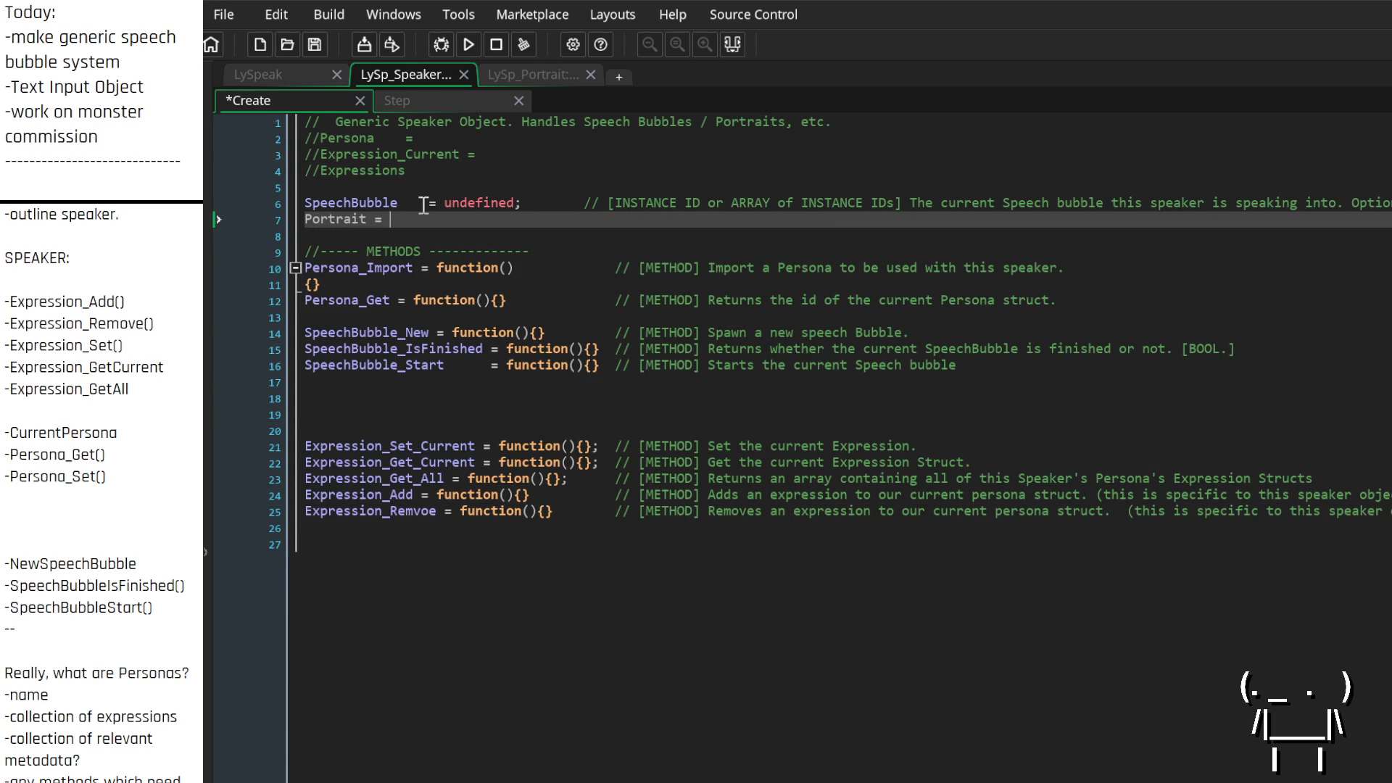
pyautogui.write('undefined;')
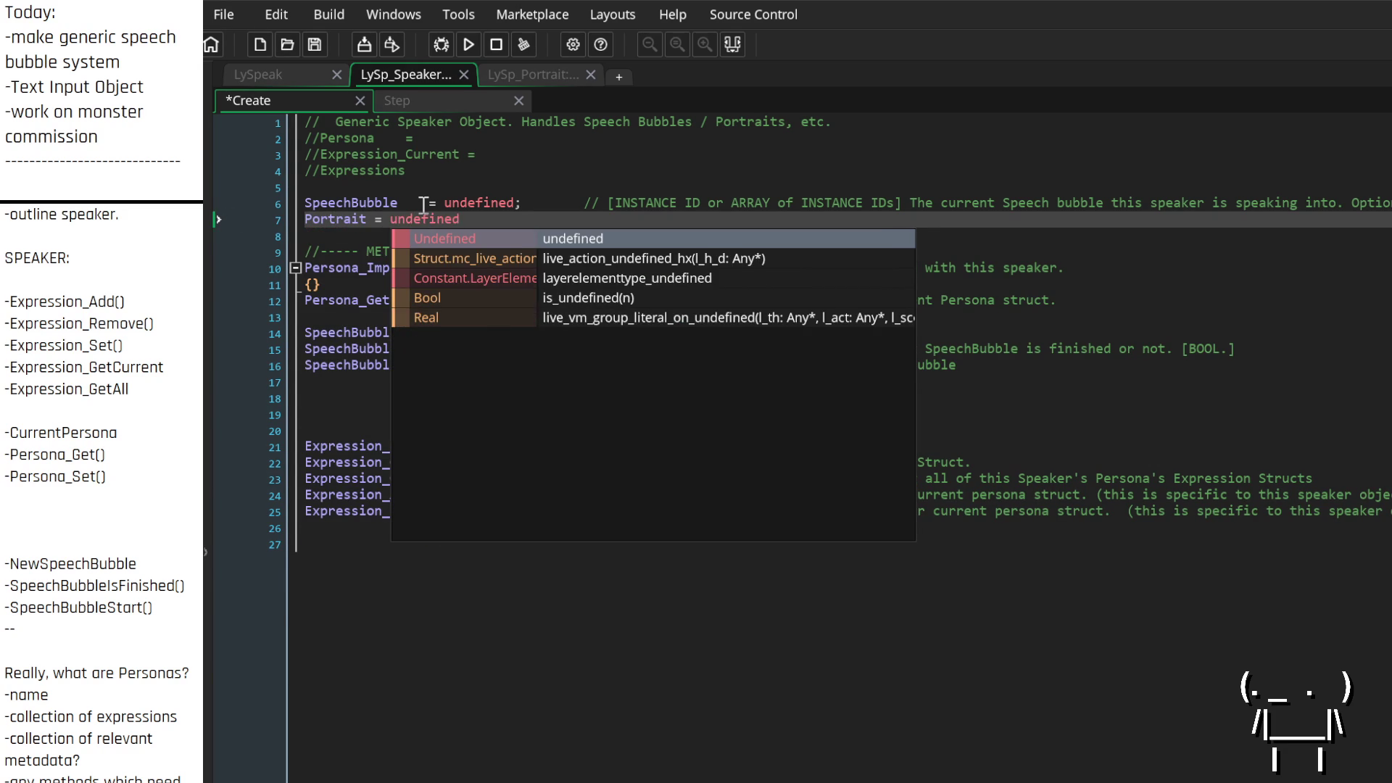
pyautogui.press('Tab')
pyautogui.write('// ')
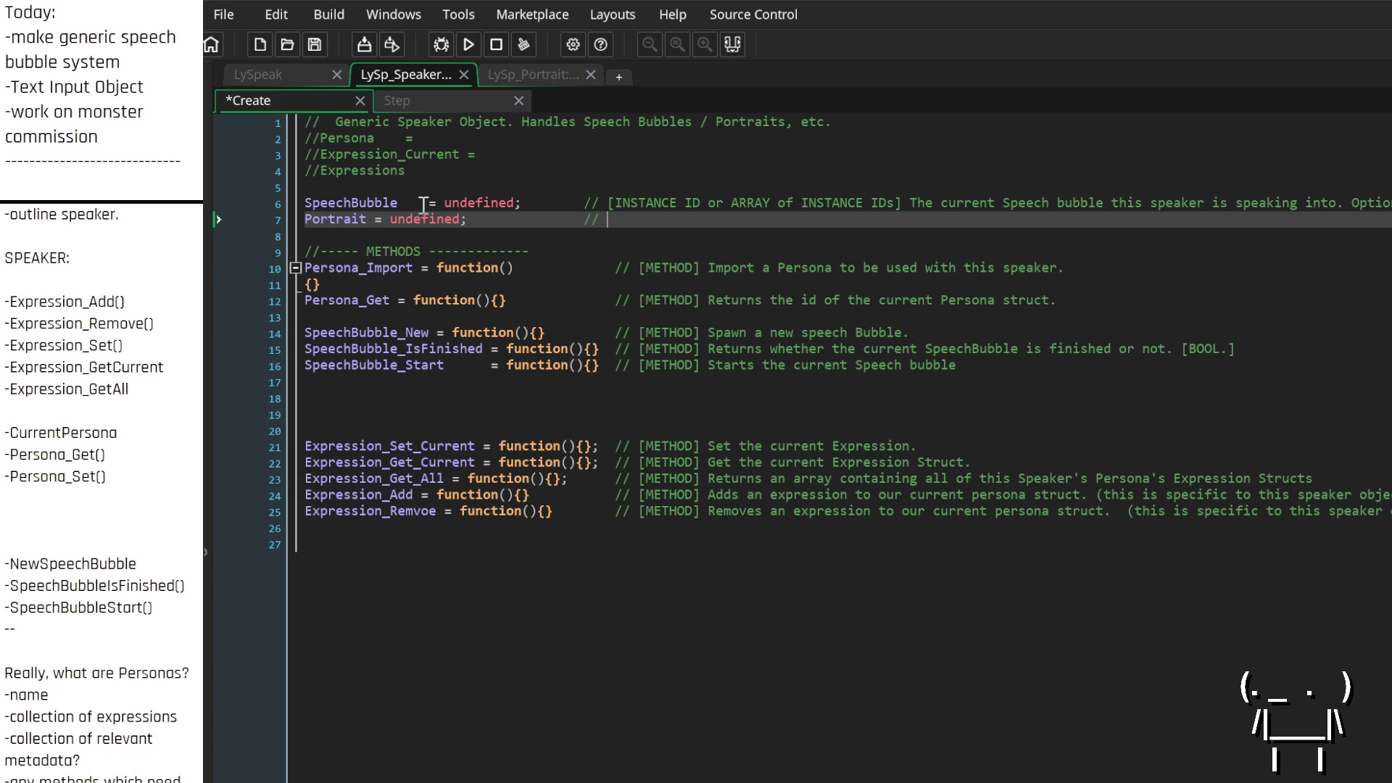
pyautogui.write('[]')
pyautogui.write('Insta')
pyautogui.press('BackSpace')
pyautogui.press('BackSpace')
pyautogui.press('BackSpace')
pyautogui.press('BackSpace')
pyautogui.write('NSTANCE I')
pyautogui.write('D')
pyautogui.press('Down')
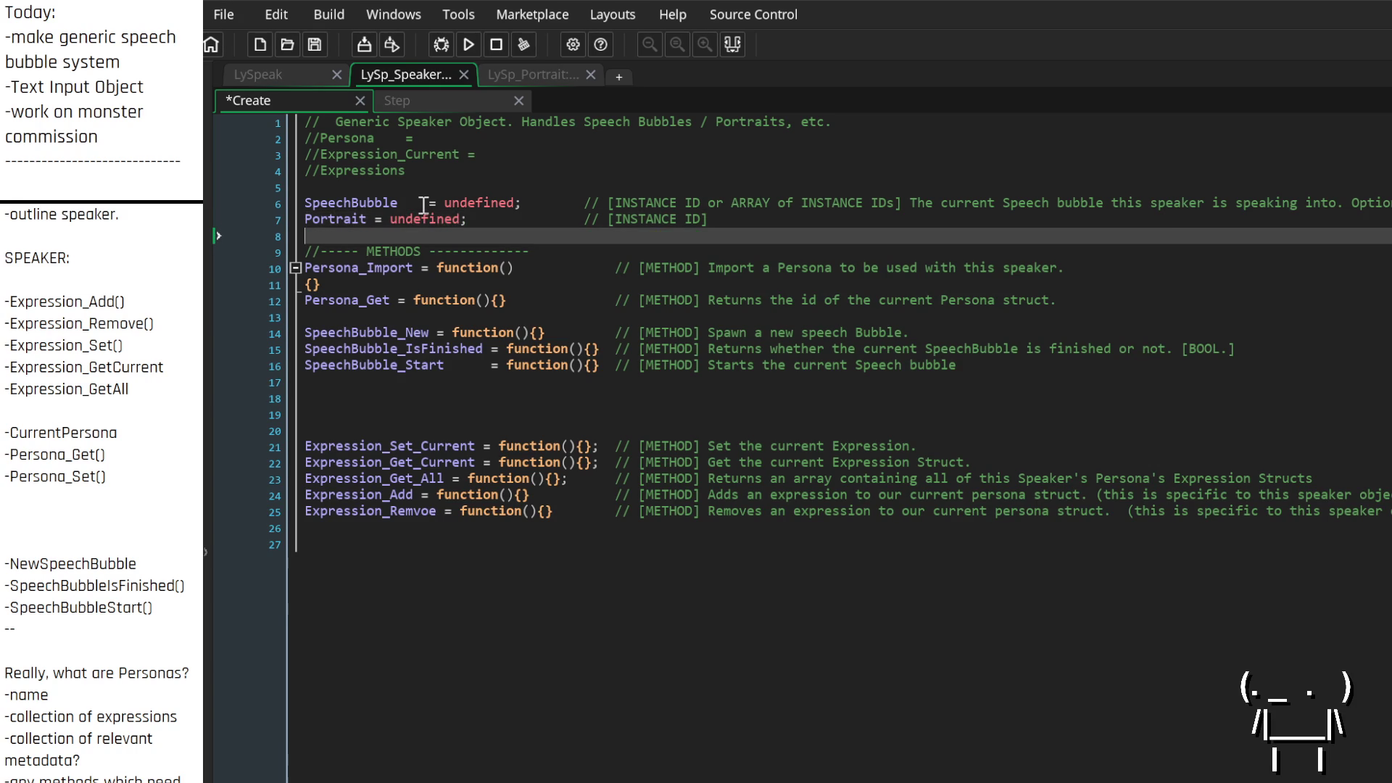
pyautogui.press('Up')
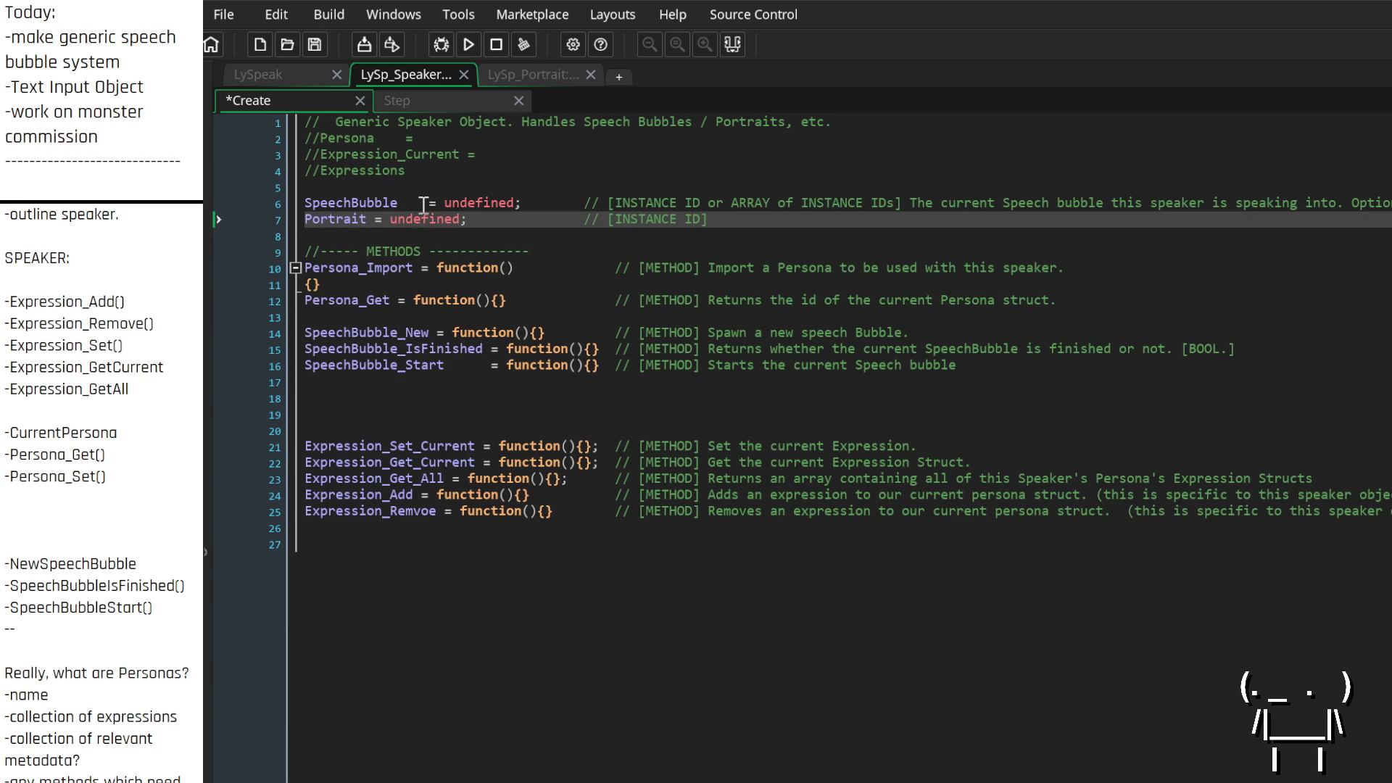
pyautogui.write('o')
pyautogui.press('BackSpace')
pyautogui.write('or ARRAY')
pyautogui.write(' of INSTA')
pyautogui.write('NCE IDs')
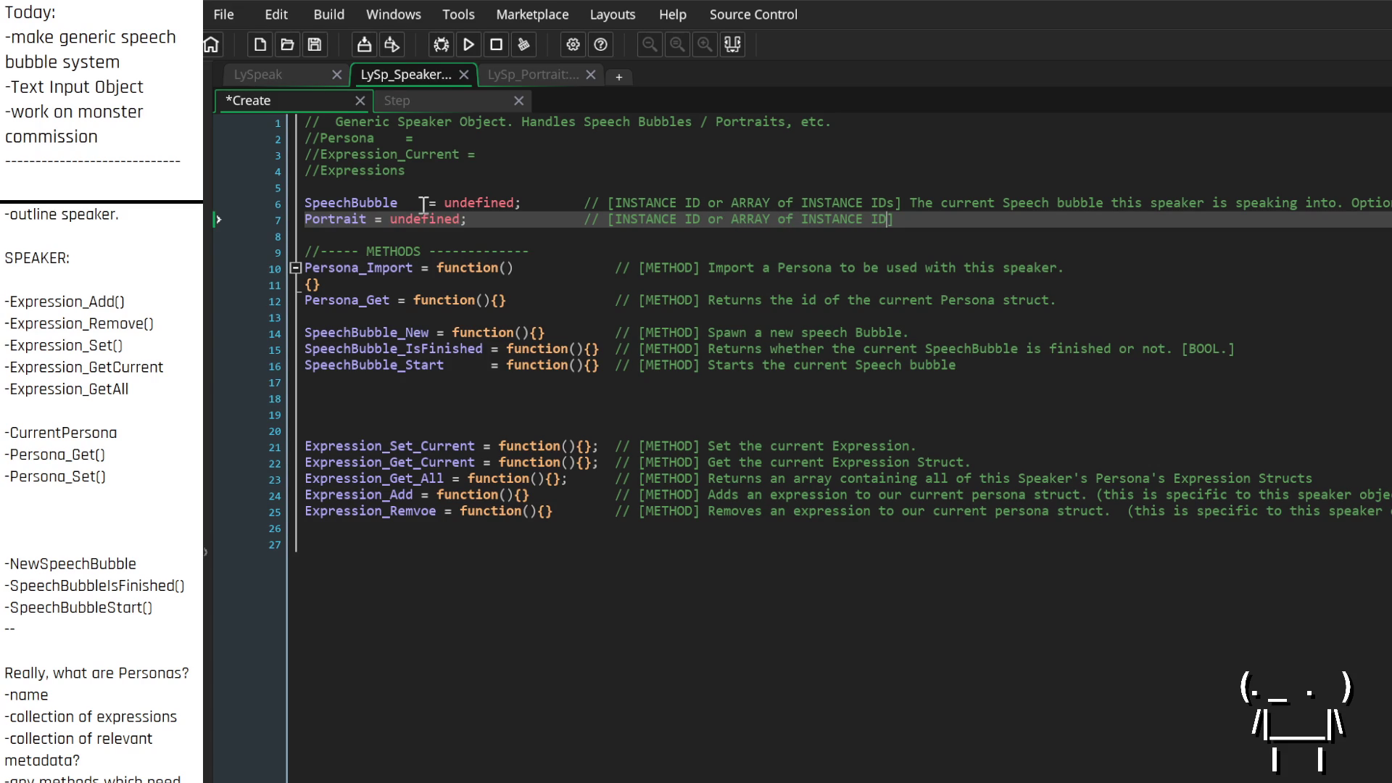
# Describe Portrait as the current Portrait this speaker is controlling, possibly allowing several
pyautogui.press('Down')
pyautogui.press('Up')
pyautogui.write('The Cur')
pyautogui.press('BackSpace')
pyautogui.press('BackSpace')
pyautogui.press('BackSpace')
pyautogui.write('current ')
pyautogui.write('Portrait')
pyautogui.write(' this speaker ')
pyautogui.write('is contro')
pyautogui.write('lling.')
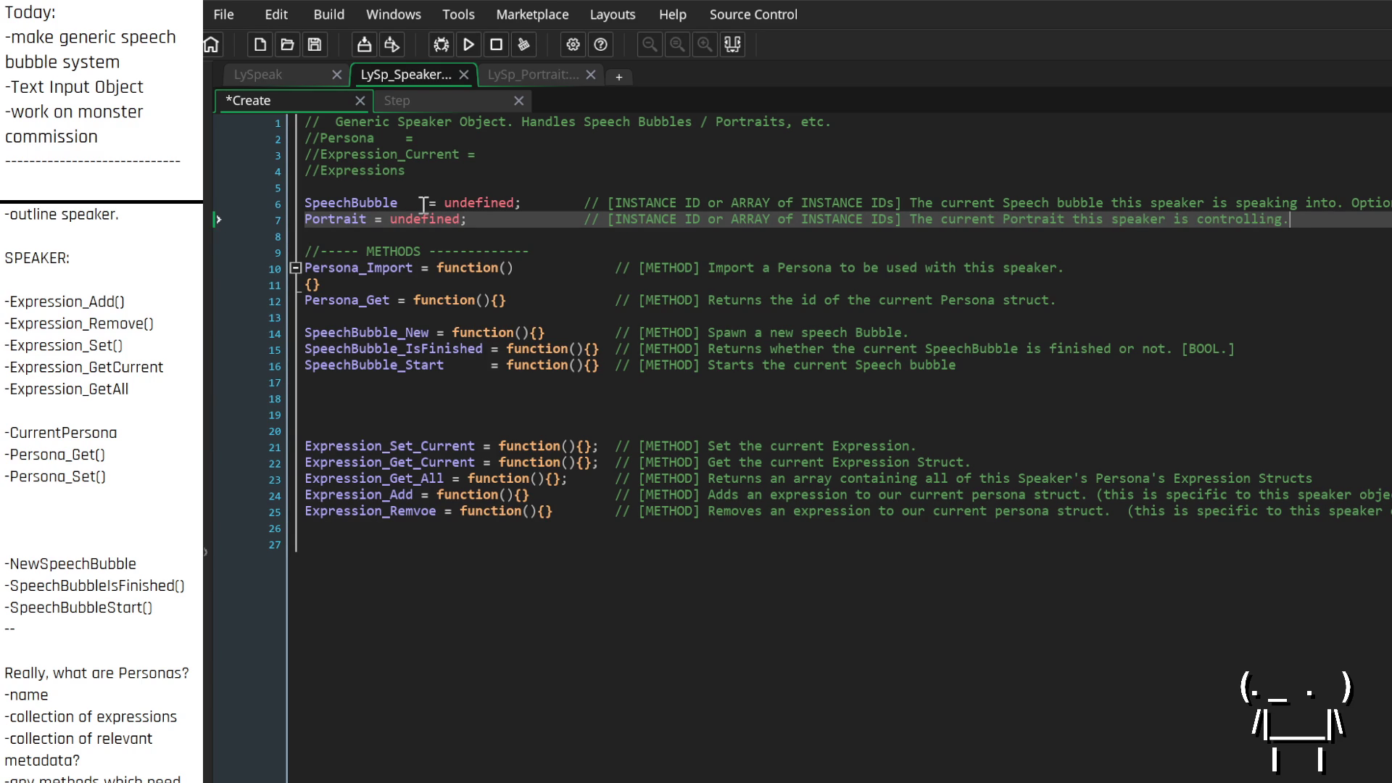
pyautogui.write(' Also potenti')
pyautogui.write('ally can allow m')
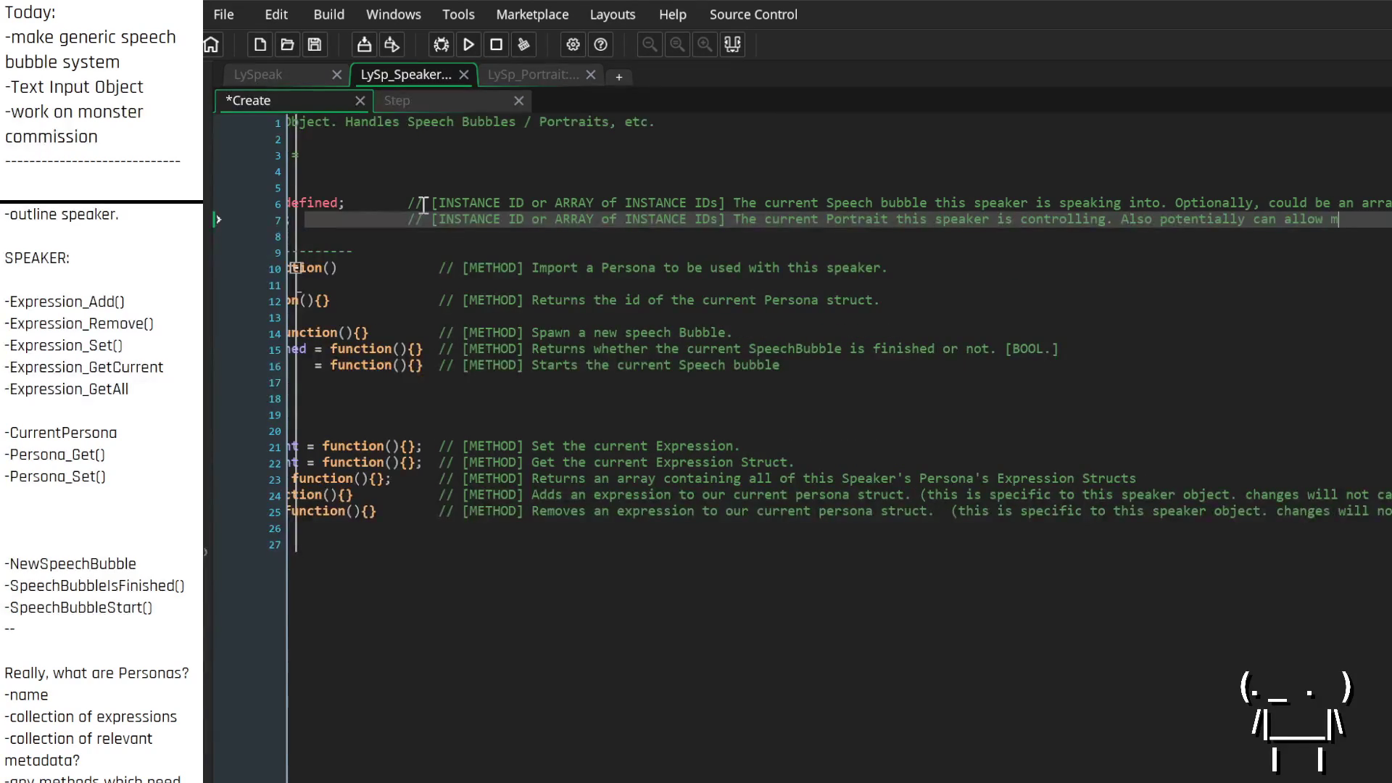
# Finish the Portrait comment, insert '(maybe)' before ARRAY, and save the Create event
pyautogui.press('BackSpace')
pyautogui.press('BackSpace')
pyautogui.press('BackSpace')
pyautogui.write('control Portra')
pyautogui.write('its? This is more du')
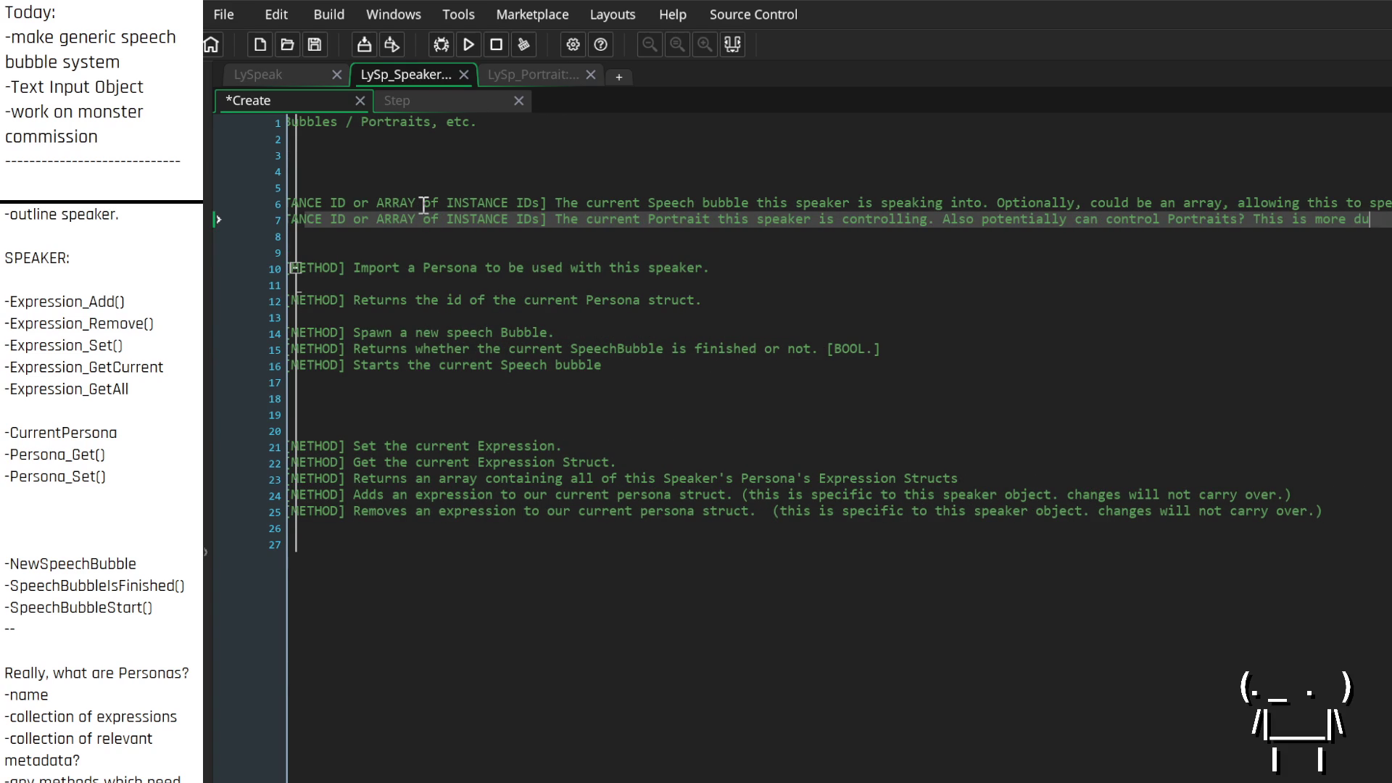
pyautogui.write('bious though,')
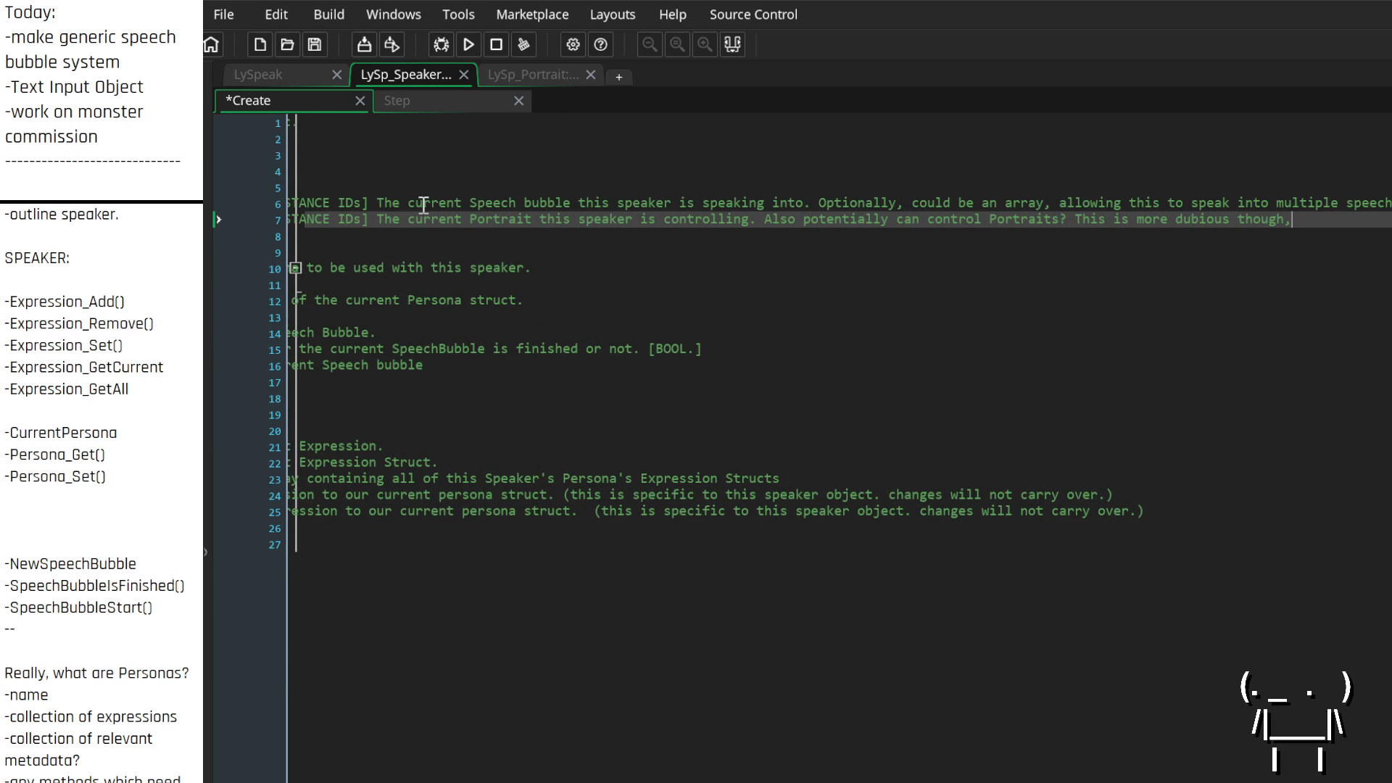
pyautogui.write(" so I'm not s")
pyautogui.write("ure how that'd work.")
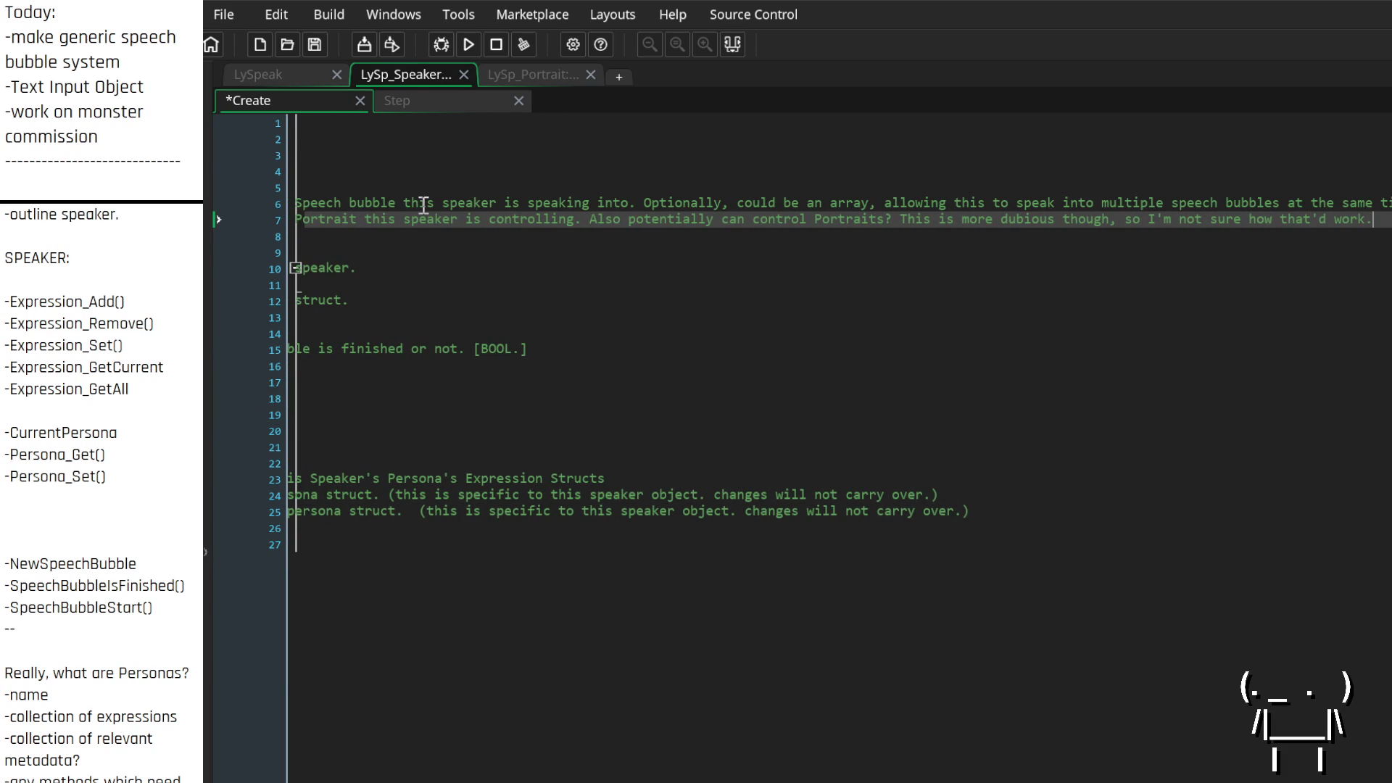
pyautogui.press('Home')
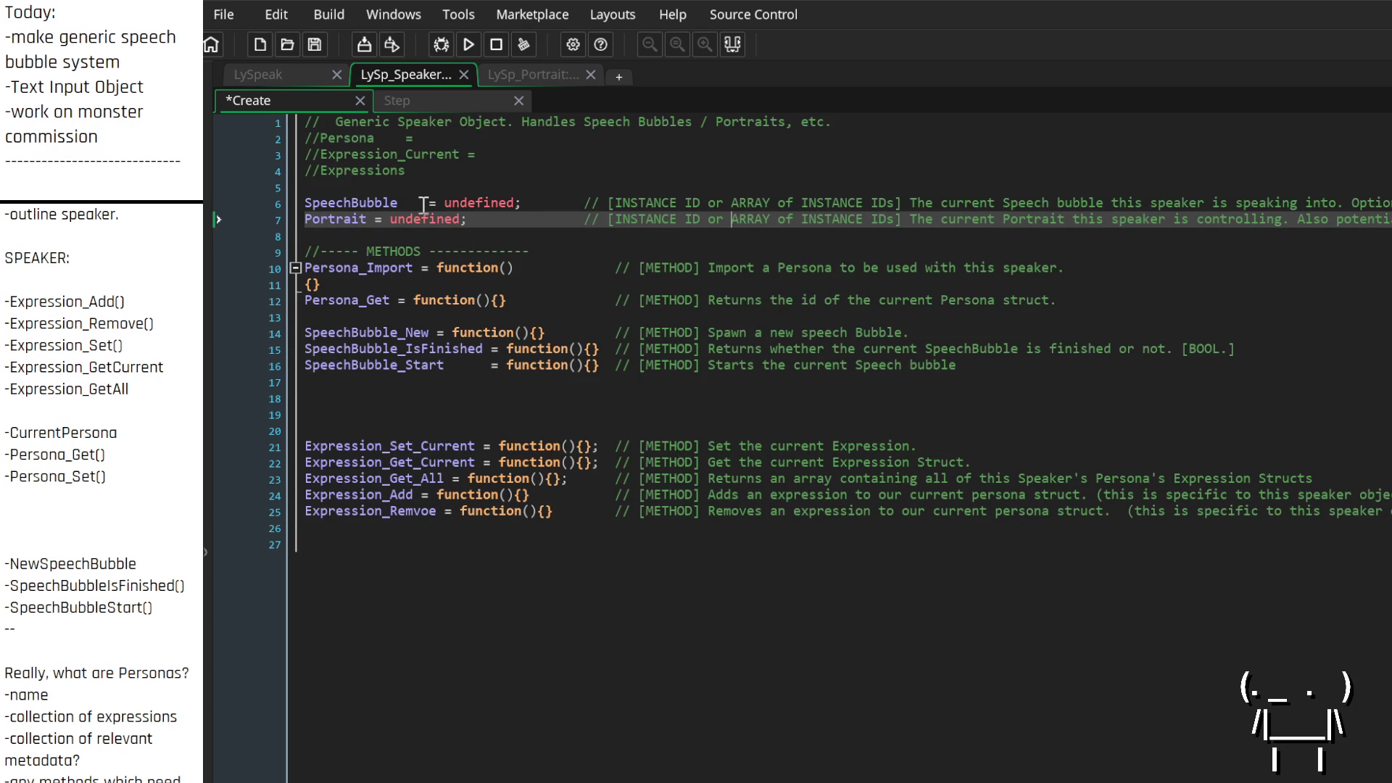
pyautogui.write('(maybe)')
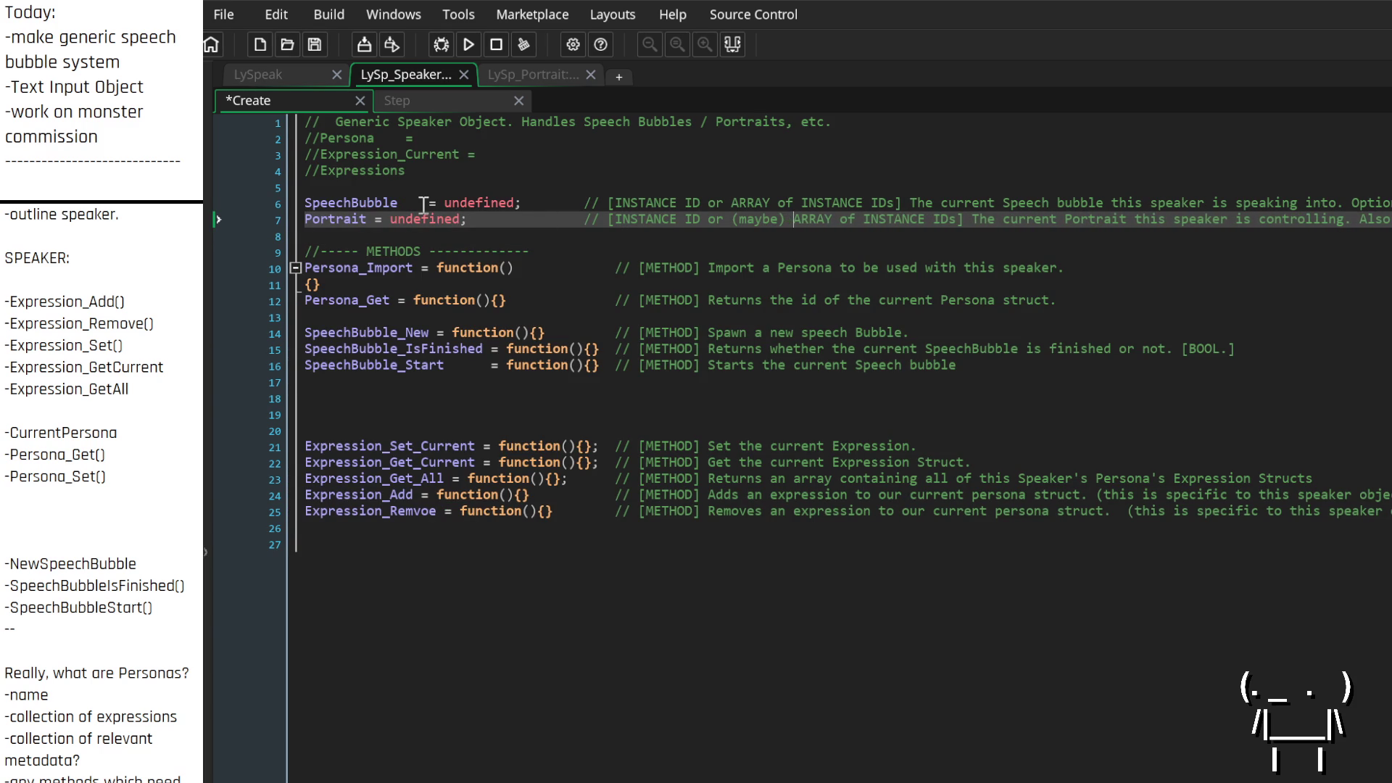
pyautogui.press('Down')
pyautogui.hotkey('ctrl', 's')
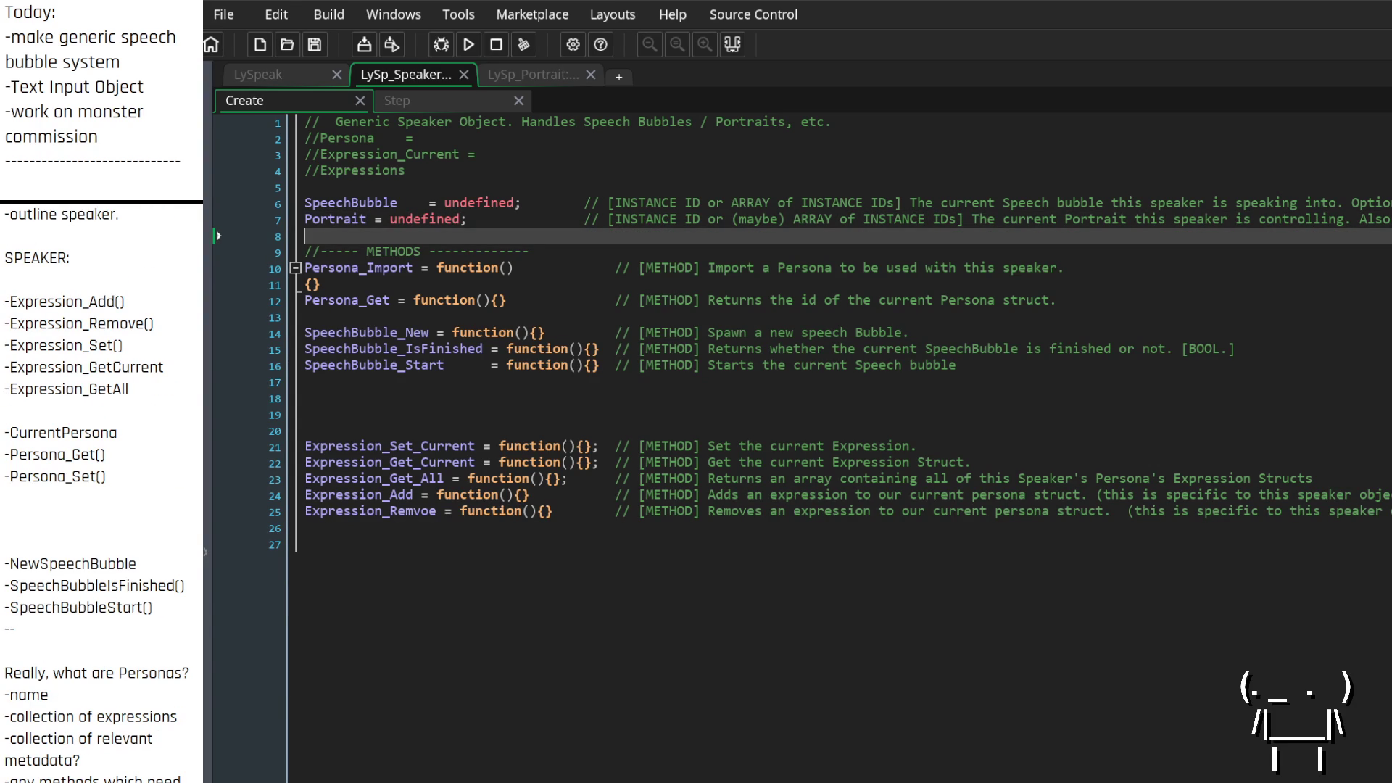
# Uncomment line 2 as 'Persona = undefined;' with a '// [STRUCT] The persona' comment
pyautogui.moveTo(388, 209)
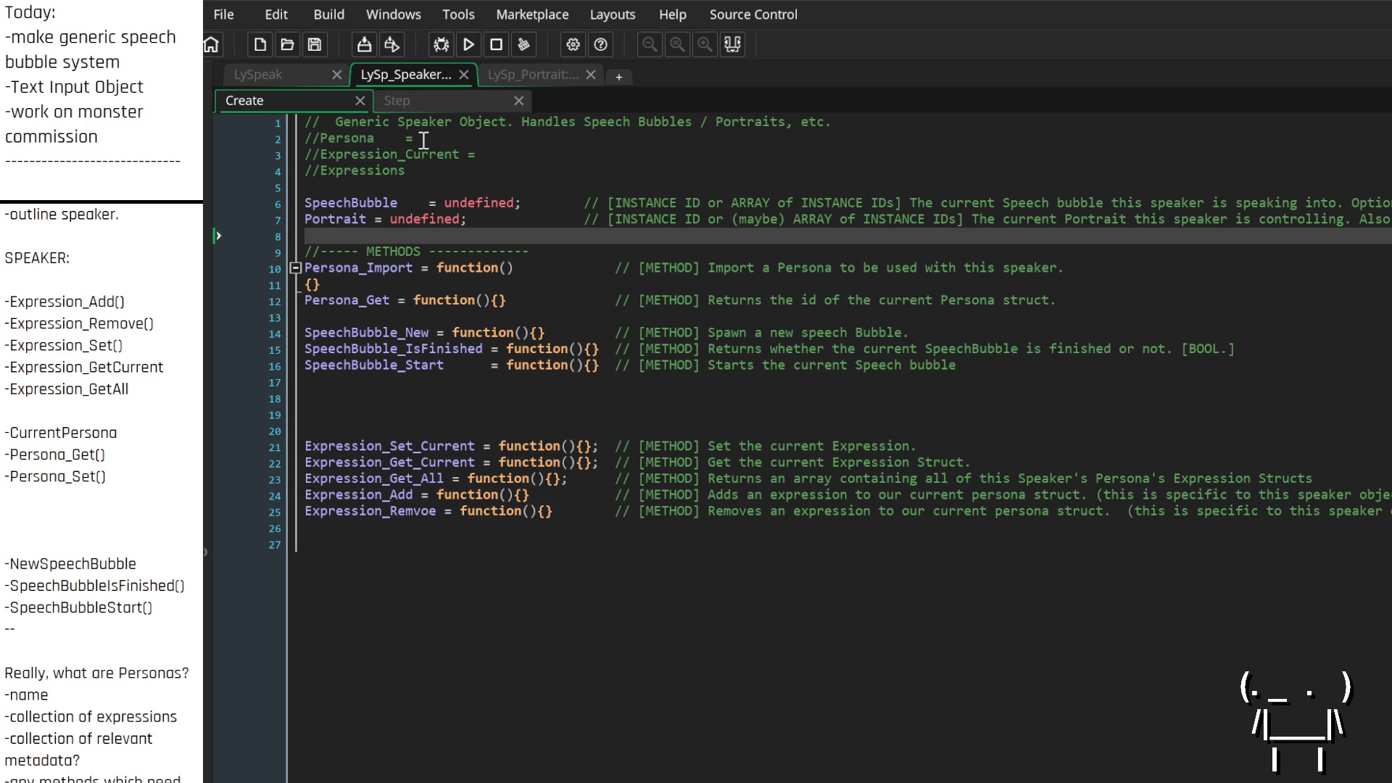
pyautogui.click(317, 138)
pyautogui.press('BackSpace')
pyautogui.press('BackSpace')
pyautogui.press('Down')
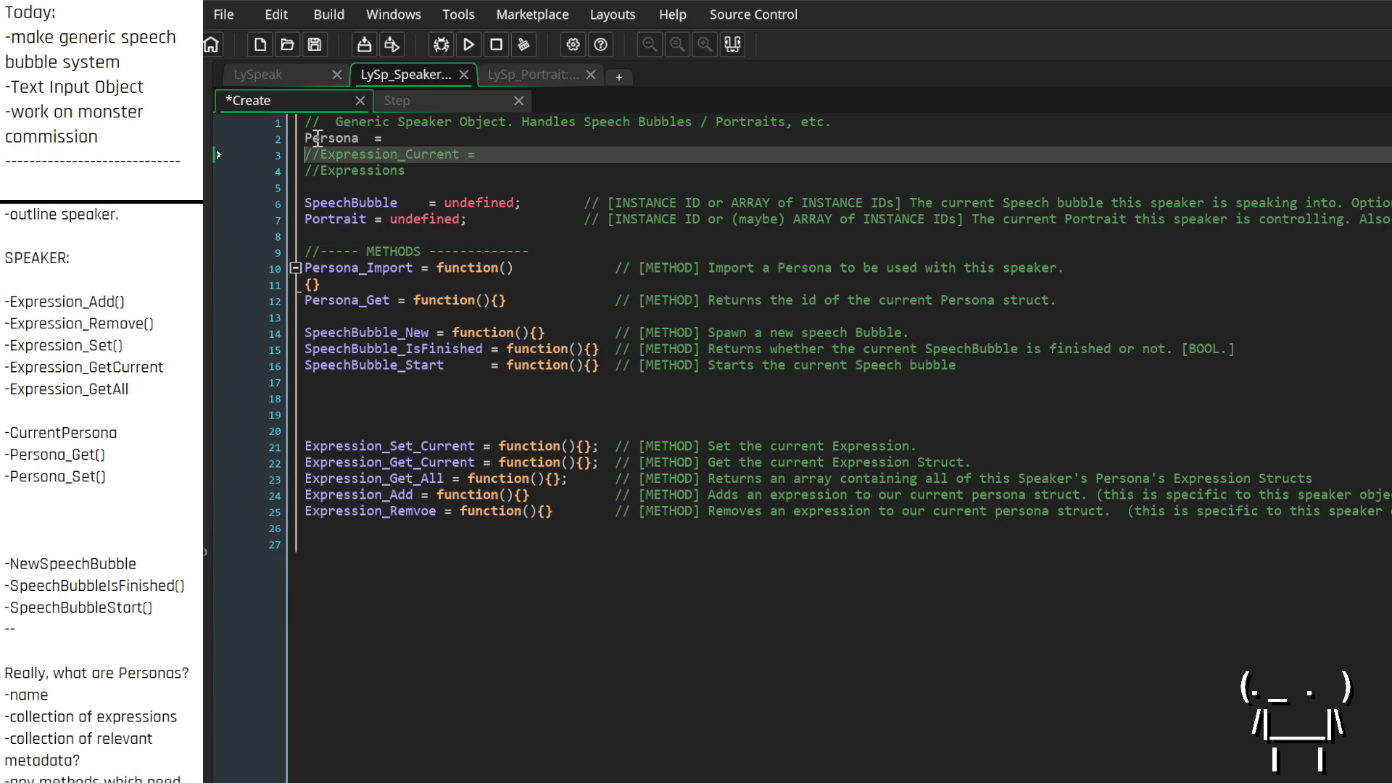
pyautogui.press('Left')
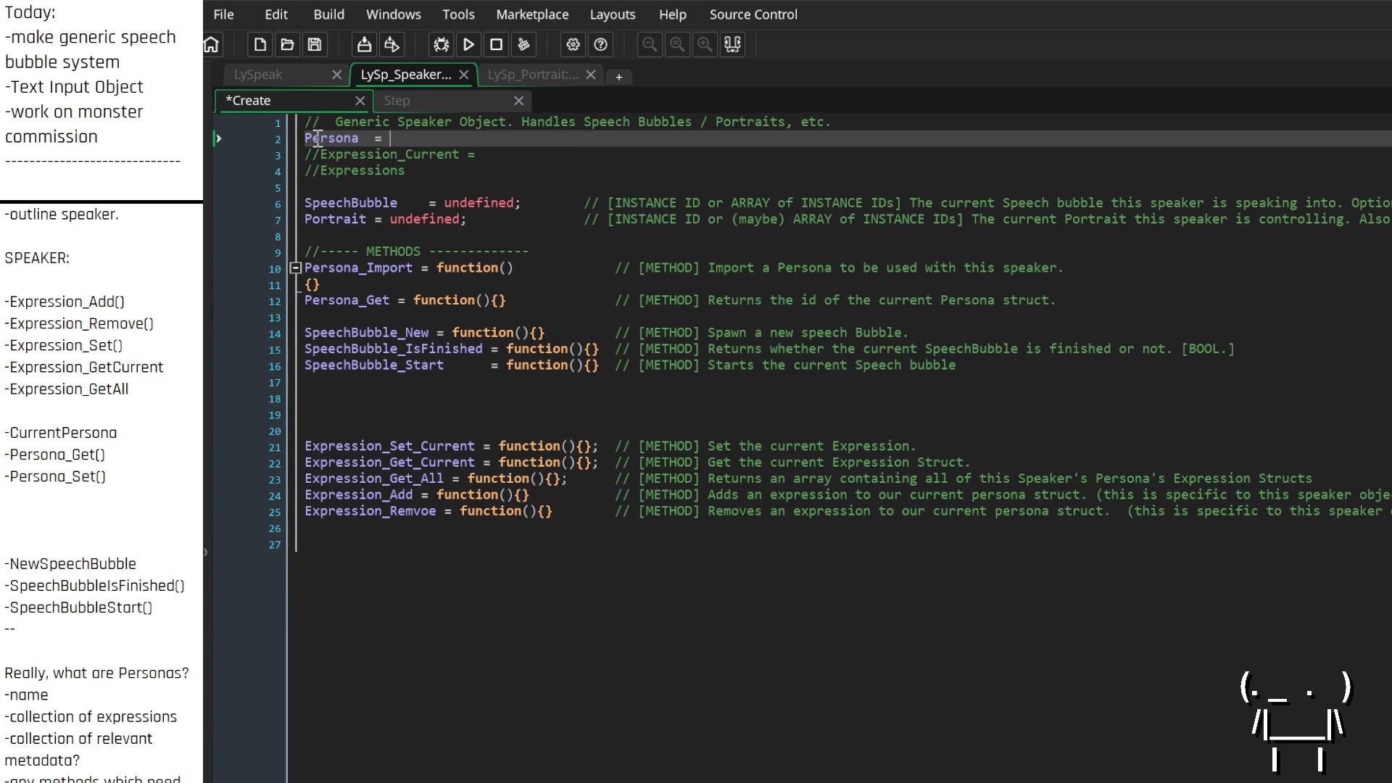
pyautogui.write('undefined')
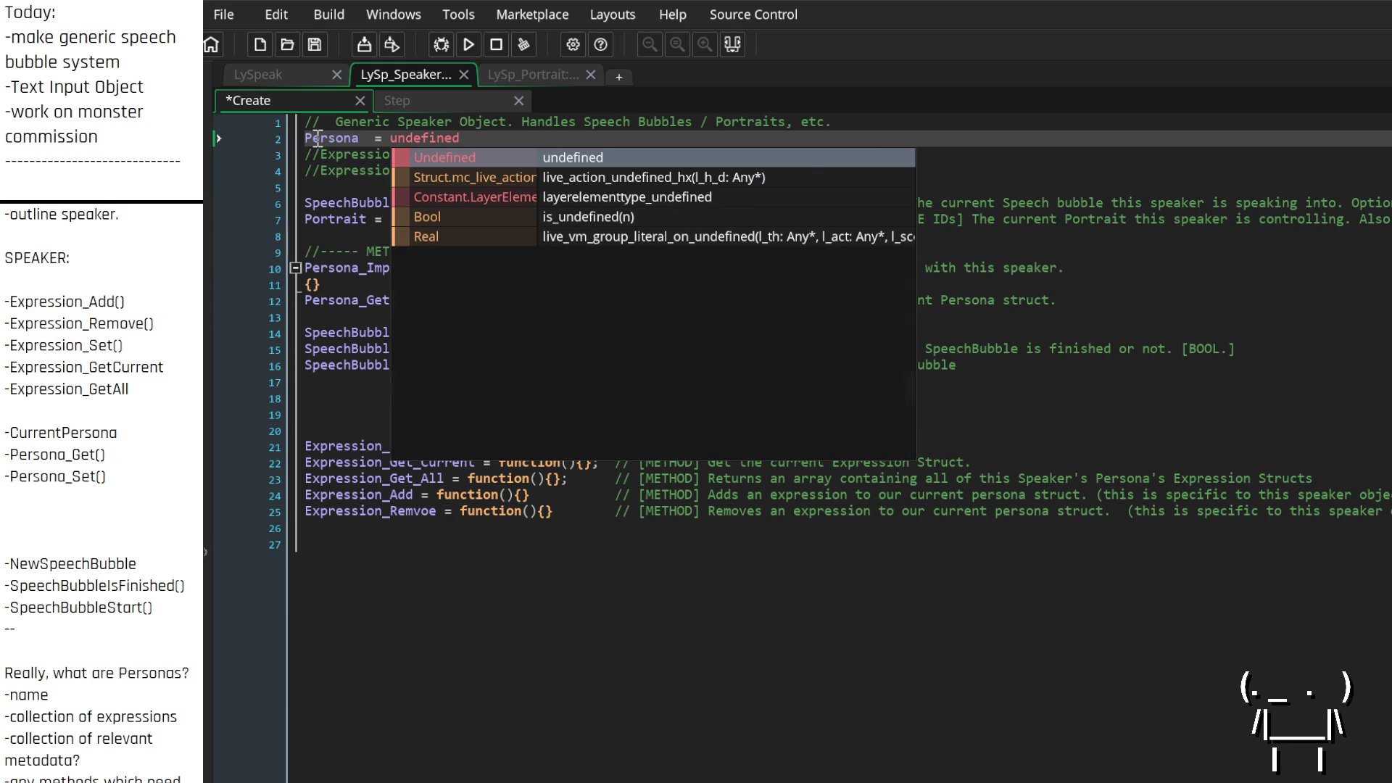
pyautogui.write(';')
pyautogui.press('Tab')
pyautogui.press('Tab')
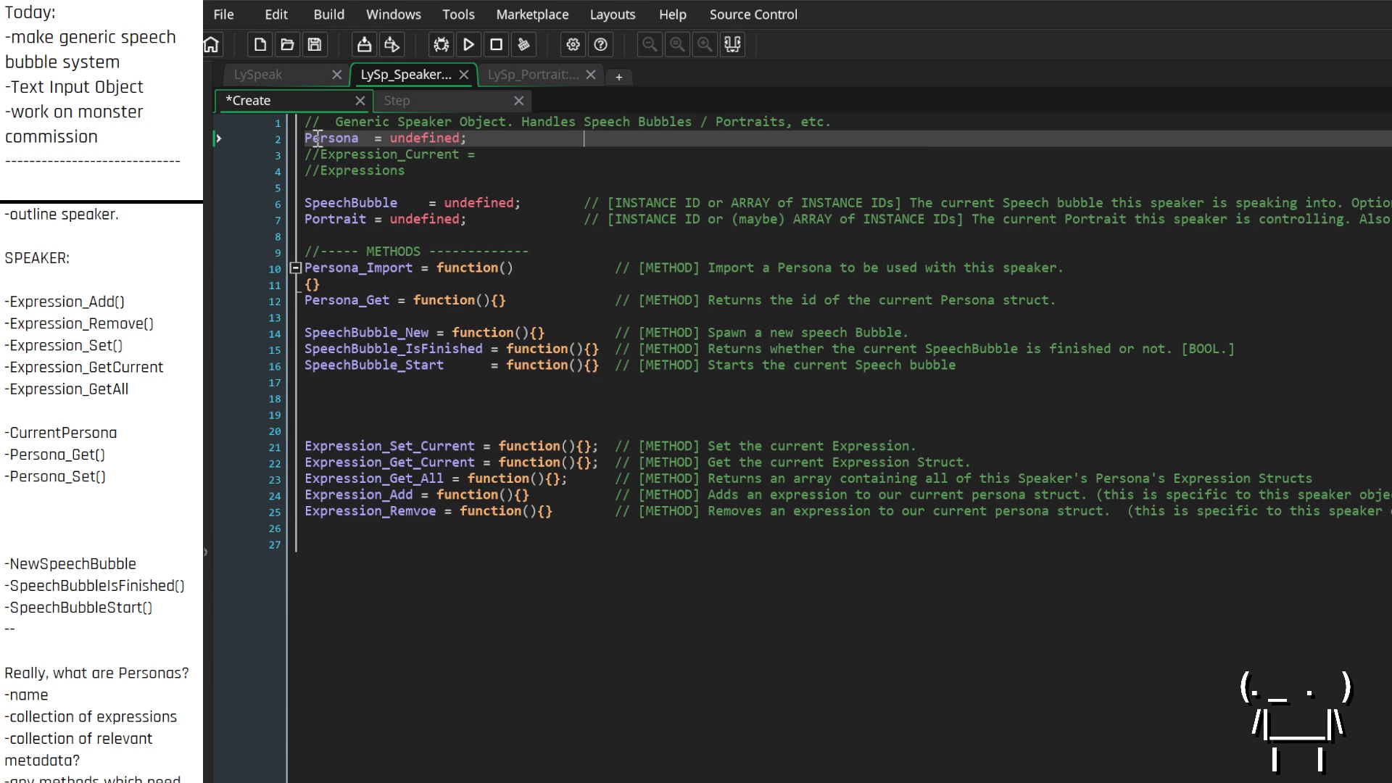
pyautogui.write('/ ')
pyautogui.write('[STRUCT] The persona')
# In LySpeak, start an Expression_Current line below SpeakerName and trim extra blank lines at the constructor's end
pyautogui.click(273, 80)
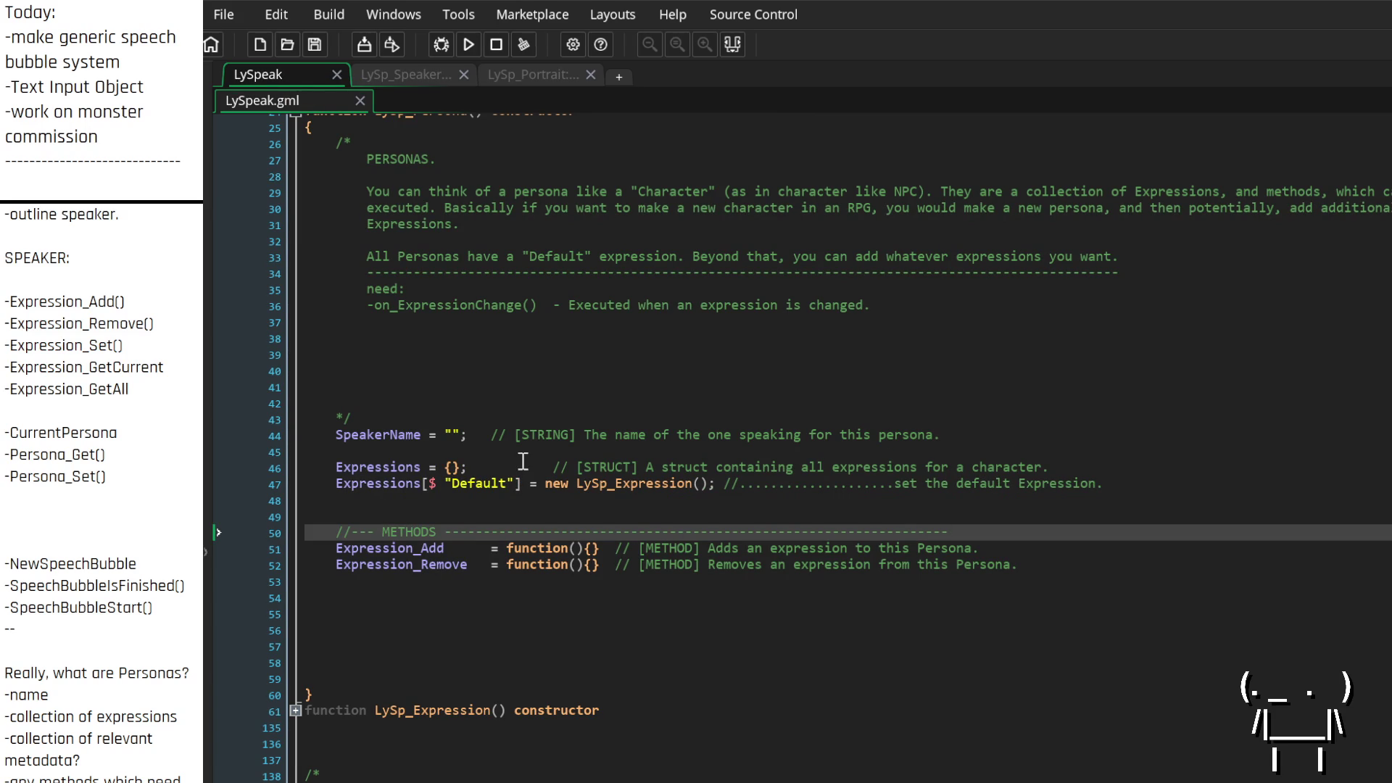
pyautogui.click(564, 451)
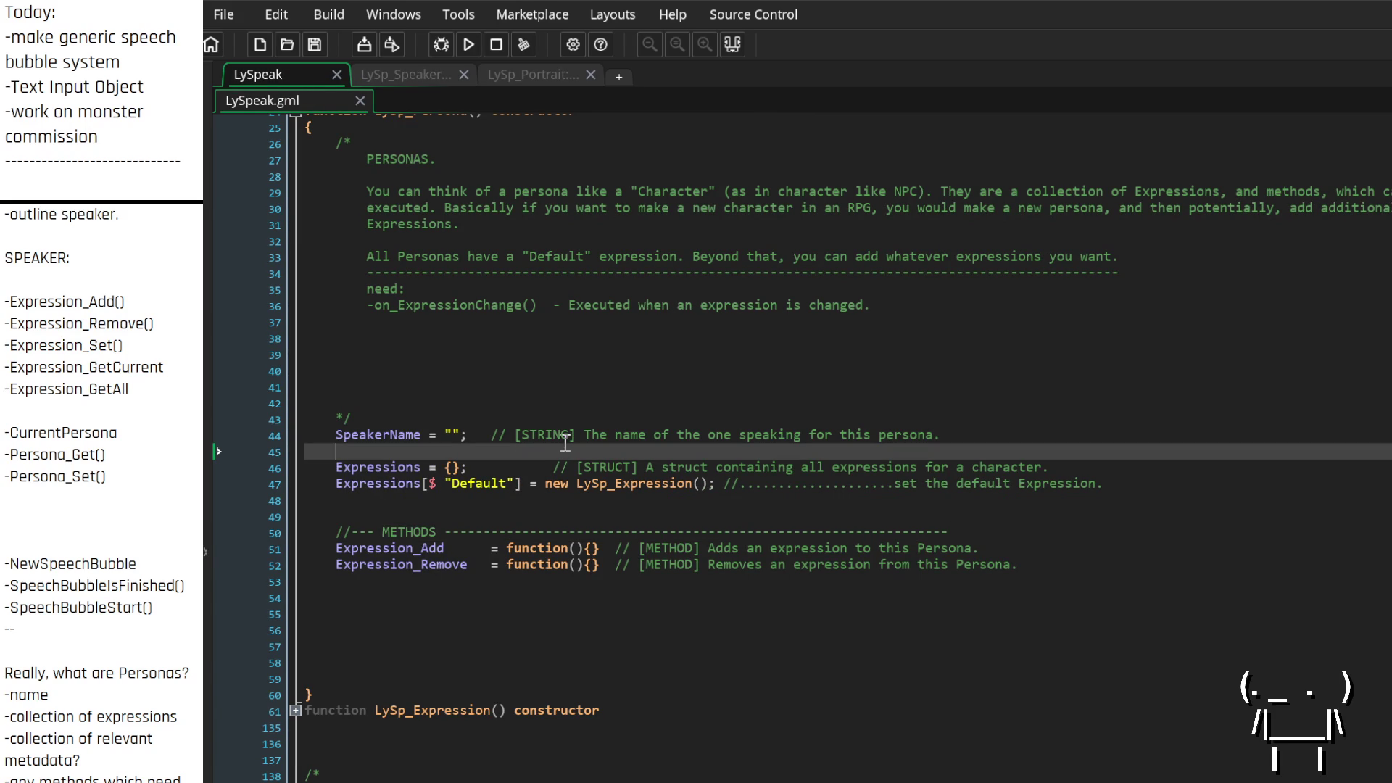
pyautogui.scroll(2, 548, 446)
pyautogui.scroll(-2, 545, 446)
pyautogui.press('Return')
pyautogui.press('Return')
pyautogui.press('Return')
pyautogui.press('Up')
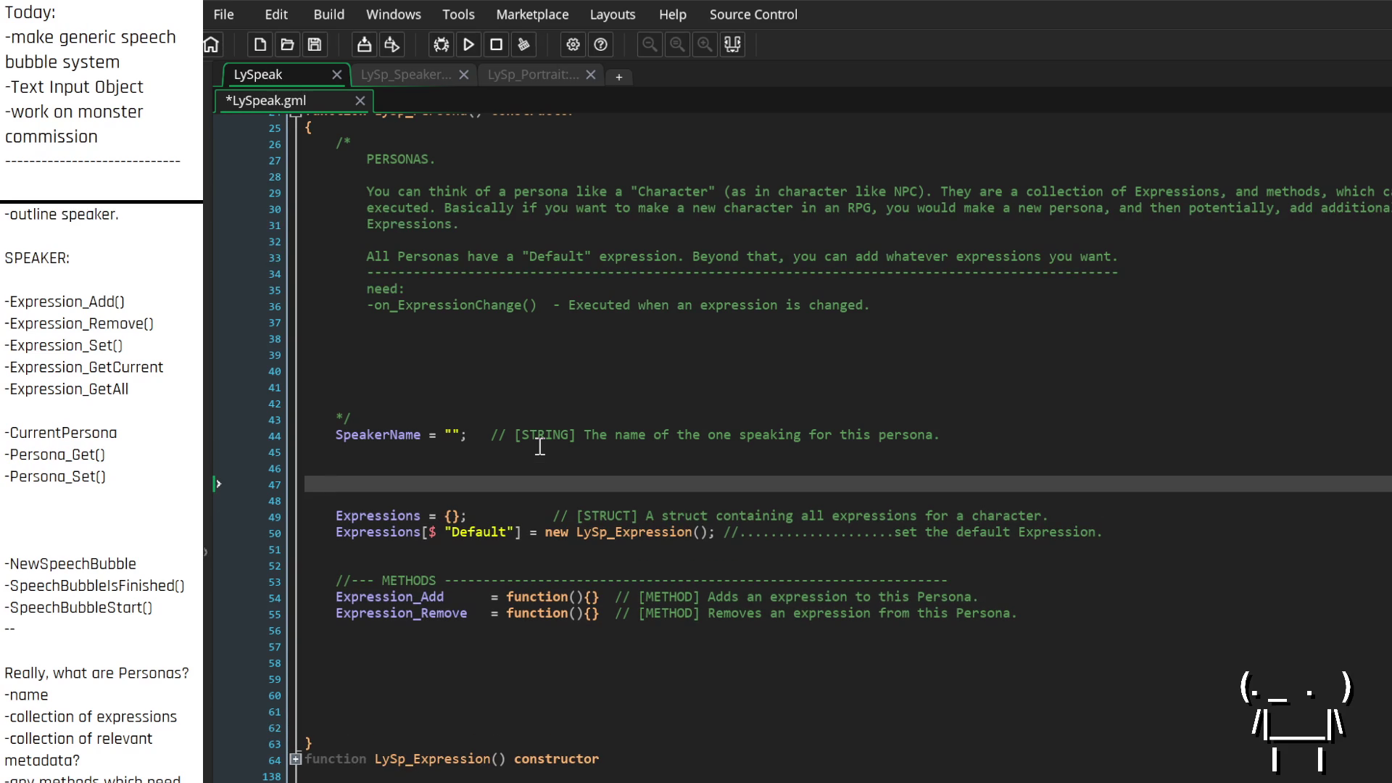
pyautogui.write('Expression')
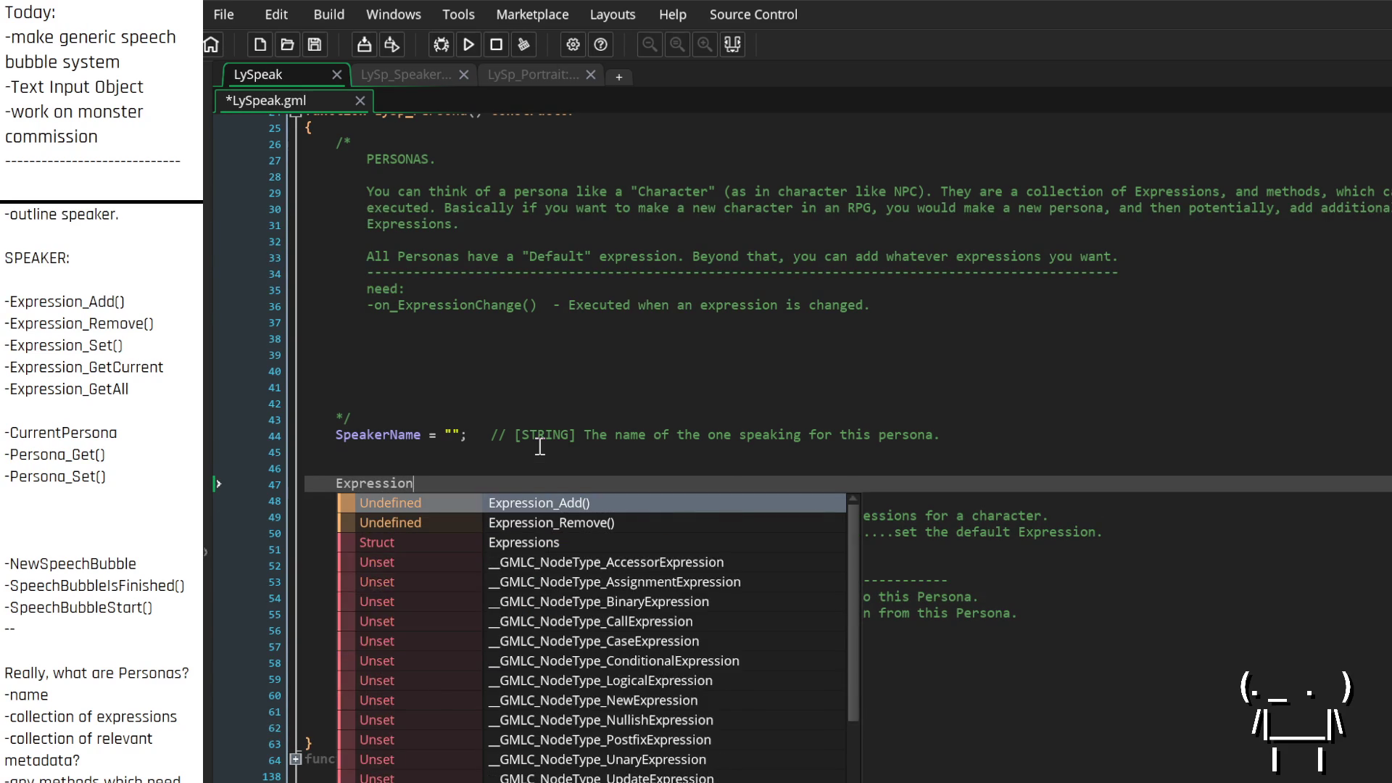
pyautogui.write('_Current =')
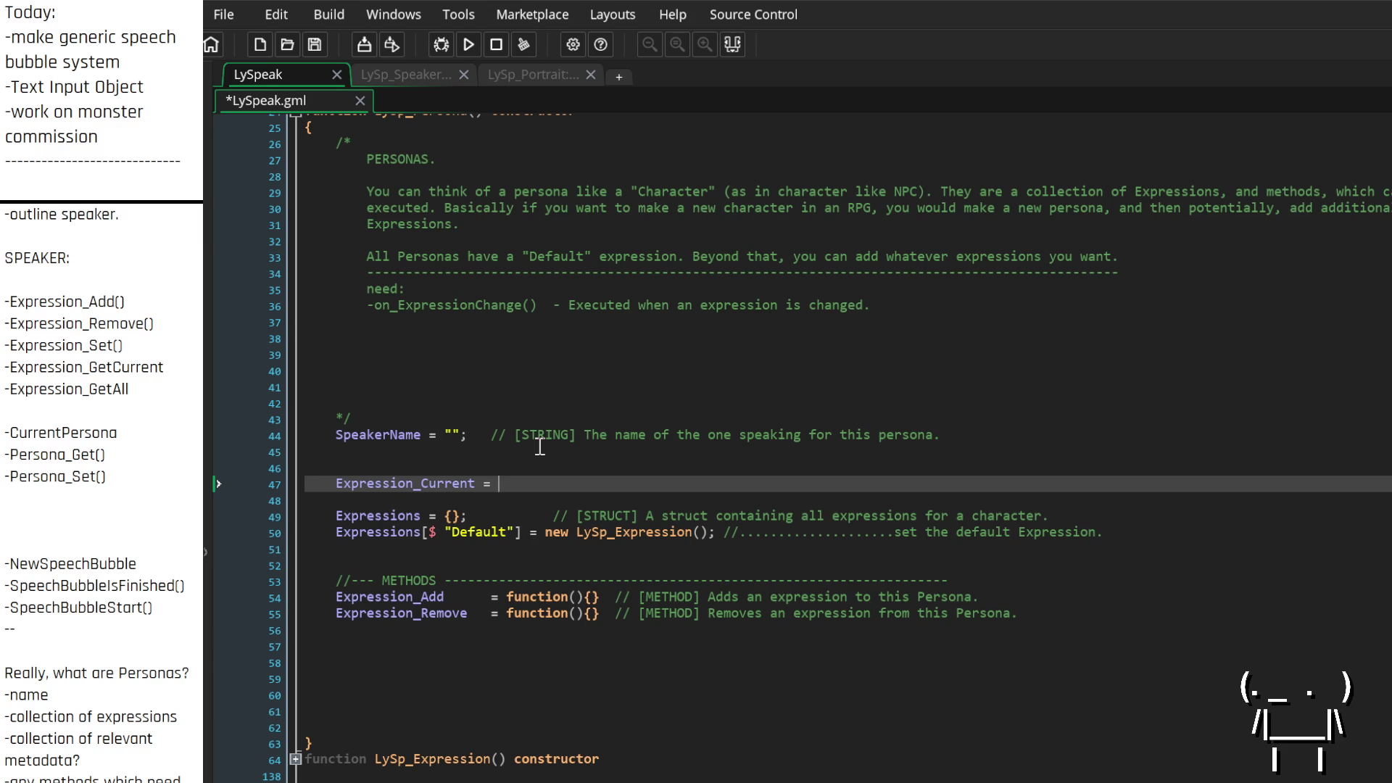
pyautogui.click(523, 658)
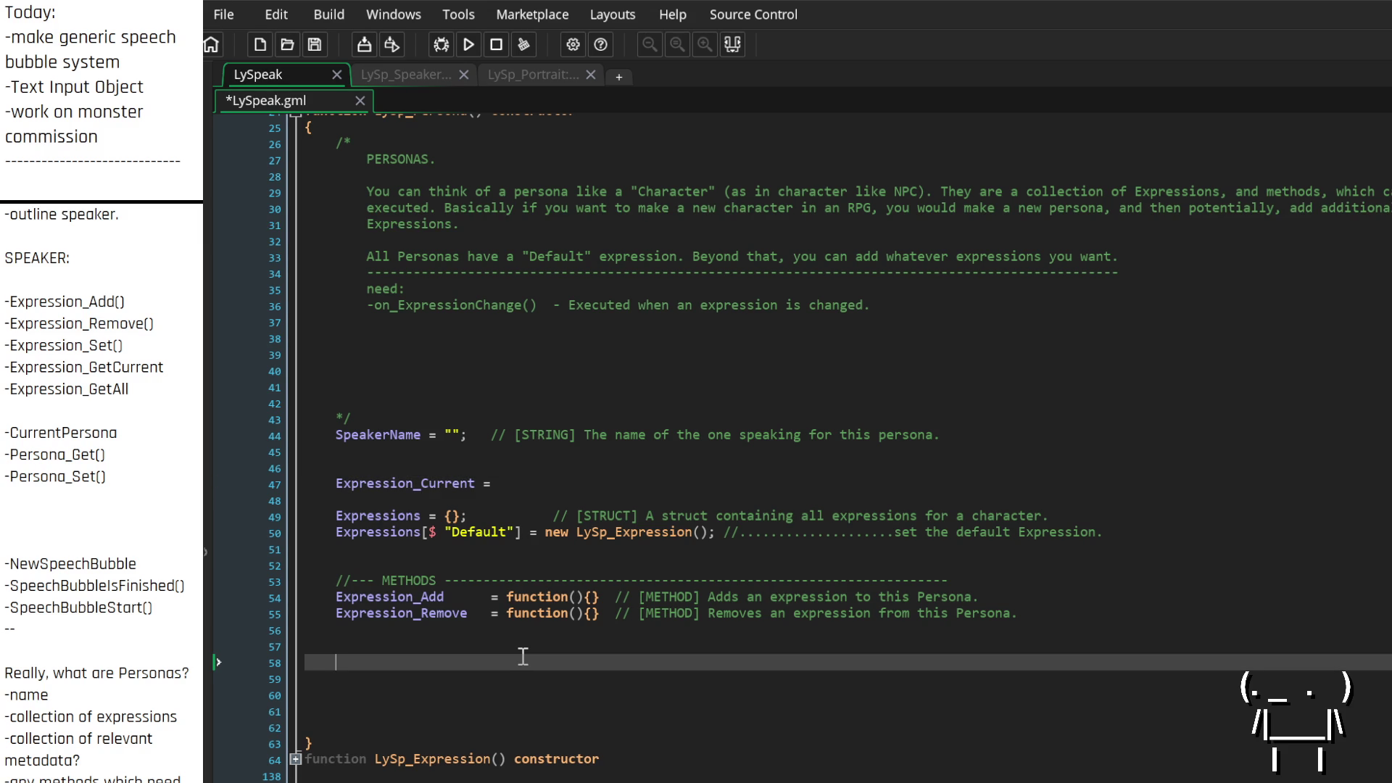
pyautogui.press('BackSpace')
pyautogui.press('BackSpace')
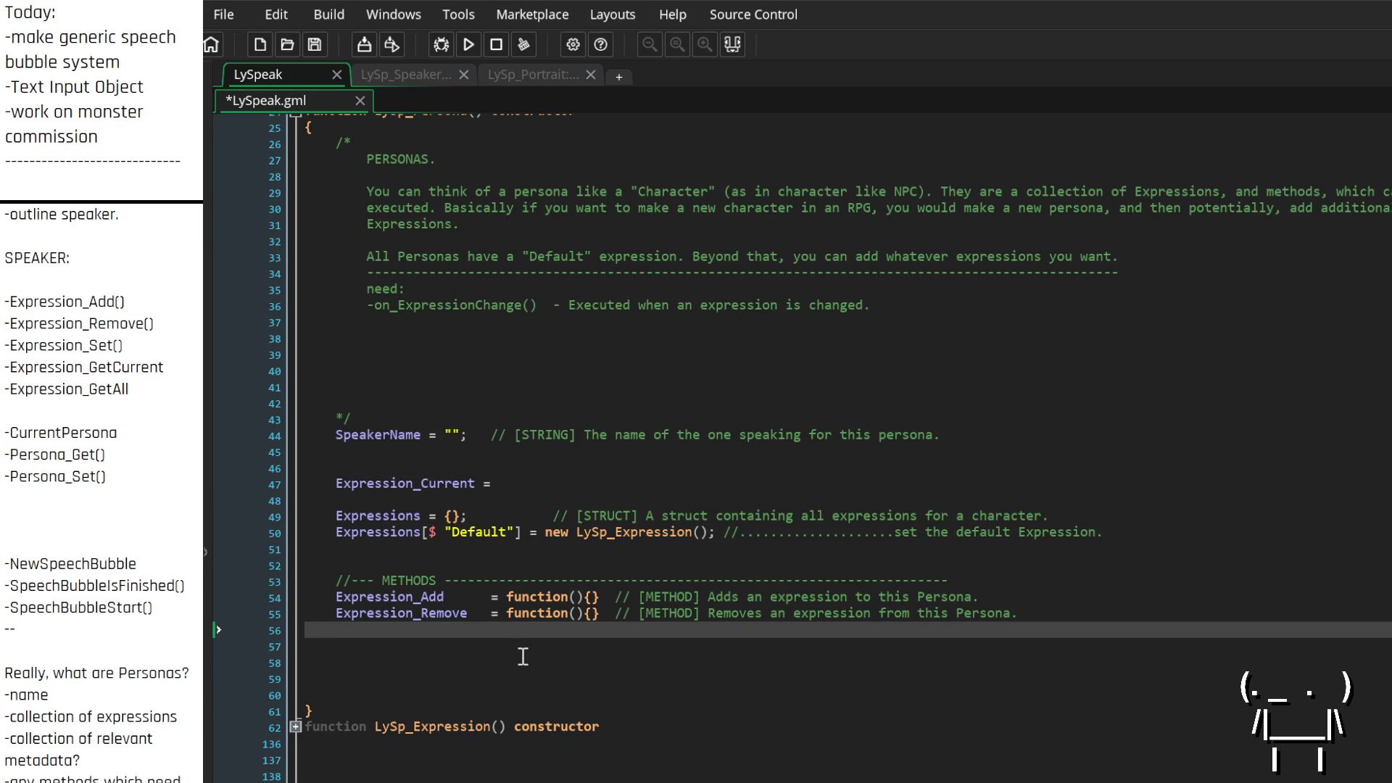
# Delete the unfinished Expression_Current line and begin a '//WORKING VARIABLES' header below SpeakerName
pyautogui.click(460, 515)
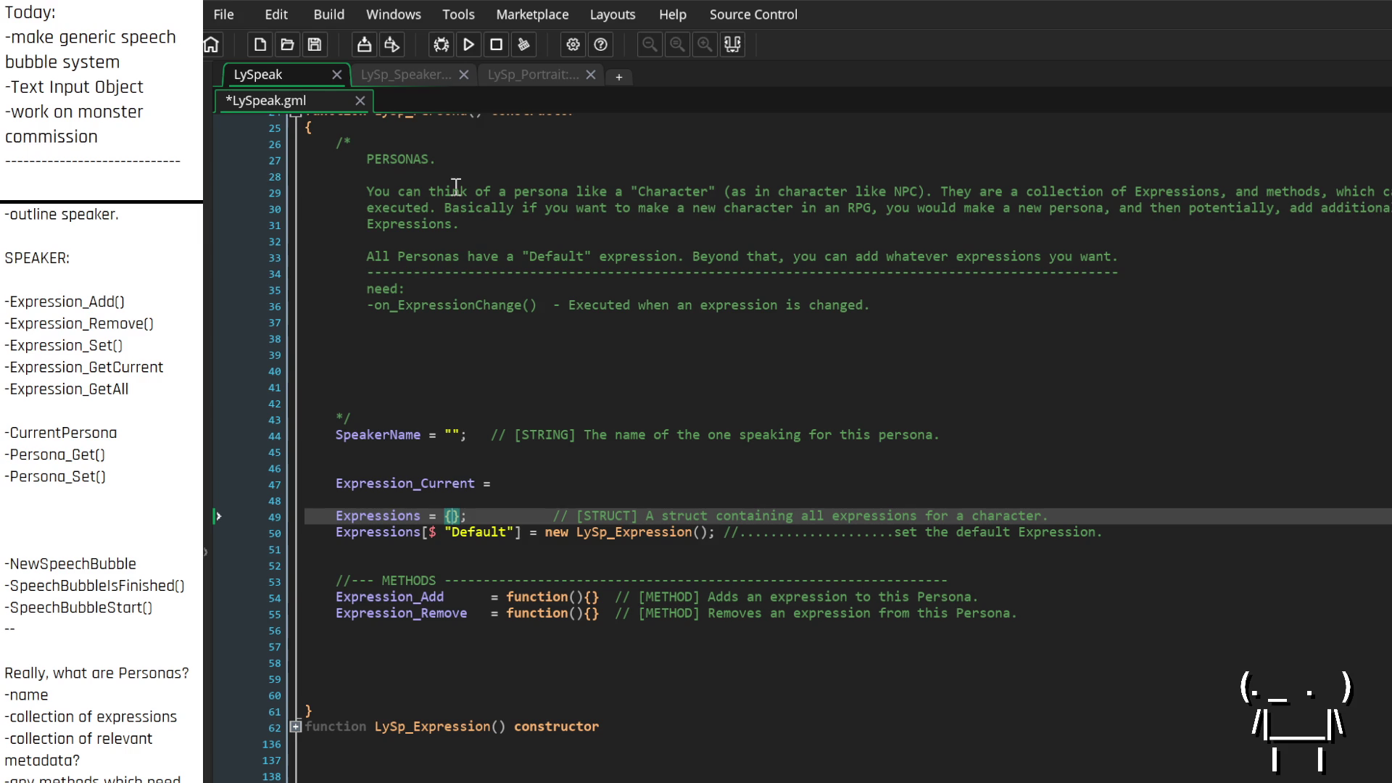
pyautogui.moveTo(516, 484); pyautogui.dragTo(246, 483)
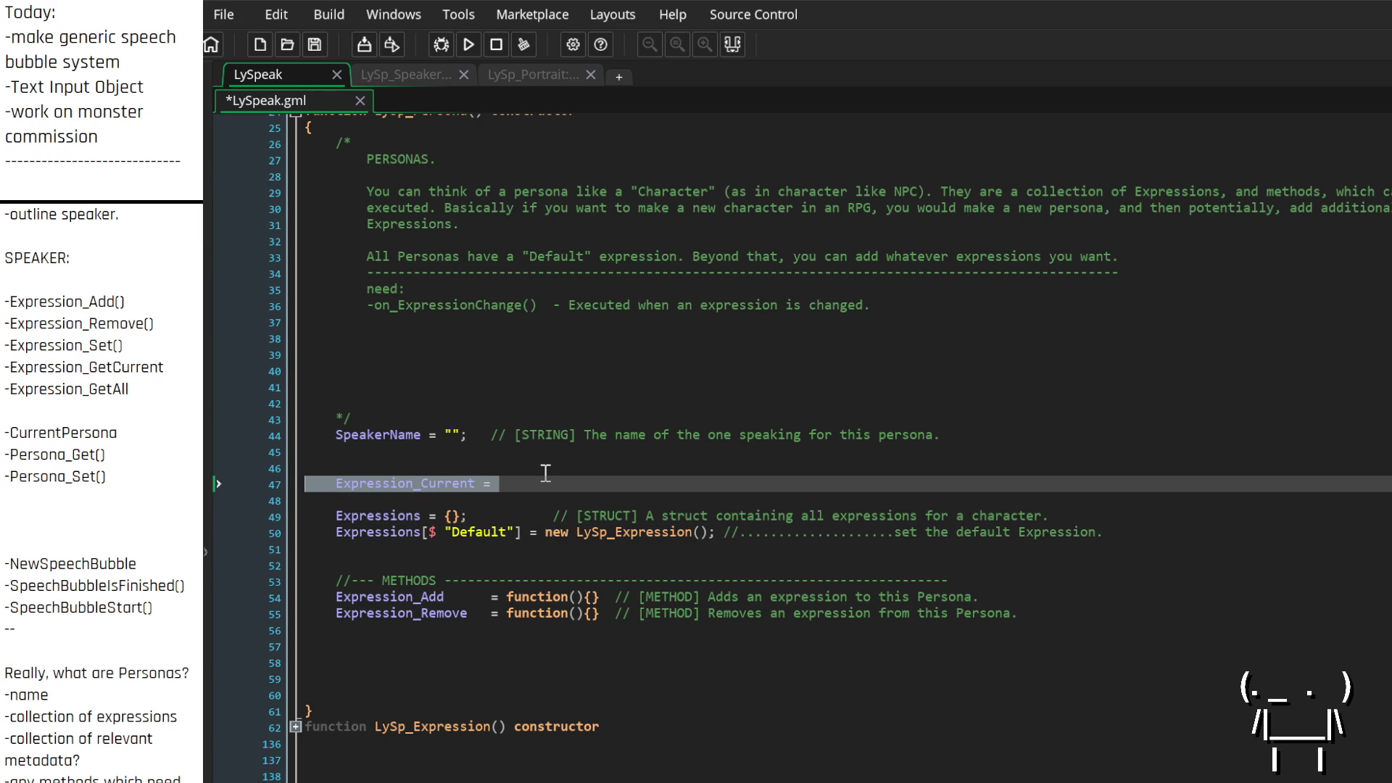
pyautogui.press('BackSpace')
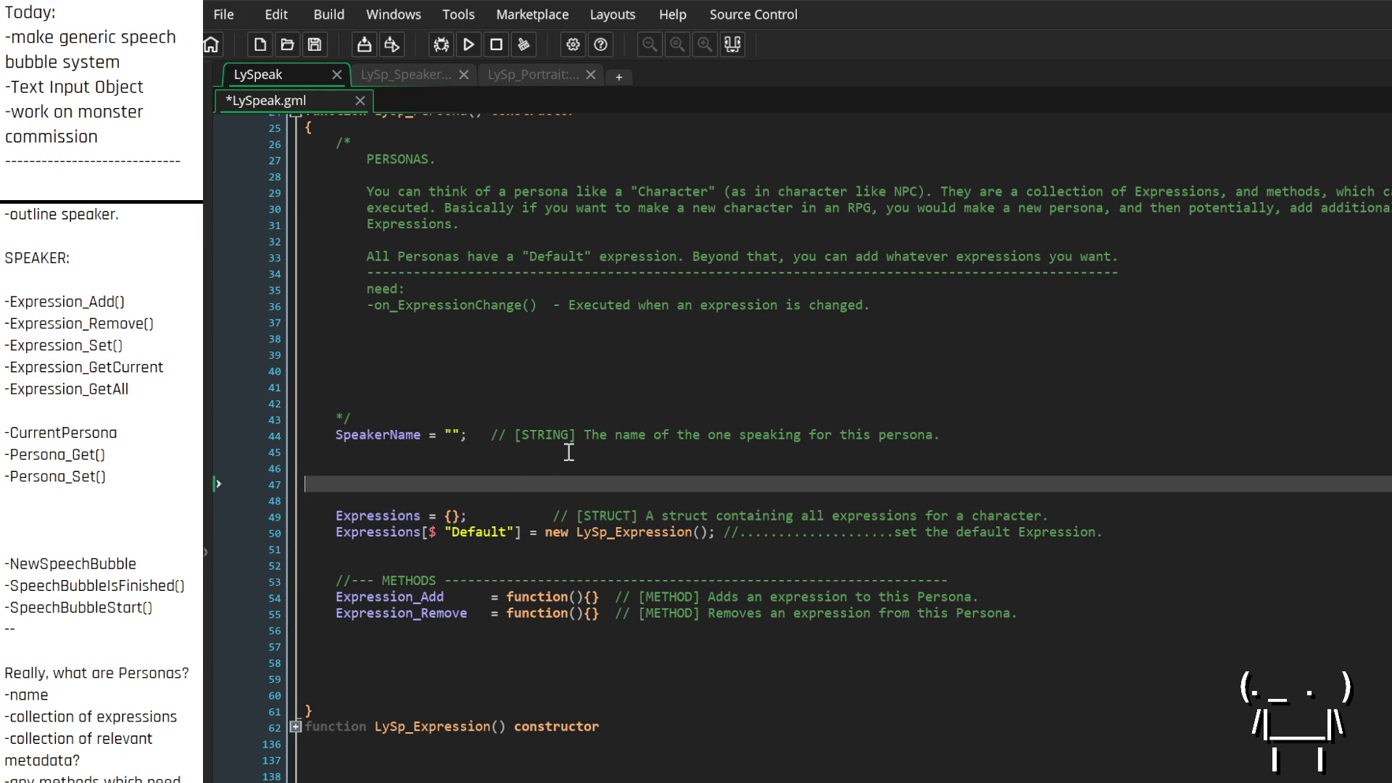
pyautogui.press('BackSpace')
pyautogui.press('Return')
pyautogui.press('Return')
pyautogui.press('Return')
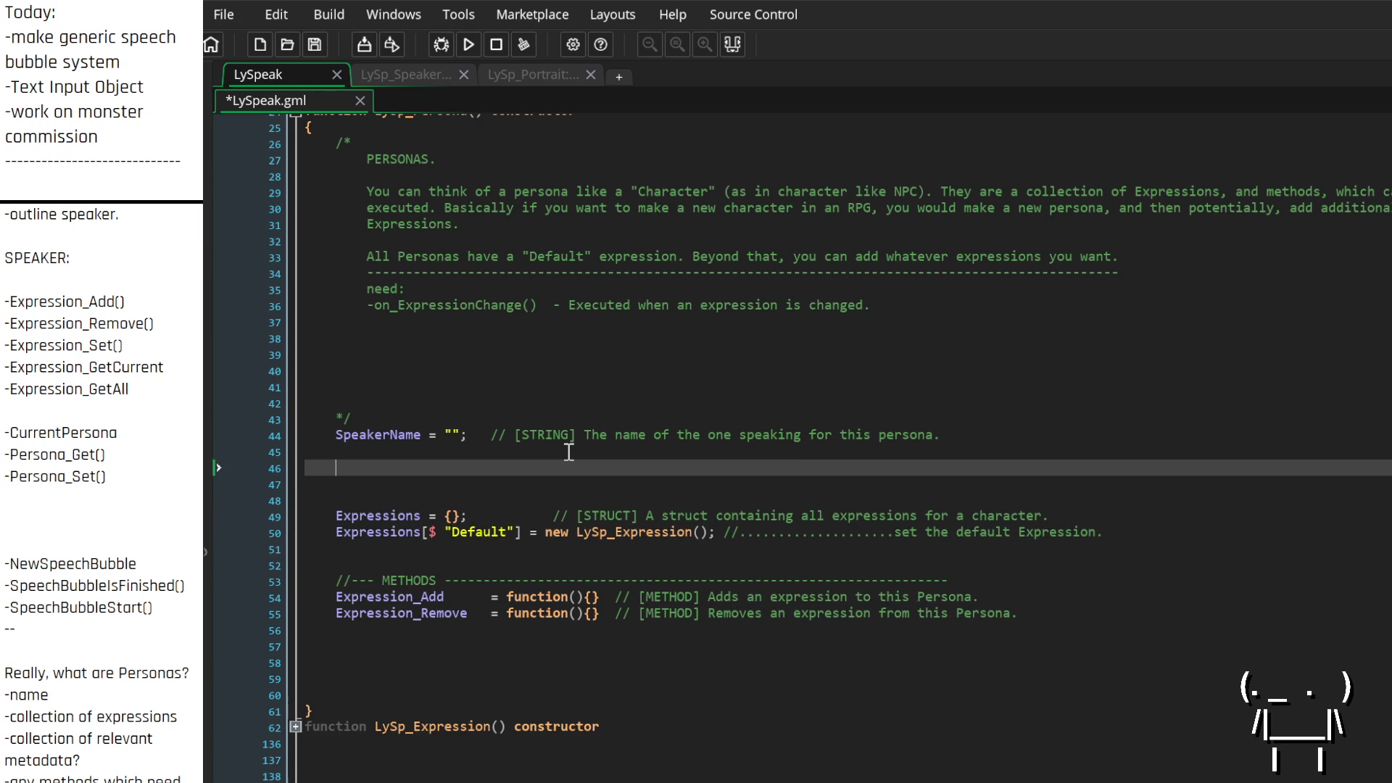
pyautogui.press('Up')
pyautogui.press('Up')
pyautogui.press('Up')
pyautogui.press('Up')
pyautogui.write('/')
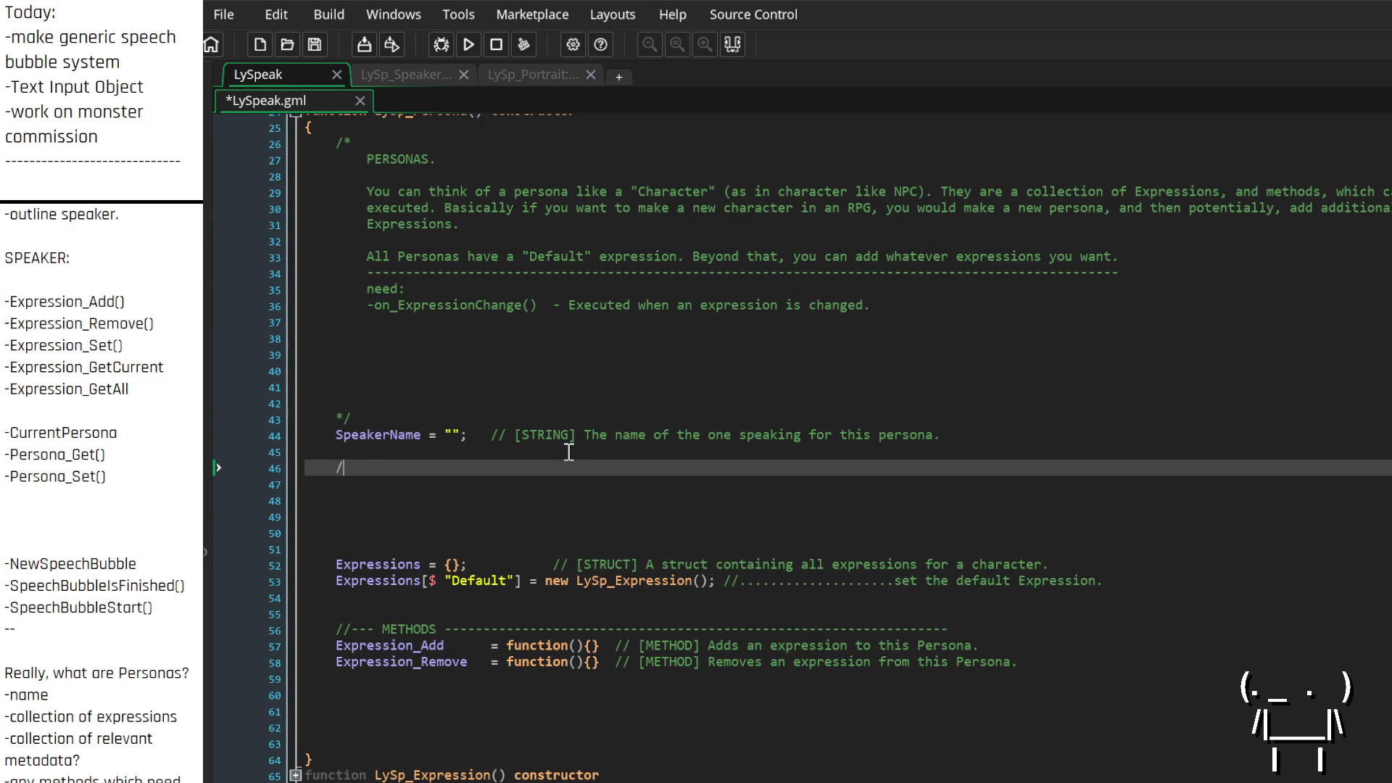
pyautogui.write('/WORKING VARIABLES')
pyautogui.write('--------------------------------------------------------------------')
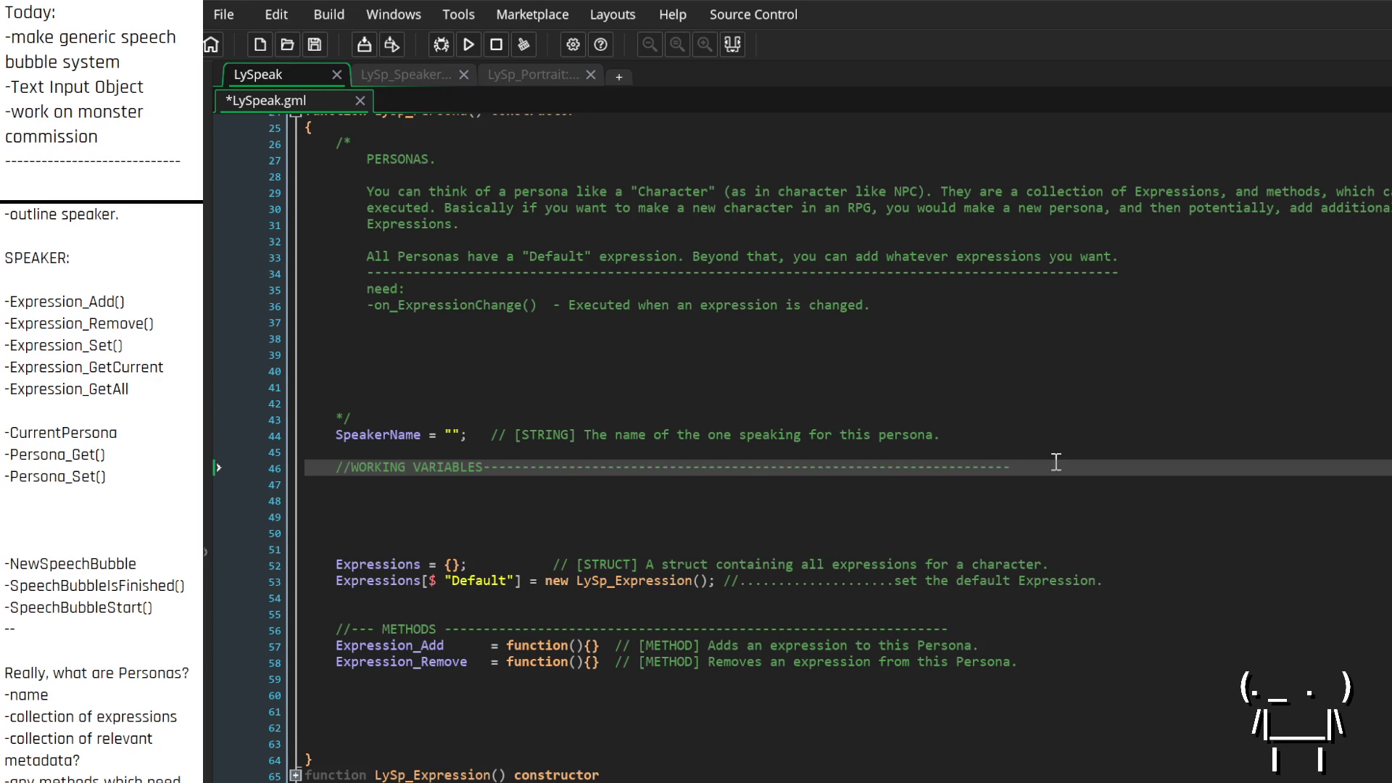
# Declare 'Expression_Current = undefined;' with a '// [STRUCT] The current expression…' comment under WORKING VARIABLES
pyautogui.scroll(-2, 870, 430)
pyautogui.click(403, 401)
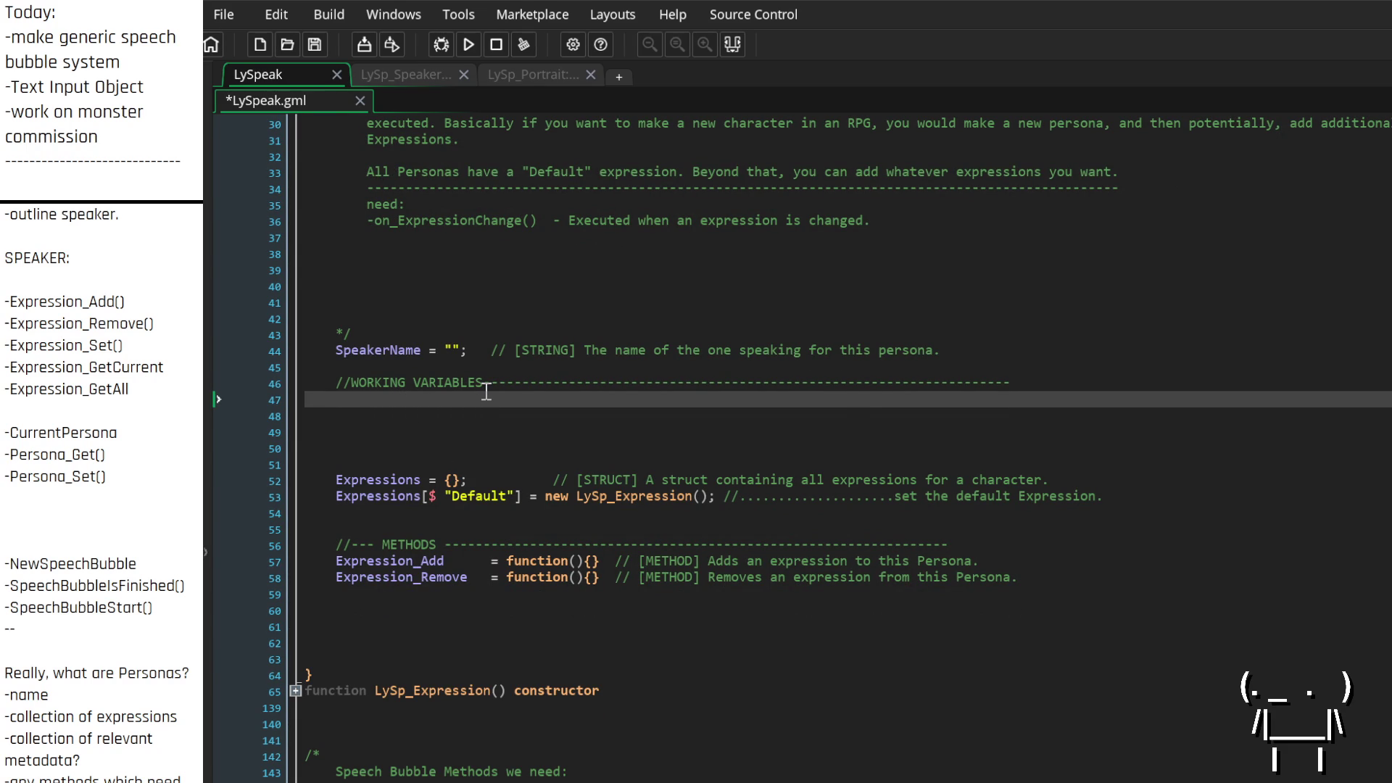
pyautogui.write('Expression_Current = ')
pyautogui.write('undefined;')
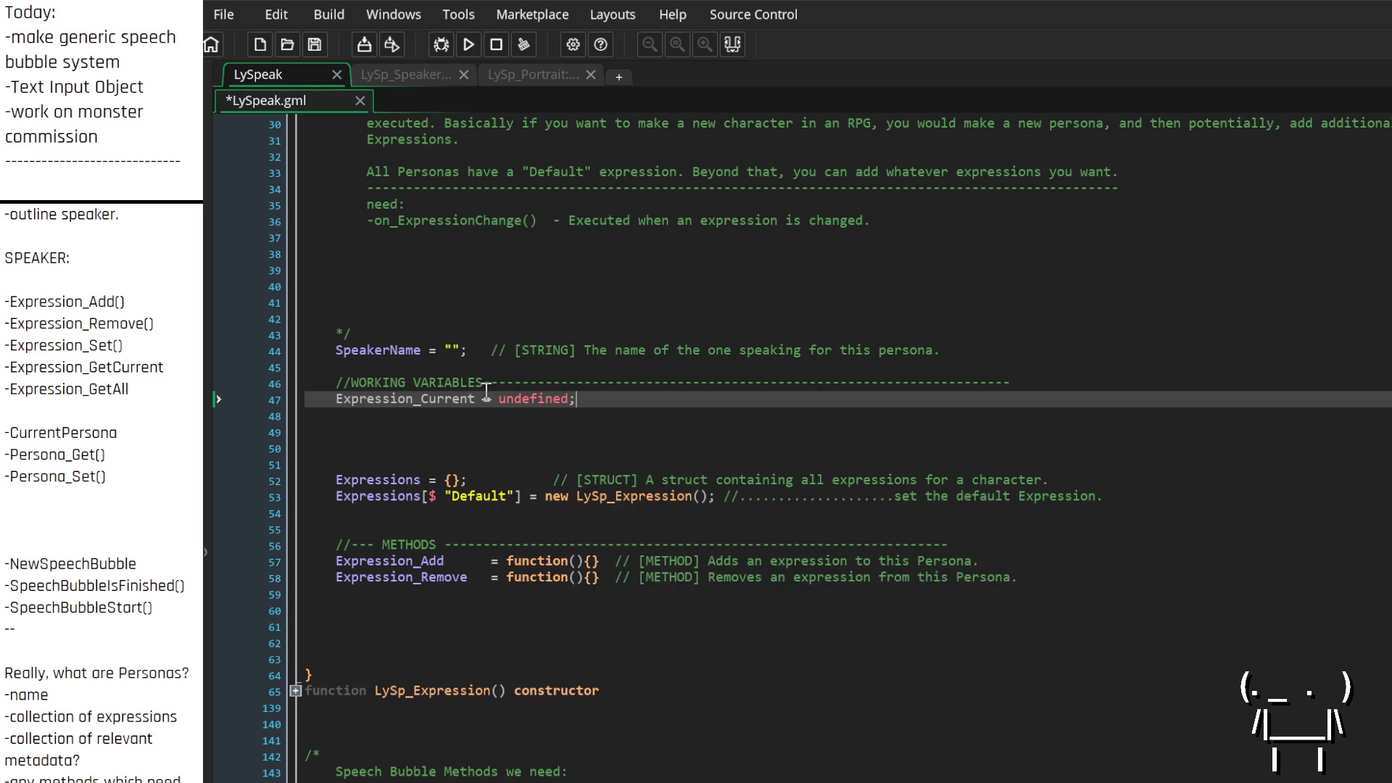
pyautogui.press('Tab')
pyautogui.write('// ')
pyautogui.write('[STRUC')
pyautogui.write('T] T')
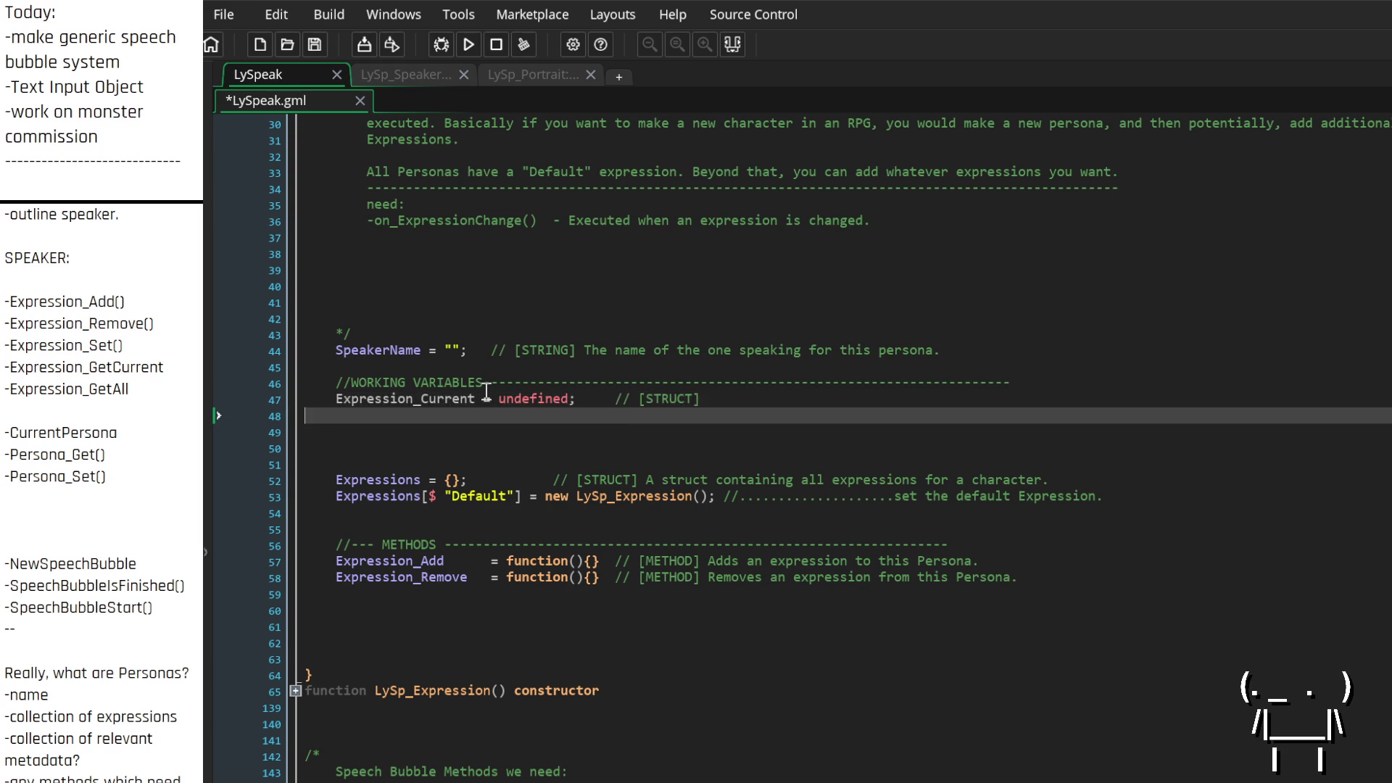
pyautogui.write('he curr')
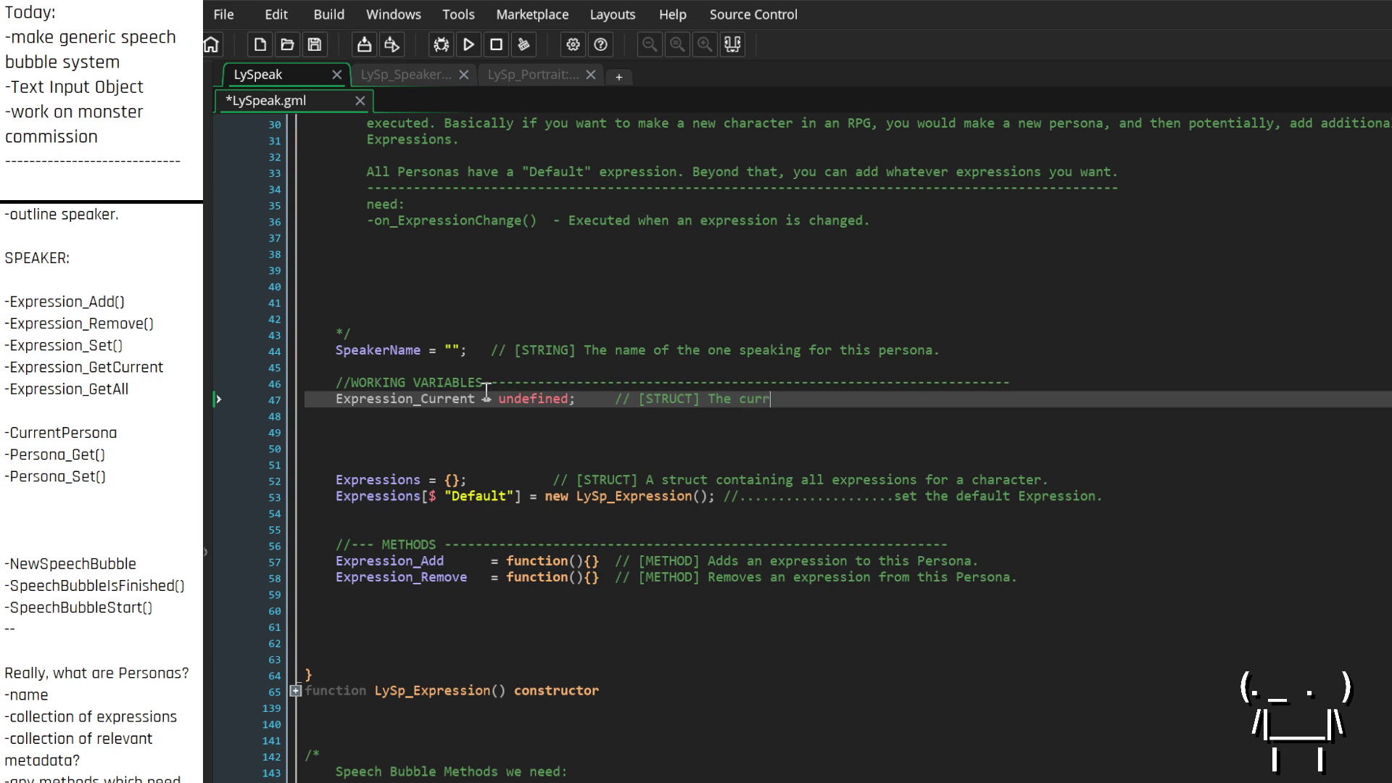
pyautogui.write('ent expression ')
pyautogui.write('being used by t')
pyautogui.write('his expression.')
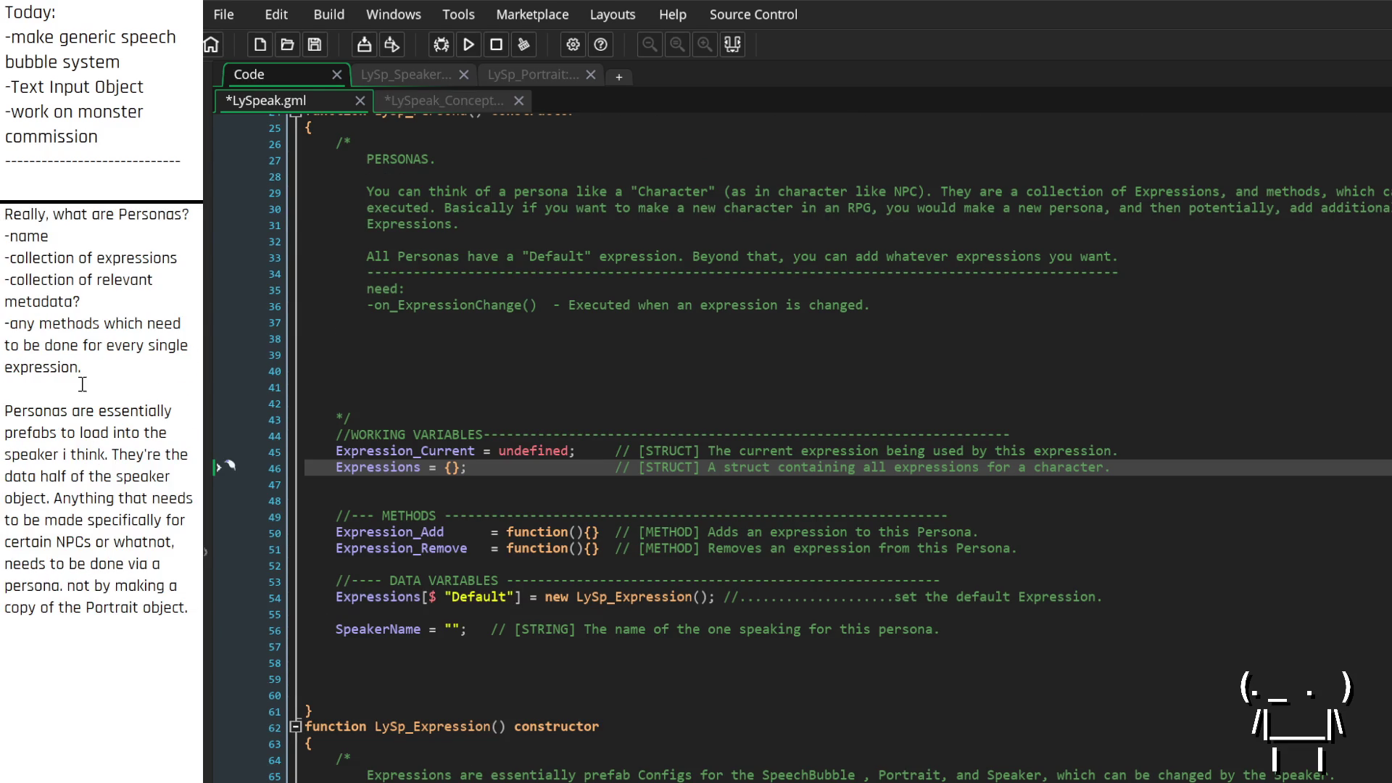
pyautogui.scroll(-2, 83, 385)
pyautogui.scroll(2, 801, 448)
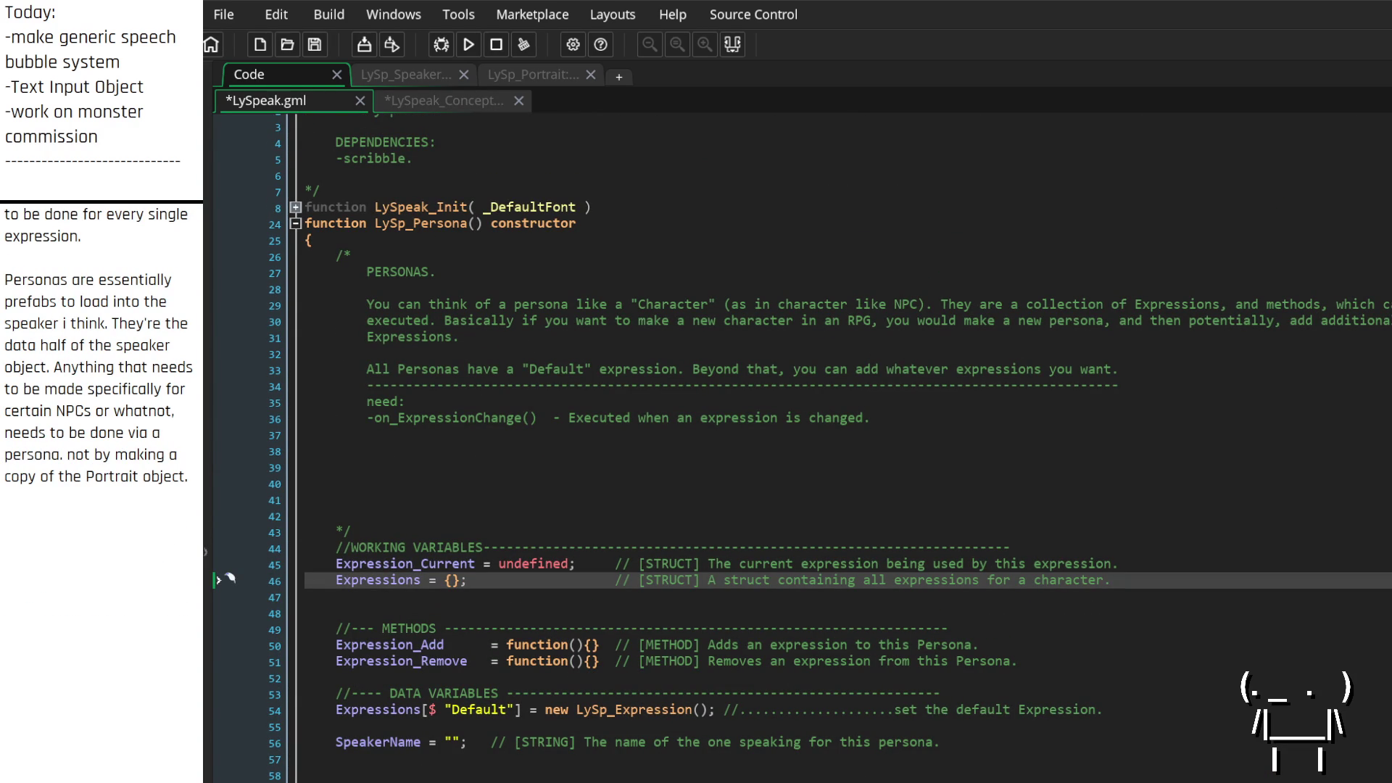
pyautogui.scroll(3, 110, 395)
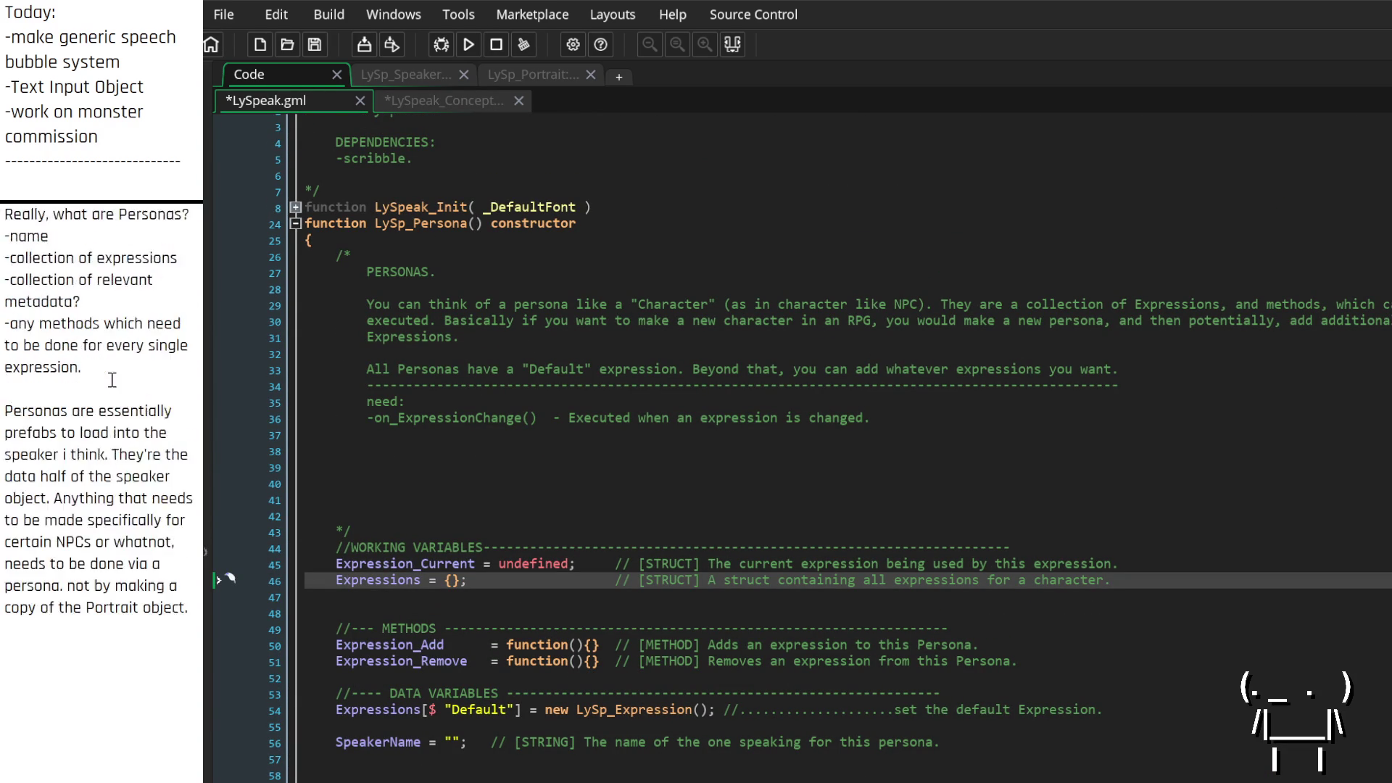
pyautogui.scroll(2, 110, 397)
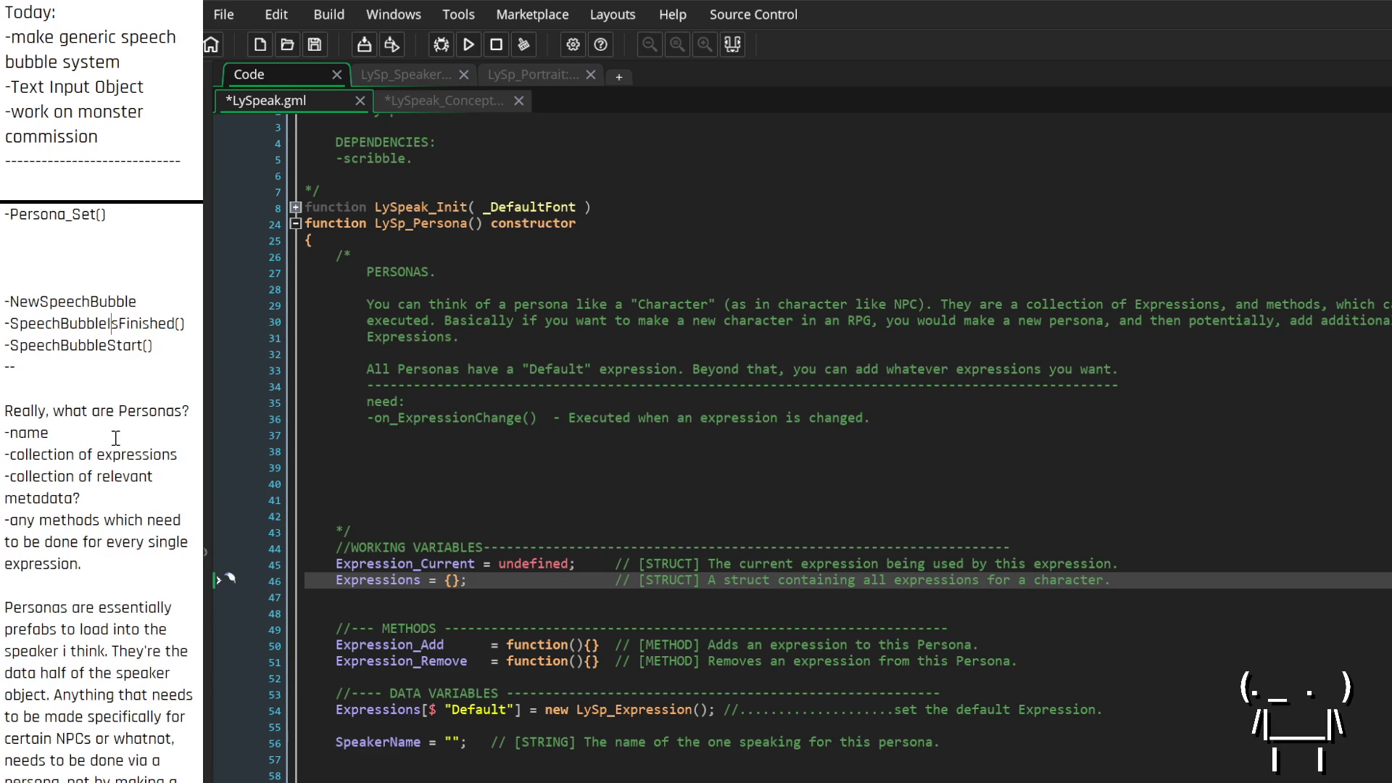
pyautogui.scroll(-3, 802, 448)
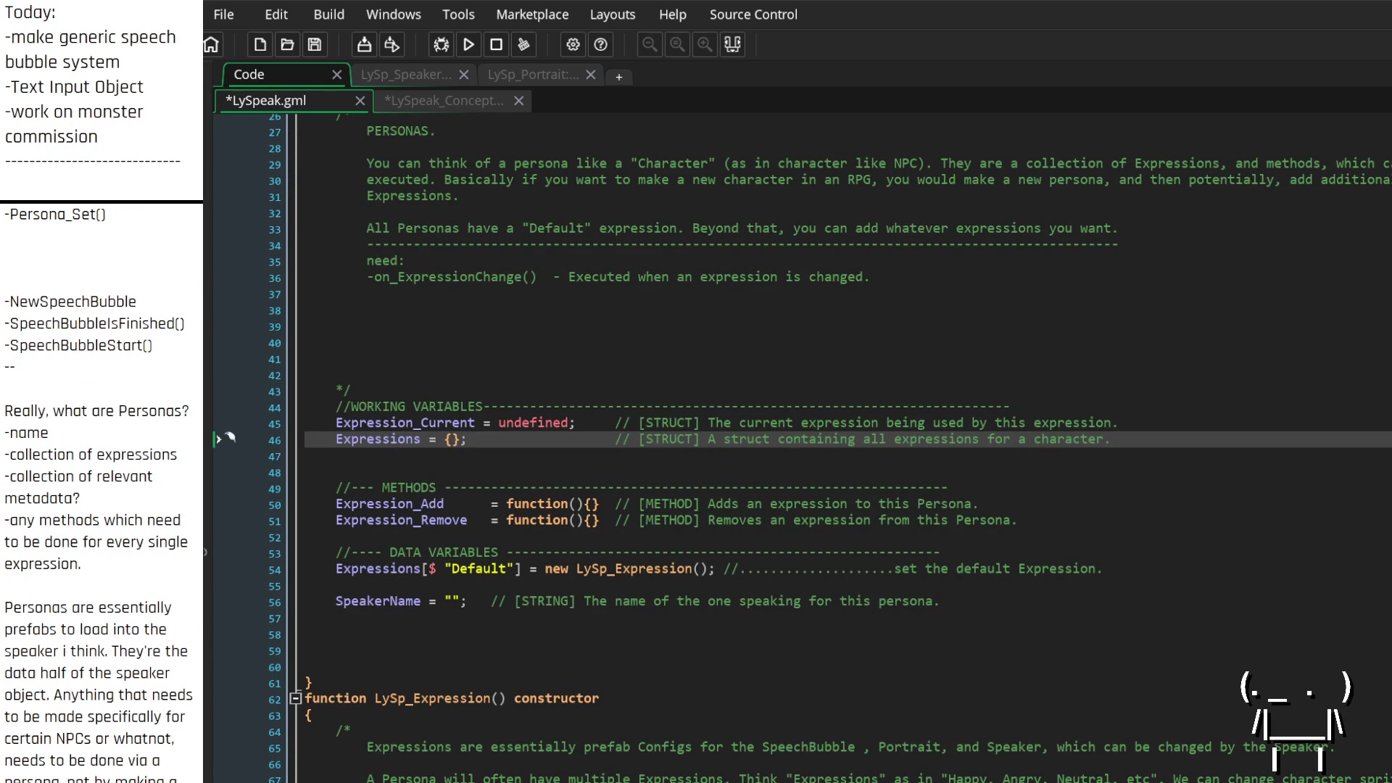
pyautogui.click(398, 421)
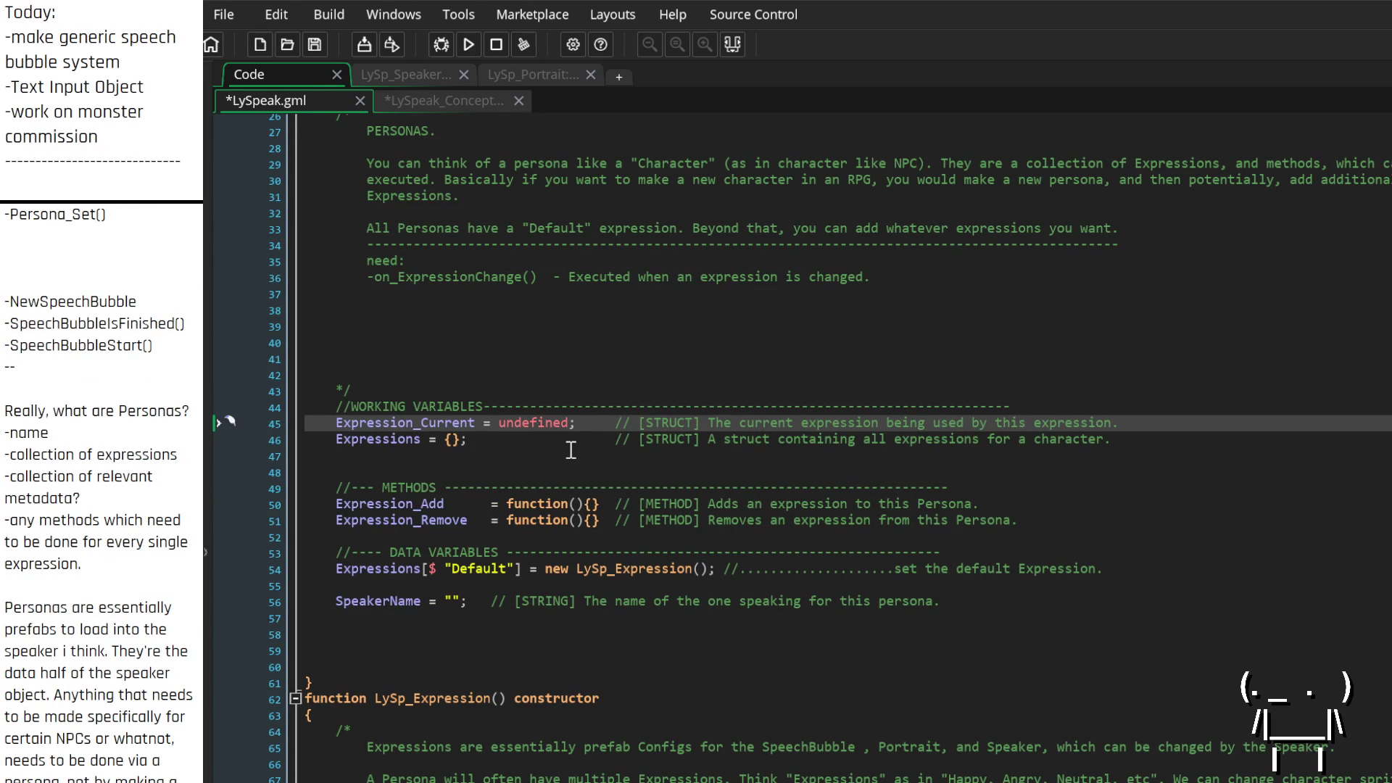
pyautogui.click(406, 506)
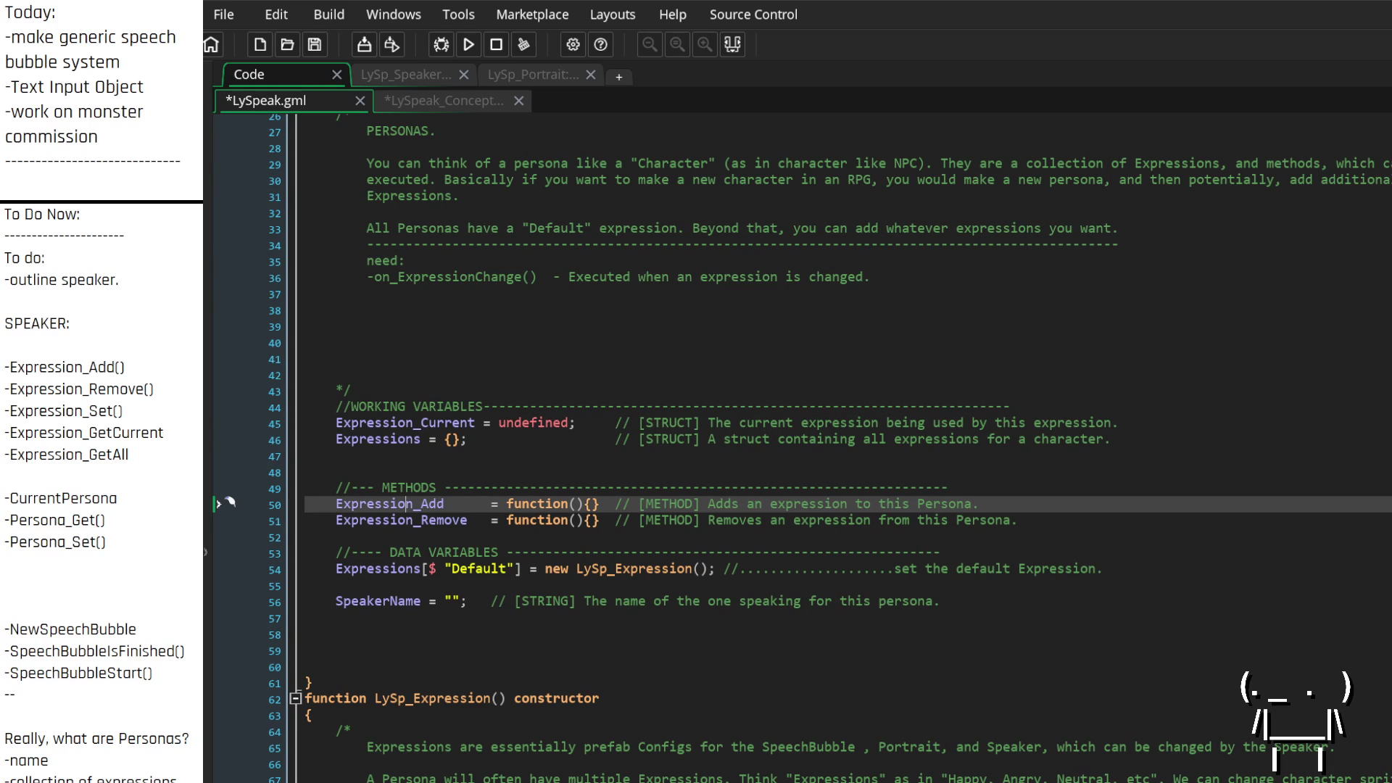
# Add an Expression_Set = function(){} stub commented '[METHOD] Sets the current expression for this persona'
pyautogui.click(1053, 522)
pyautogui.press('Return')
pyautogui.write('Expres')
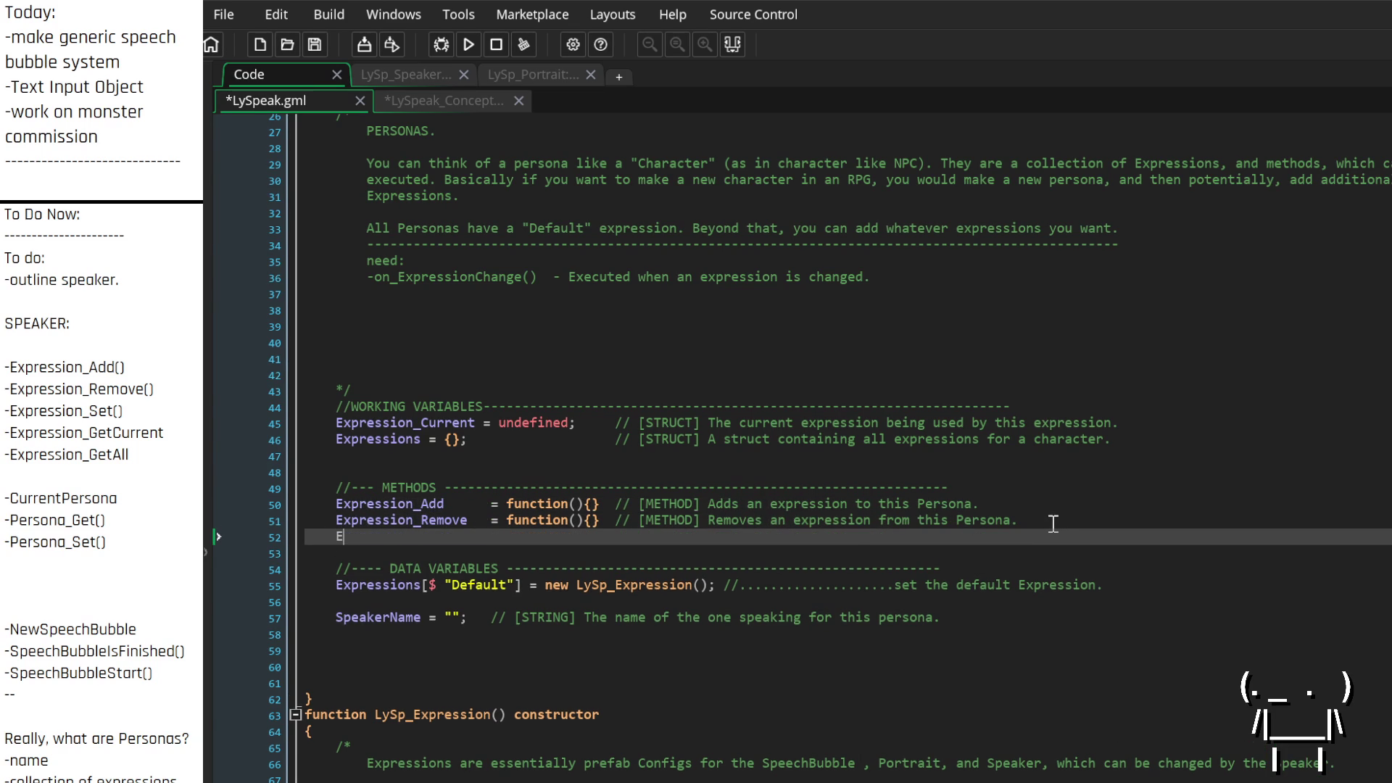
pyautogui.write('sion_Set')
pyautogui.write('      =')
pyautogui.write(' function(')
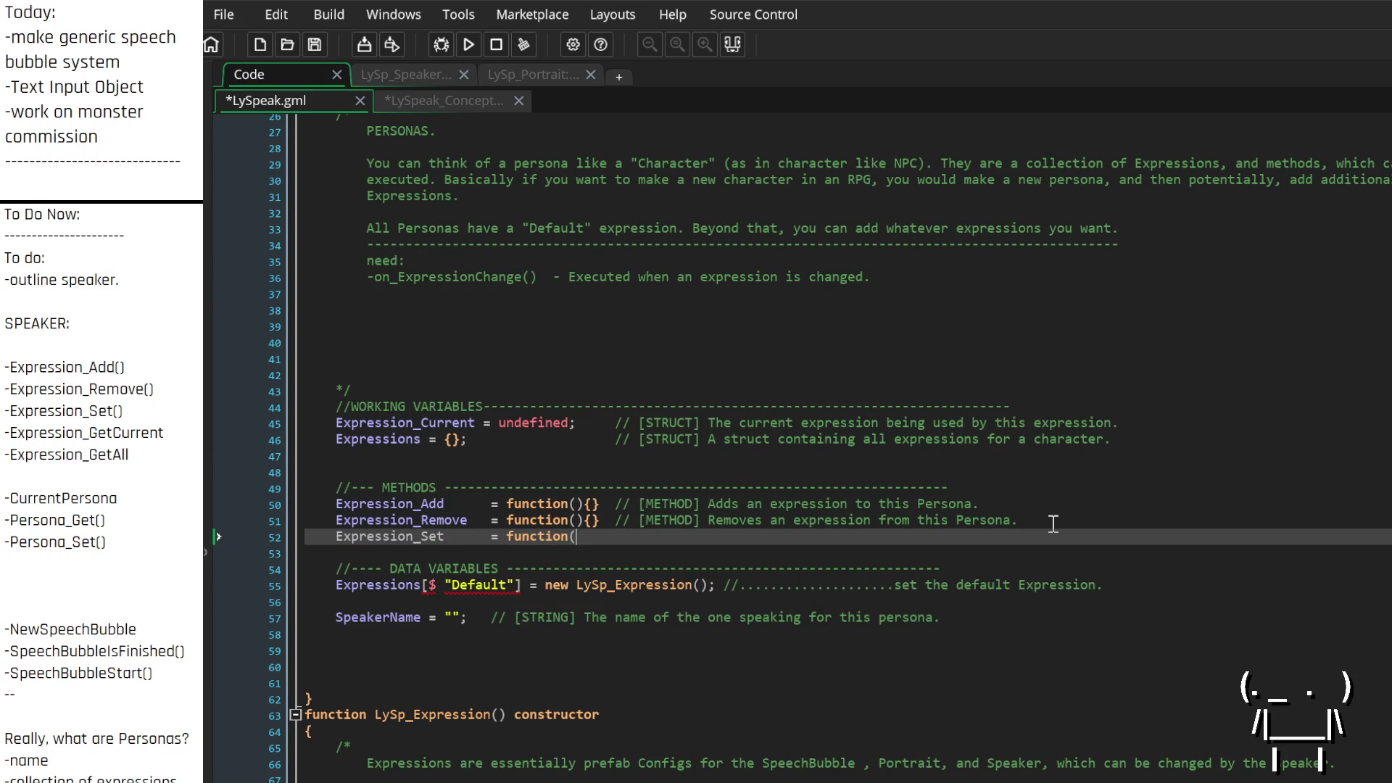
pyautogui.write('){}  /')
pyautogui.write('/ []')
pyautogui.write('METHOD')
pyautogui.write('Sets the current')
pyautogui.write(' exp')
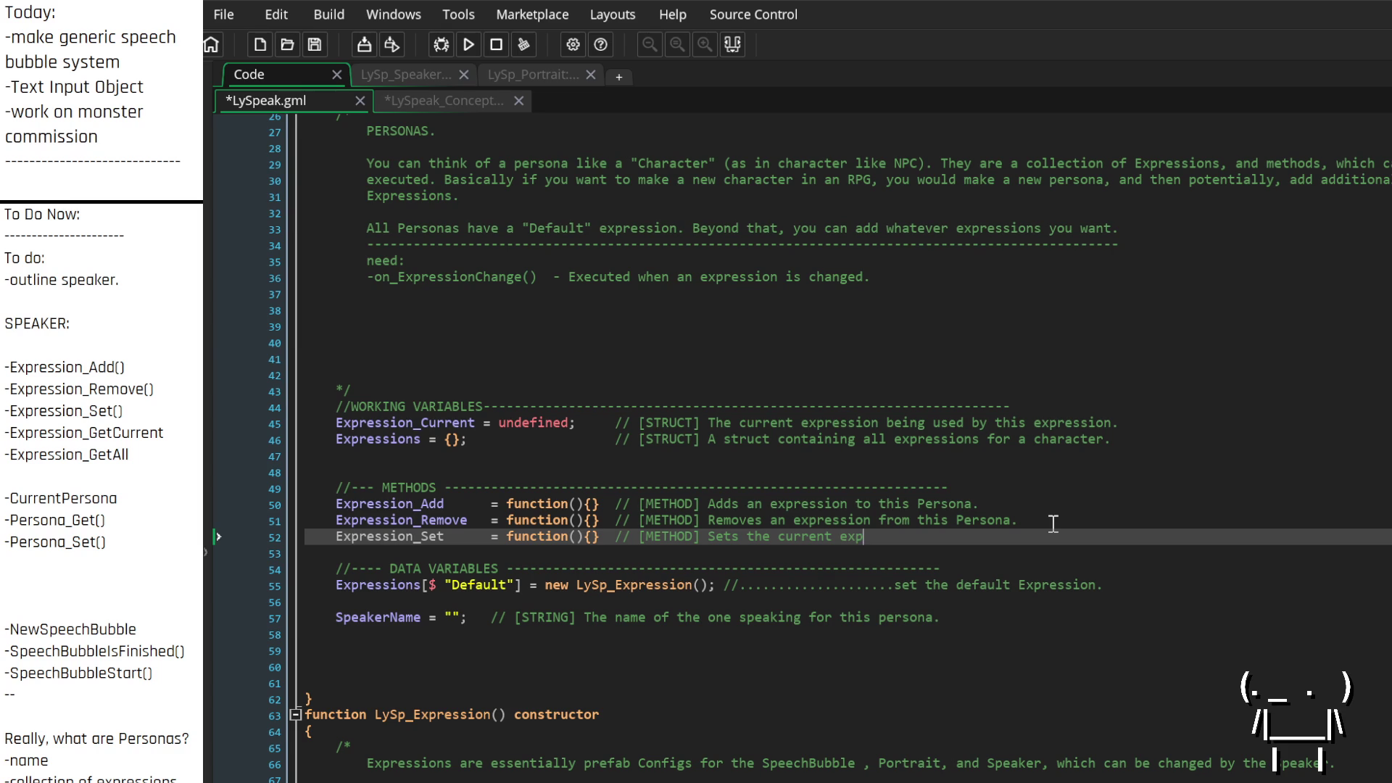
pyautogui.write('ression for this persona.')
# Begin an 'Expression_Get_Current = function(){}' stub on the next line
pyautogui.press('Return')
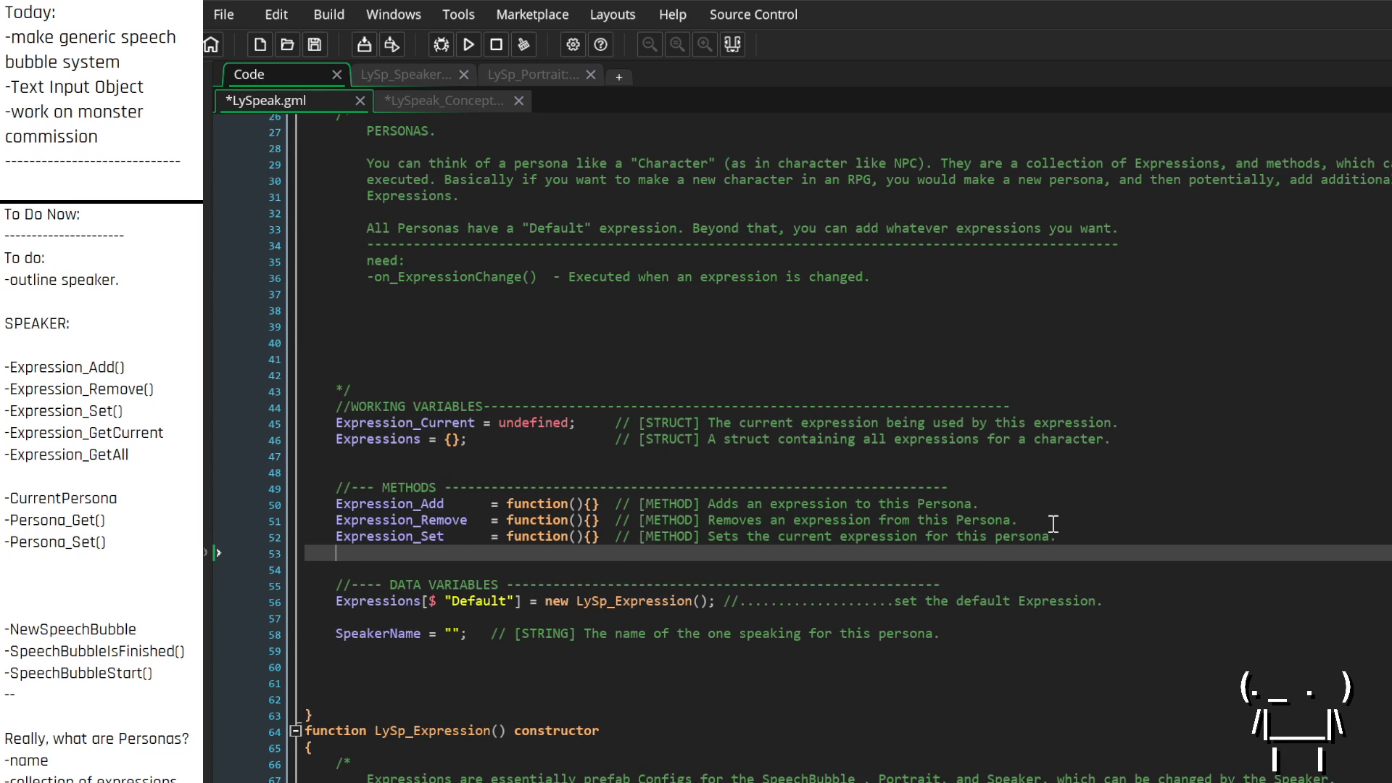
pyautogui.press('Up')
pyautogui.press('Down')
pyautogui.write('Expression_')
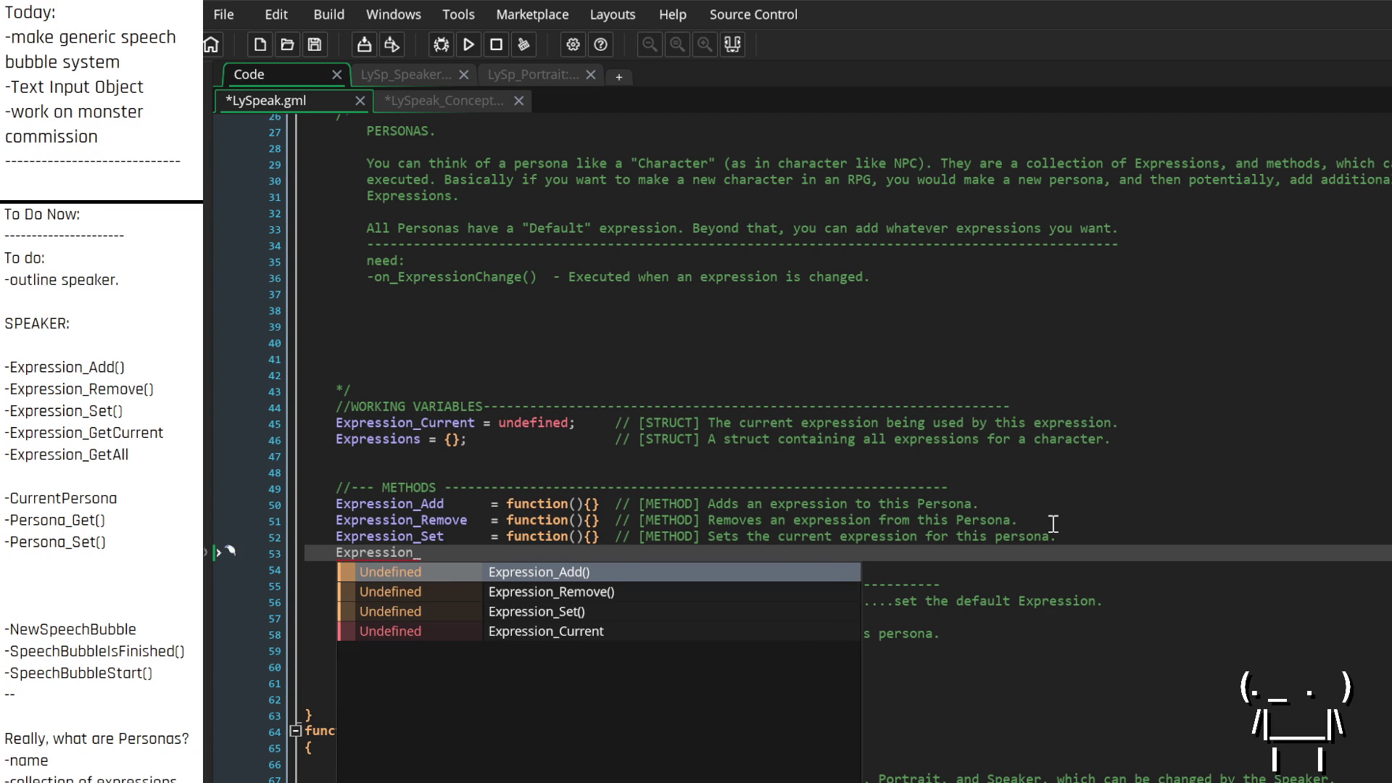
pyautogui.write('Get')
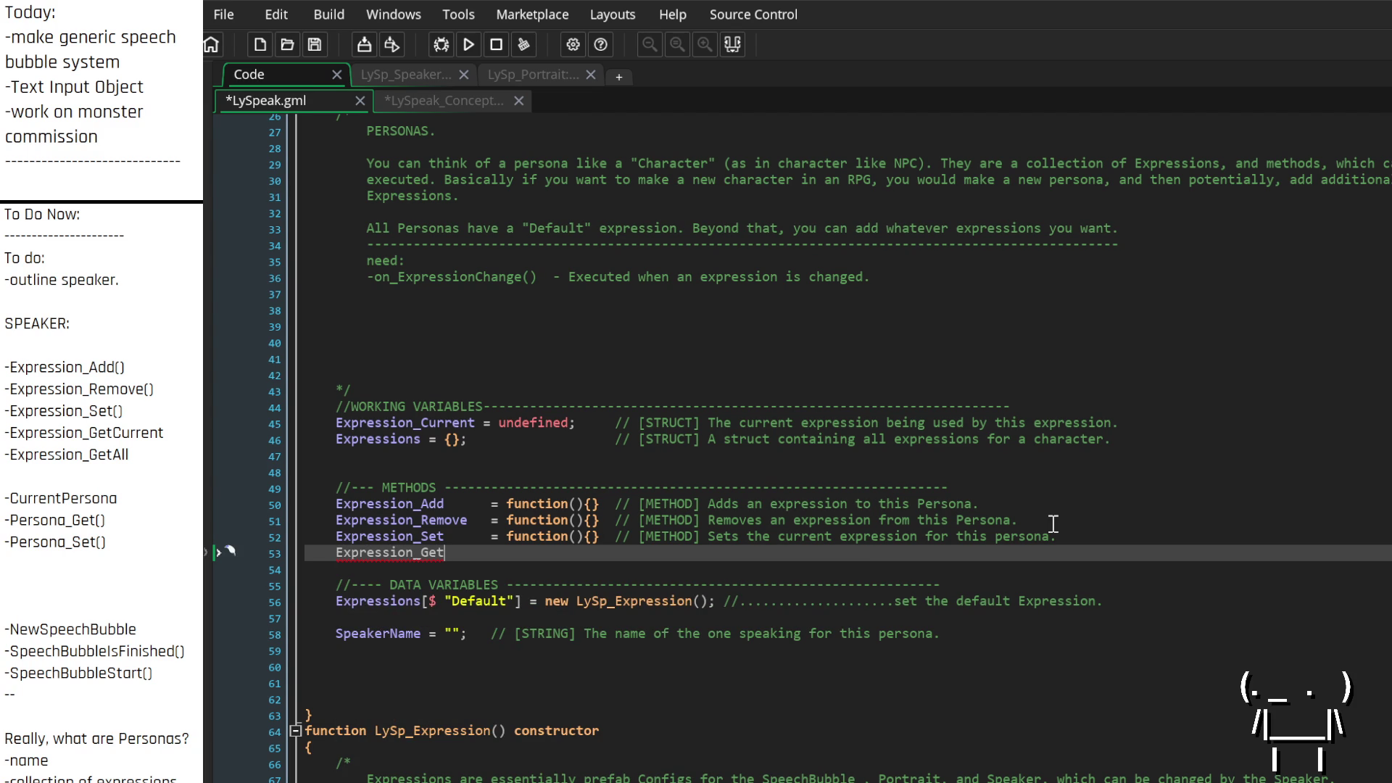
pyautogui.write('_Current')
pyautogui.write(' = func')
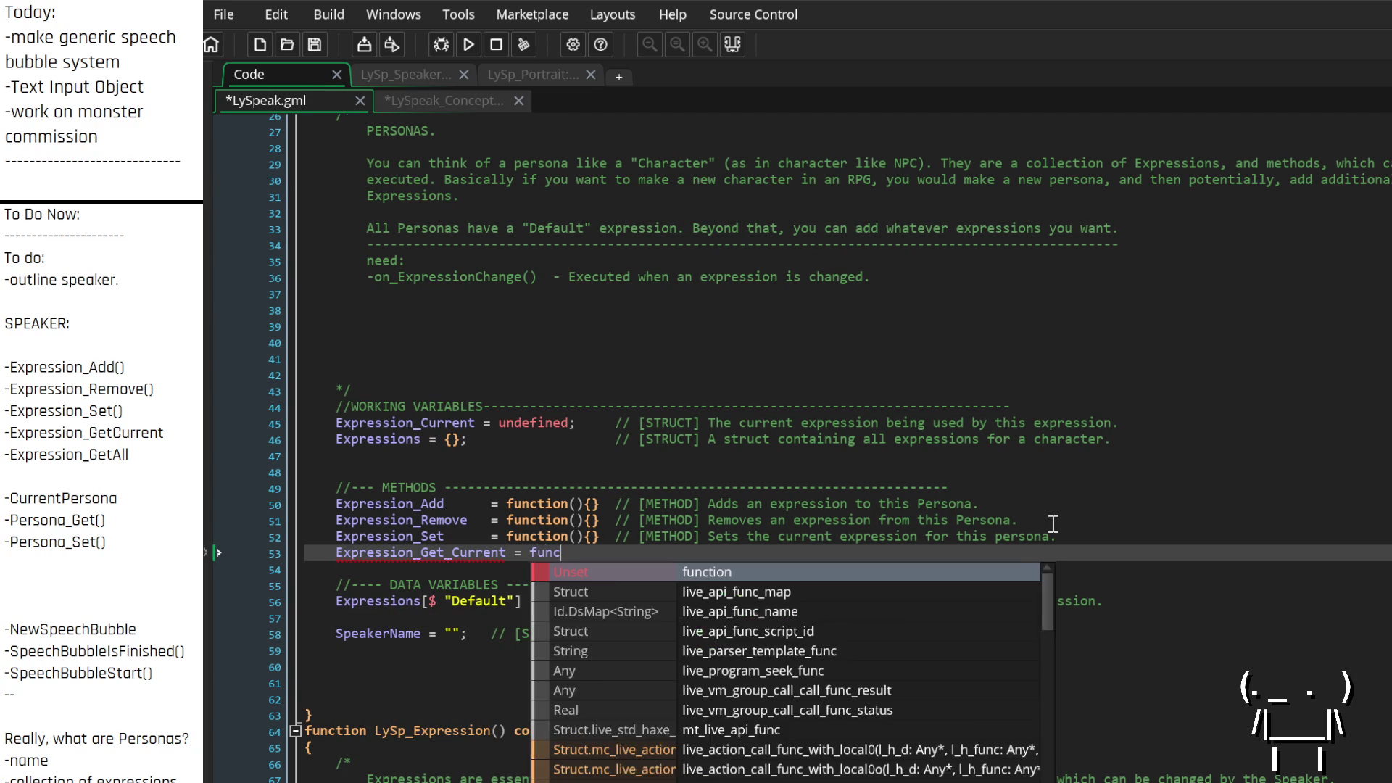
pyautogui.write('tion(){}   ')
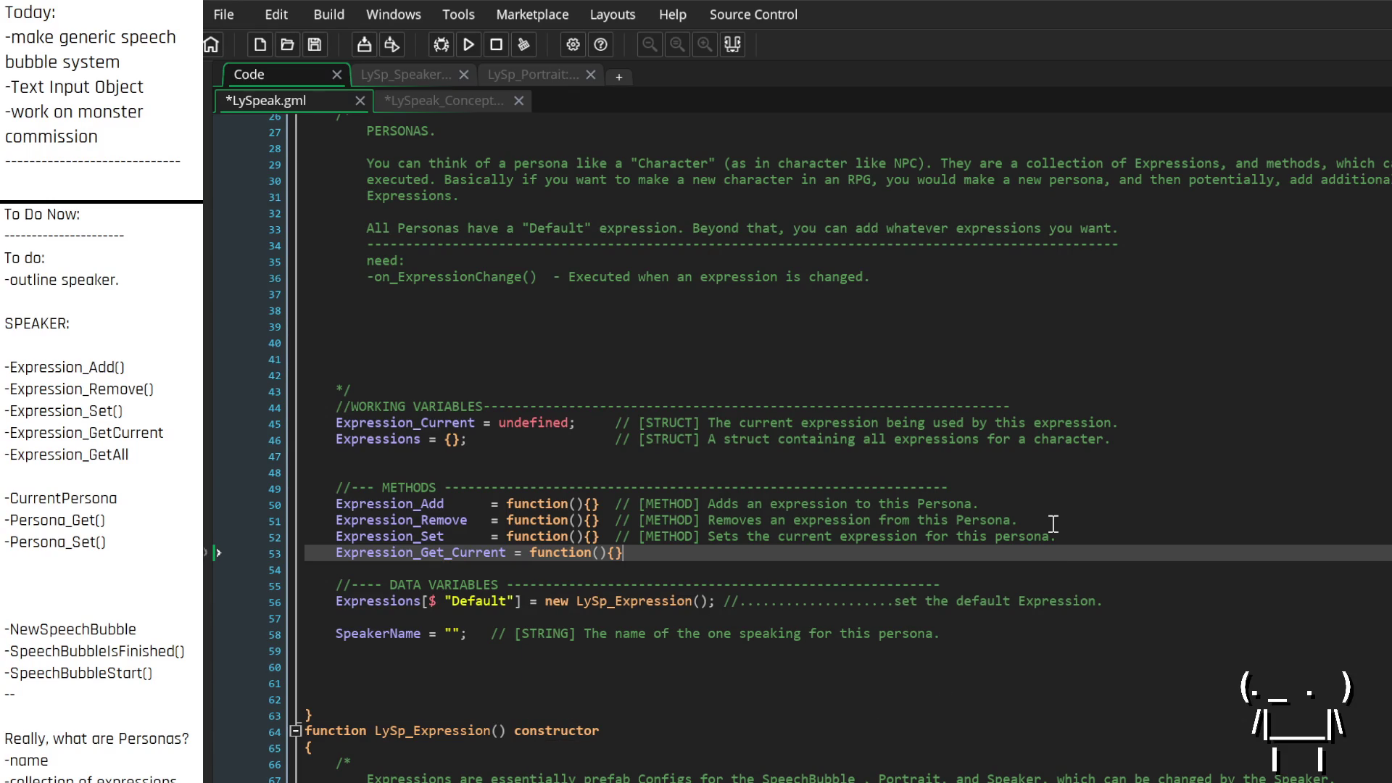
pyautogui.write('//[')
# Comment Expression_Get_Current as '[METHOD] Gets the current Expression for this persona.'
pyautogui.press('BackSpace')
pyautogui.write('[')
pyautogui.write('METHOD]')
pyautogui.write(' Gets the')
pyautogui.write(' current ')
pyautogui.write('persona of th')
pyautogui.write('is')
pyautogui.press('BackSpace')
pyautogui.press('BackSpace')
pyautogui.press('BackSpace')
pyautogui.write('Expressi')
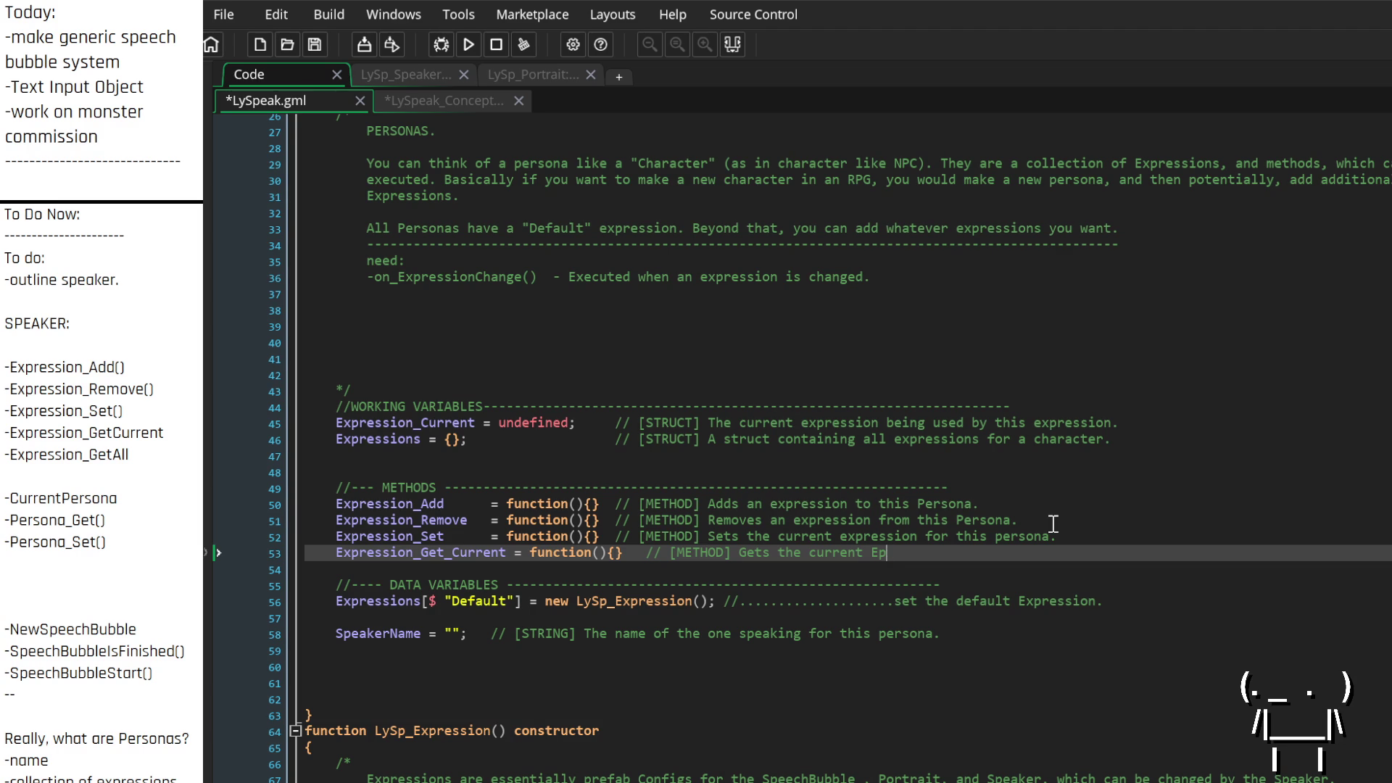
pyautogui.write('on for this pers')
pyautogui.write('ona.')
pyautogui.press('Return')
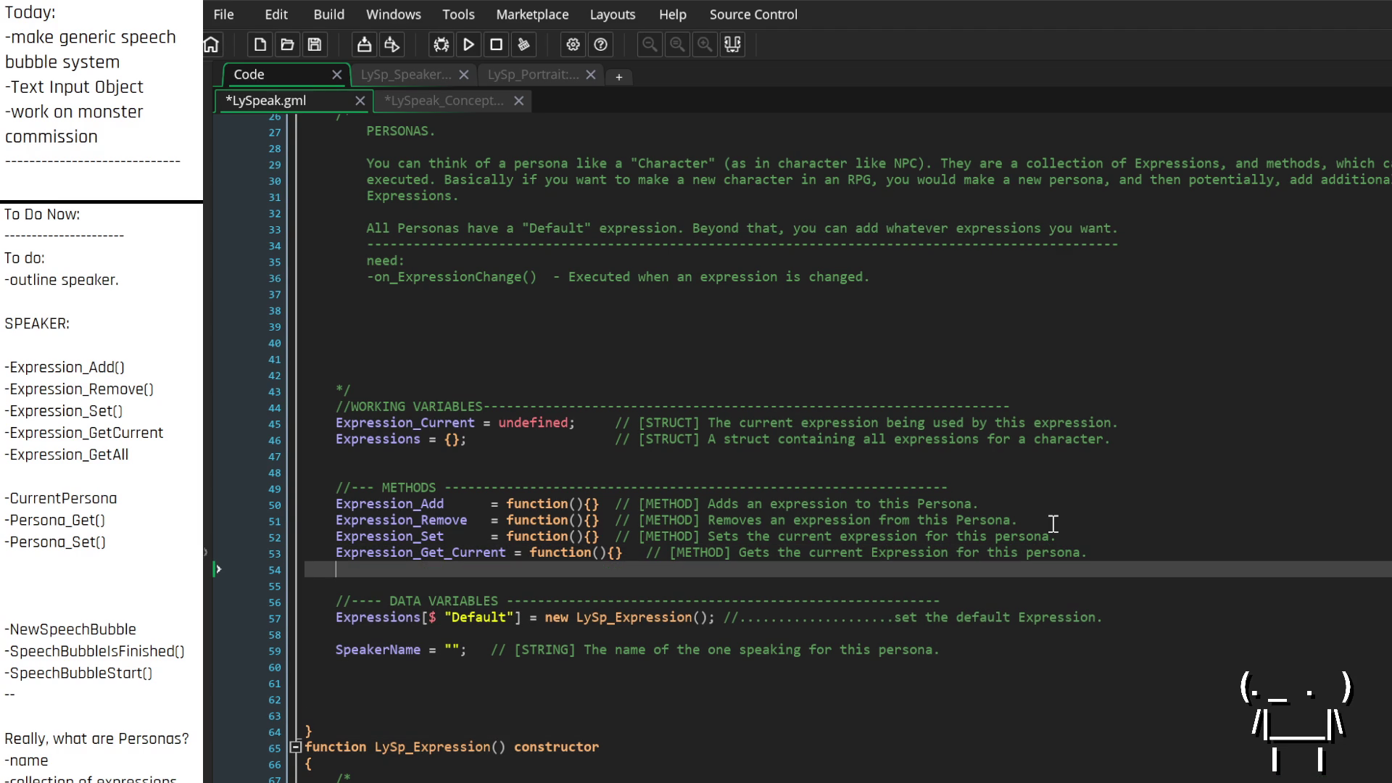
# Add 'Expression_Get_All = function(){}' commented 'Gets an array of every Expression in this persona's "Expressions" struct.'
pyautogui.write('Expression')
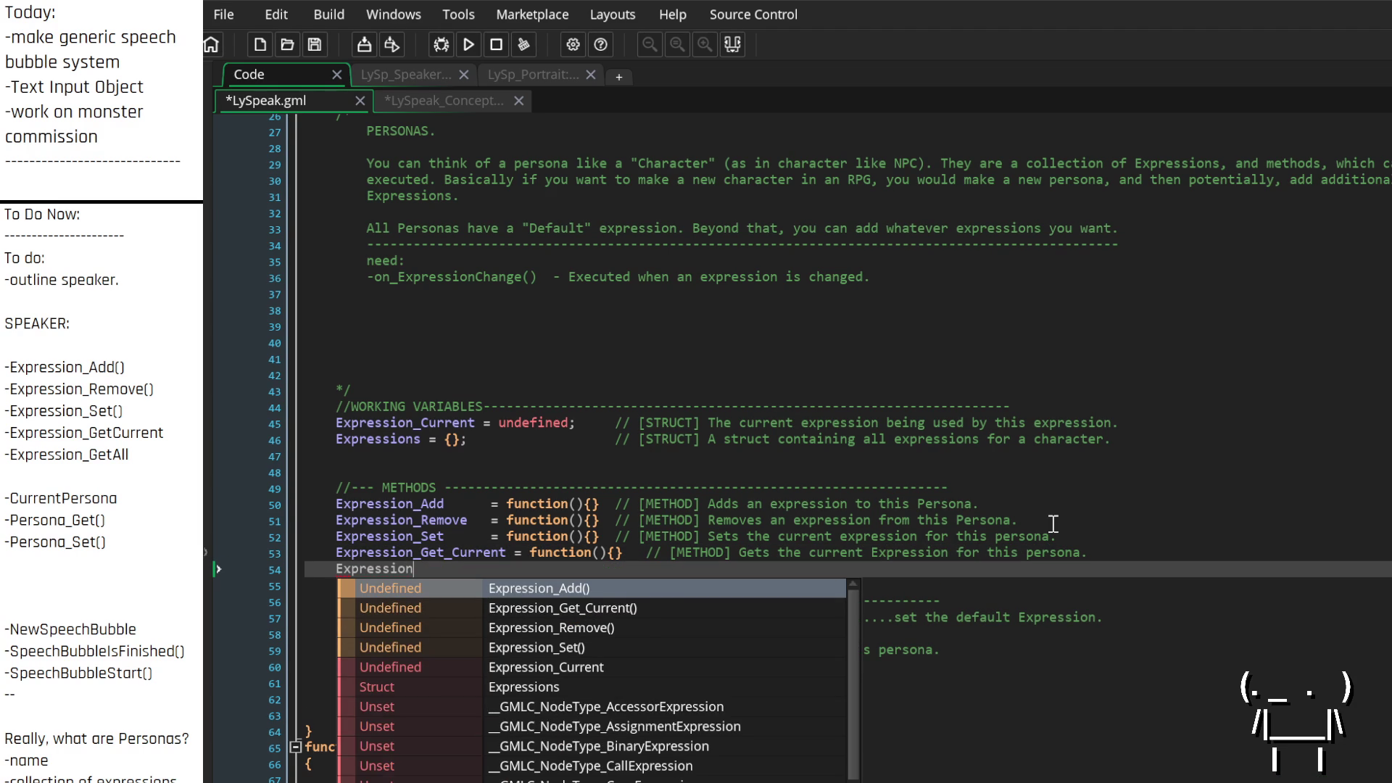
pyautogui.write('_')
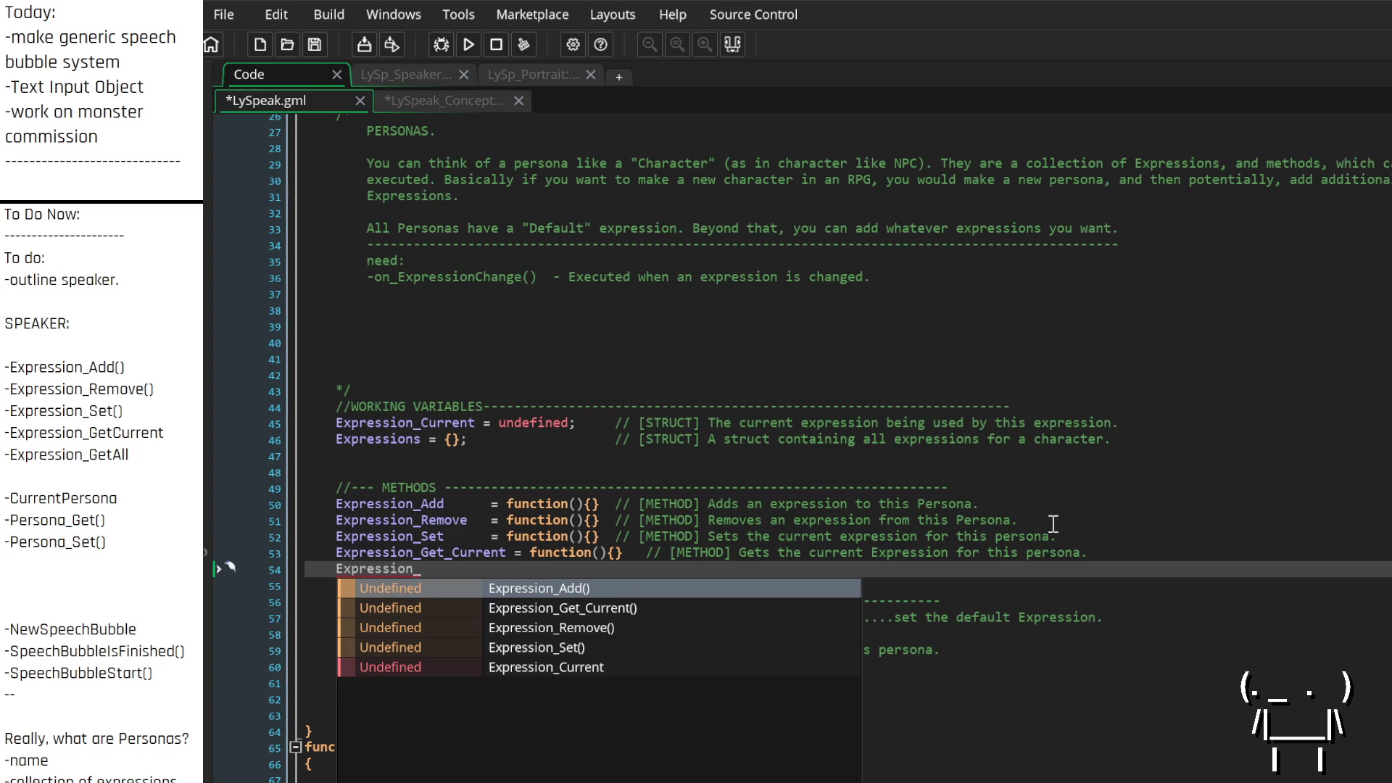
pyautogui.write('Get_All')
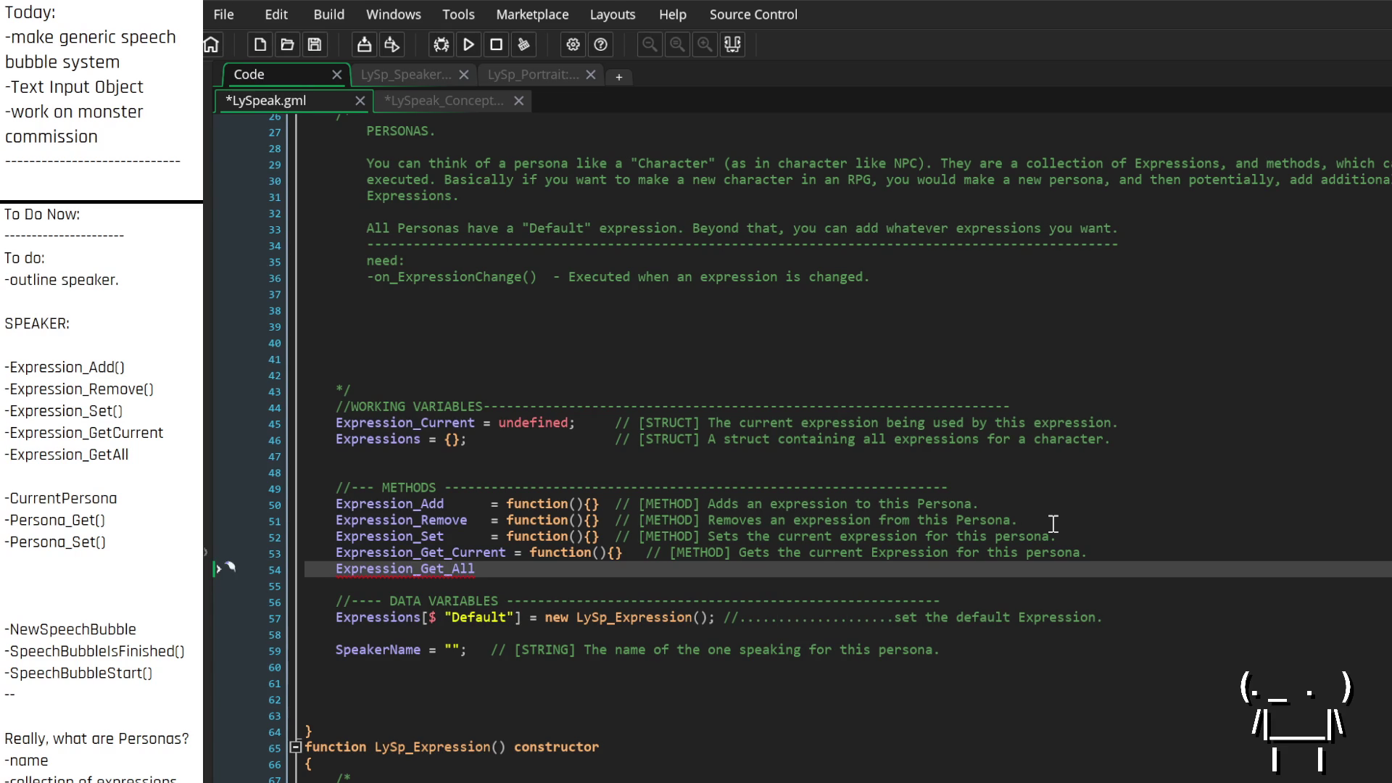
pyautogui.write('     = function(){')
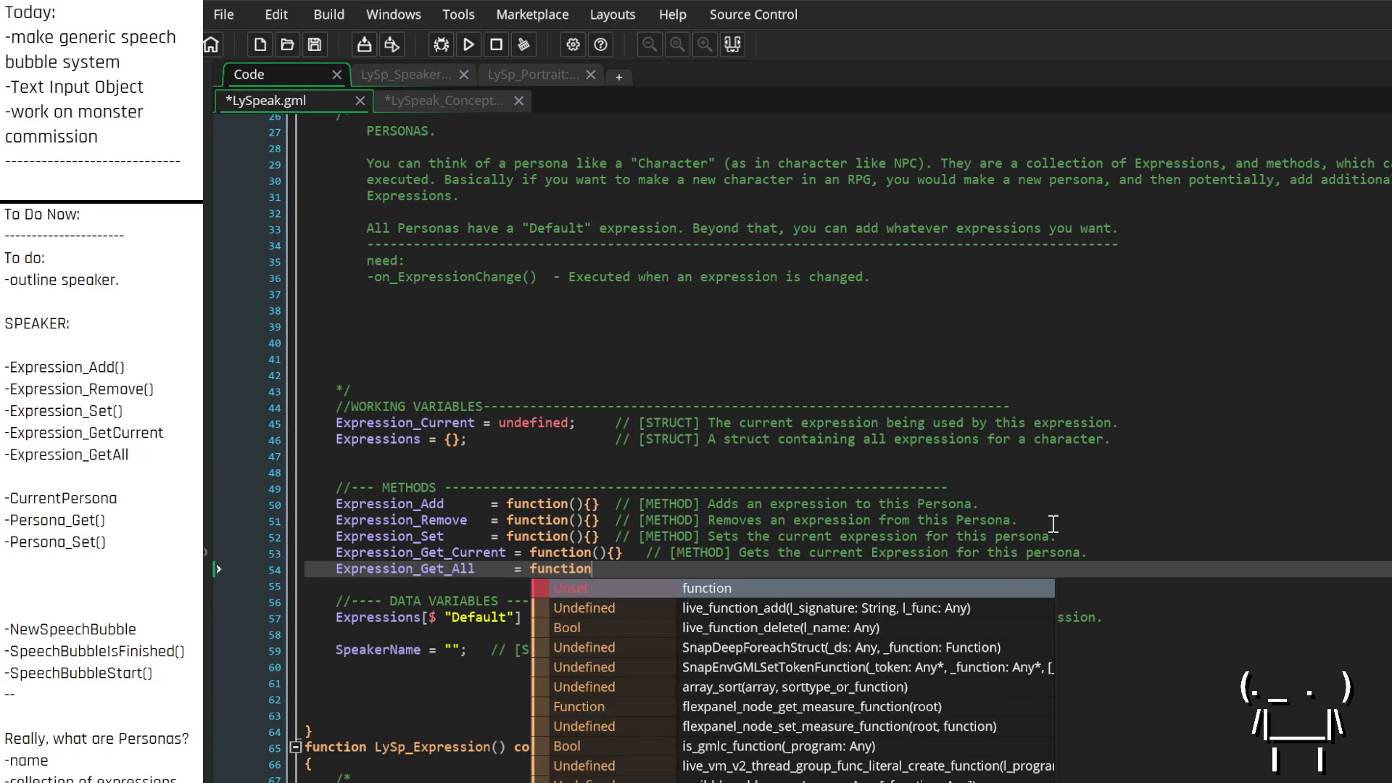
pyautogui.write('}   ')
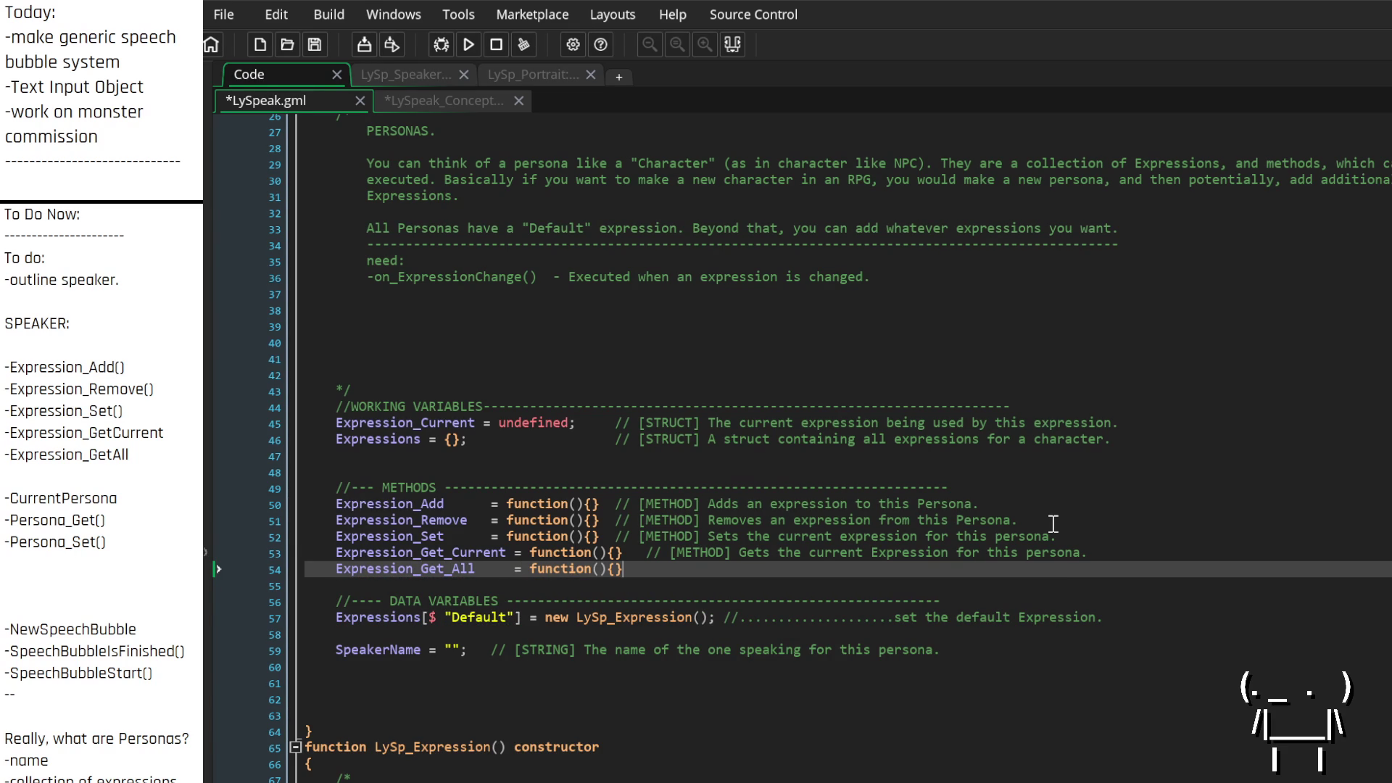
pyautogui.write('// ')
pyautogui.write('[')
pyautogui.write('METHOD] ')
pyautogui.write('Gets the')
pyautogui.press('BackSpace')
pyautogui.press('BackSpace')
pyautogui.press('BackSpace')
pyautogui.write('an array ')
pyautogui.write('of every ')
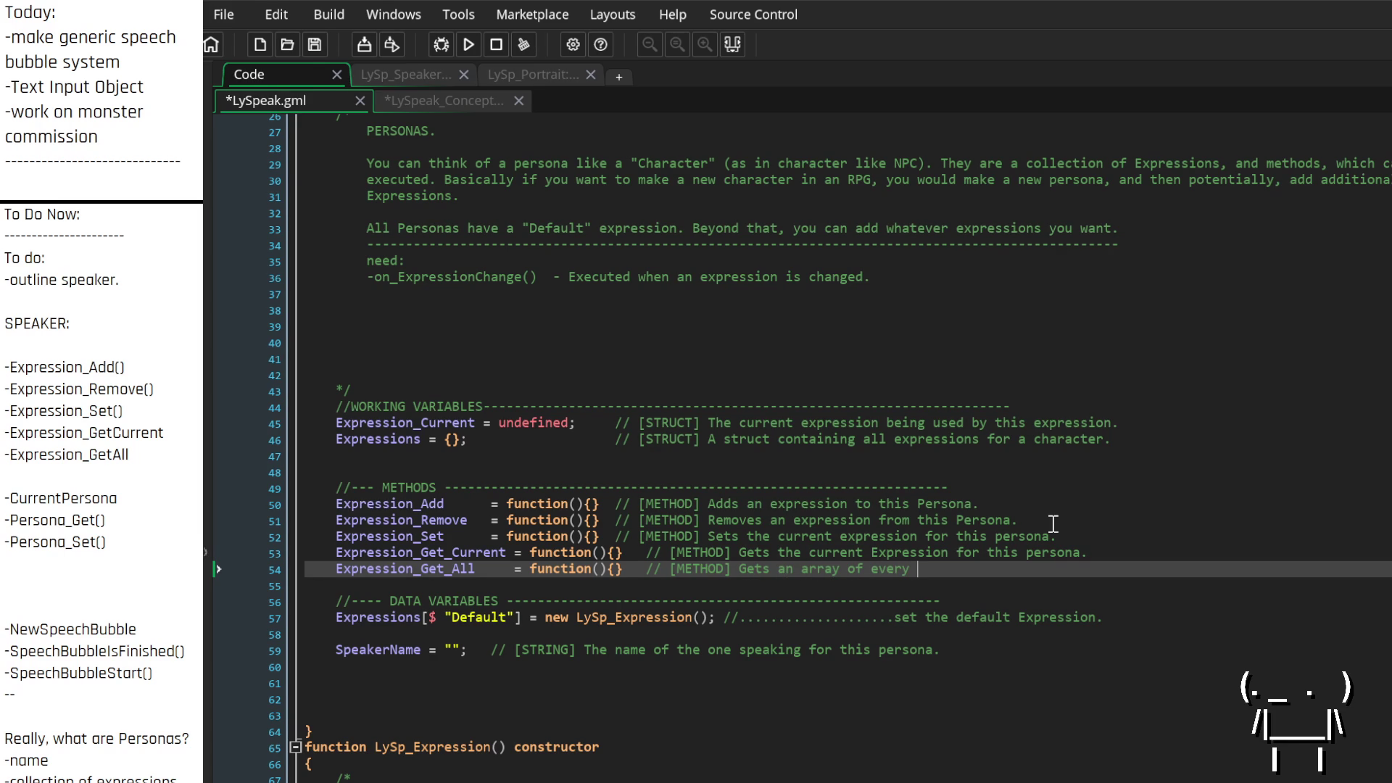
pyautogui.write('Expression ')
pyautogui.write('in this ')
pyautogui.write('persona.')
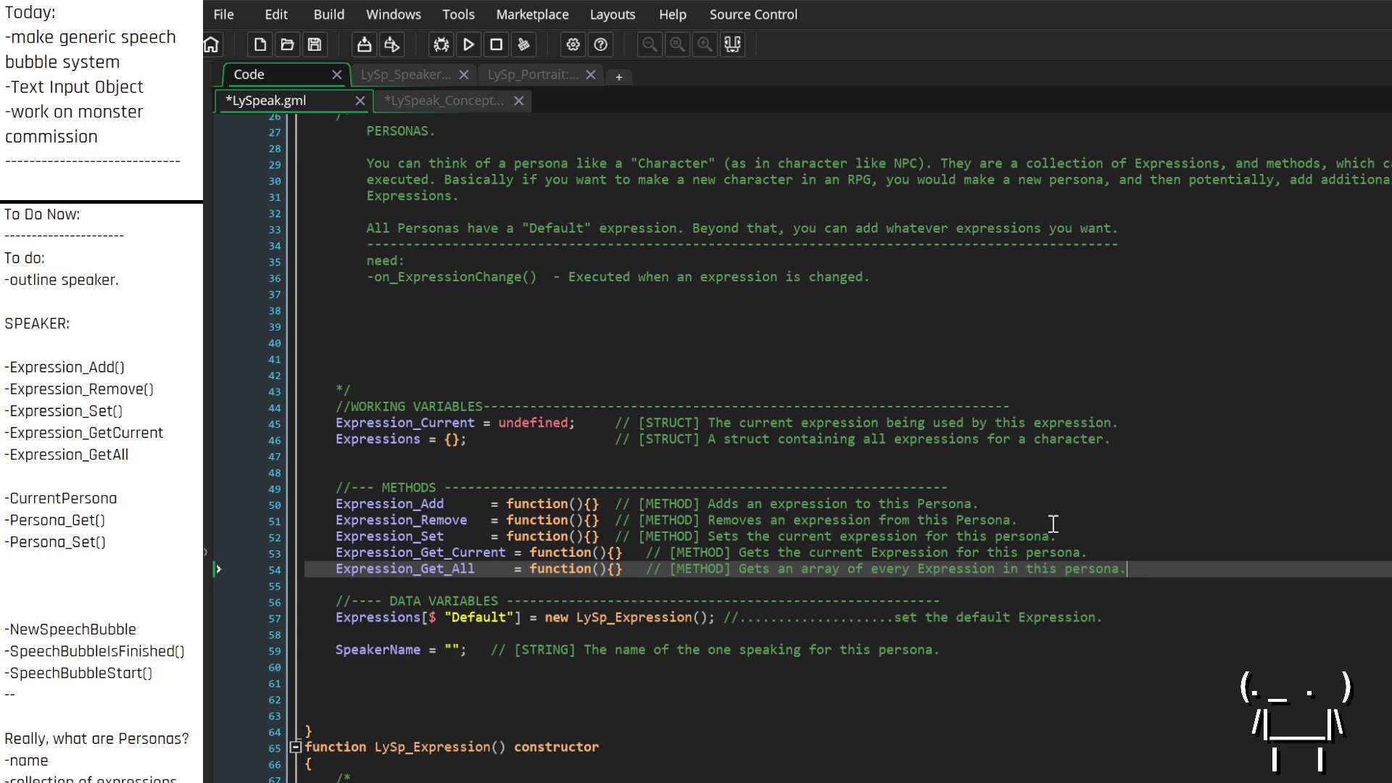
pyautogui.write('\'s "Expressions" struct.')
pyautogui.scroll(-2, 154, 502)
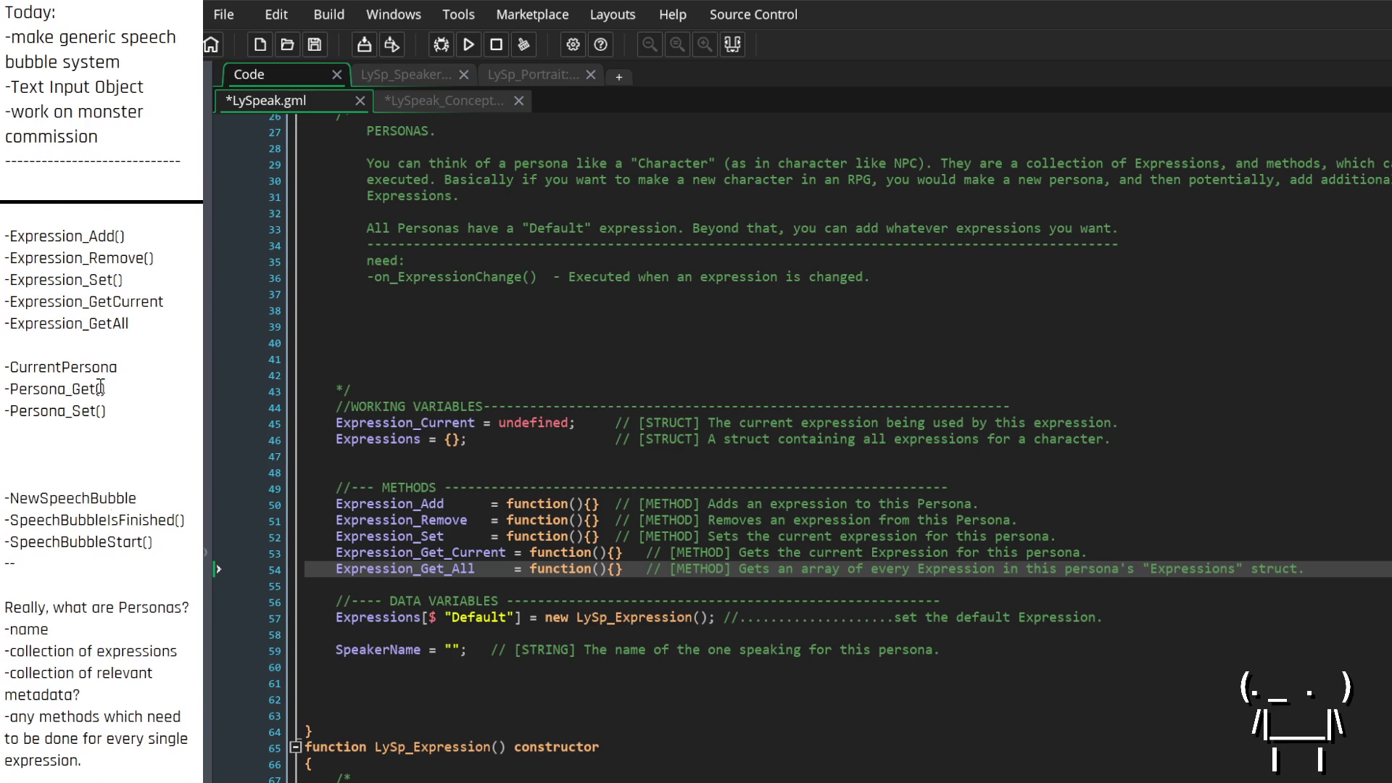
# Keep one blank line above METHODS and add another before the DATA VARIABLES header
pyautogui.click(111, 520)
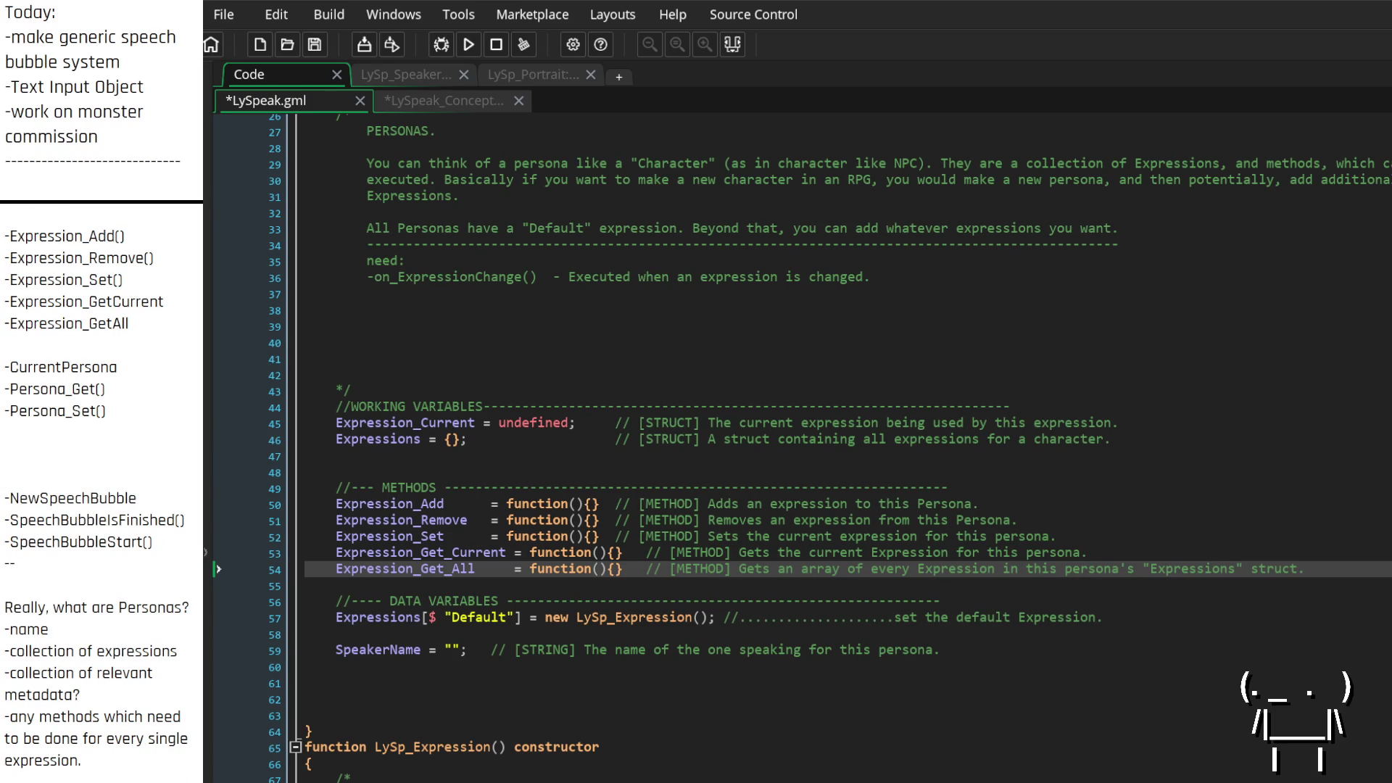
pyautogui.click(396, 461)
pyautogui.press('BackSpace')
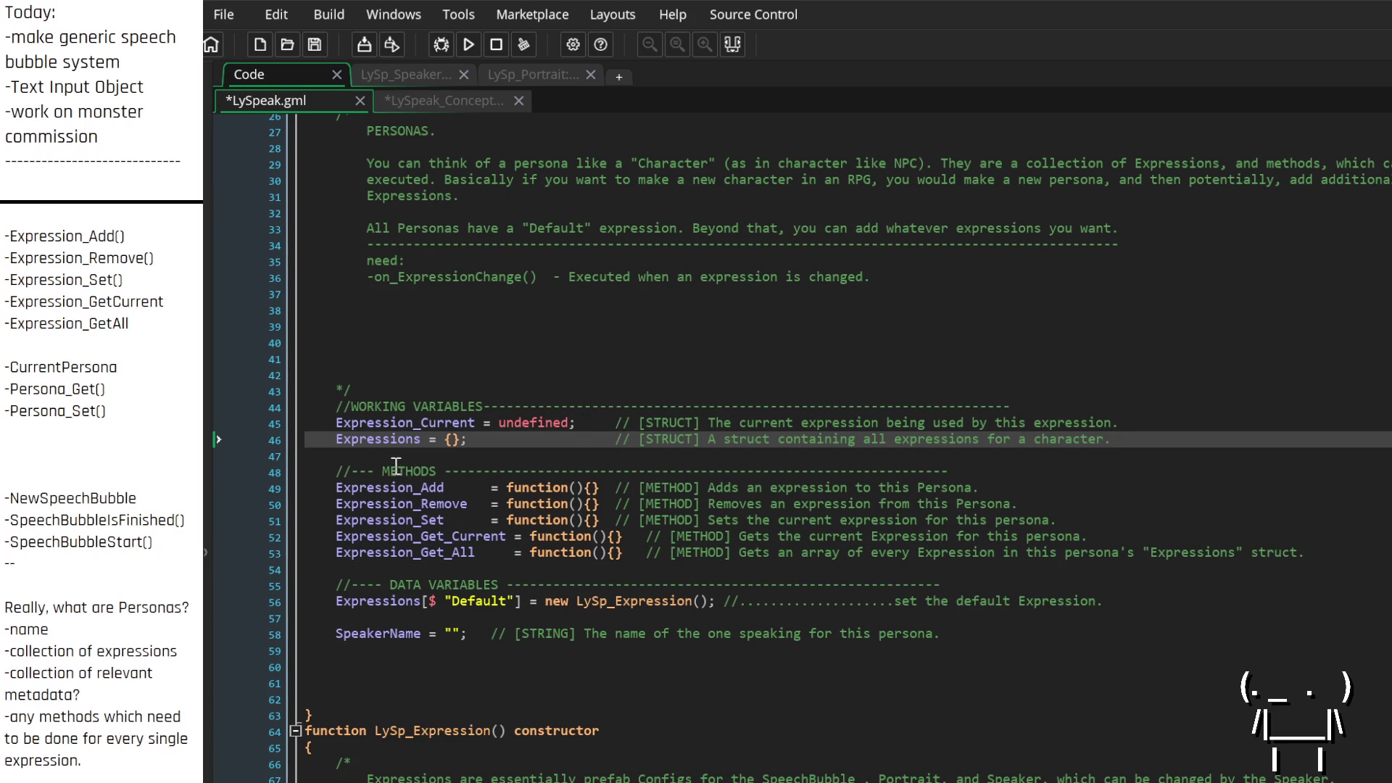
pyautogui.press('Return')
pyautogui.click(437, 587)
pyautogui.press('Return')
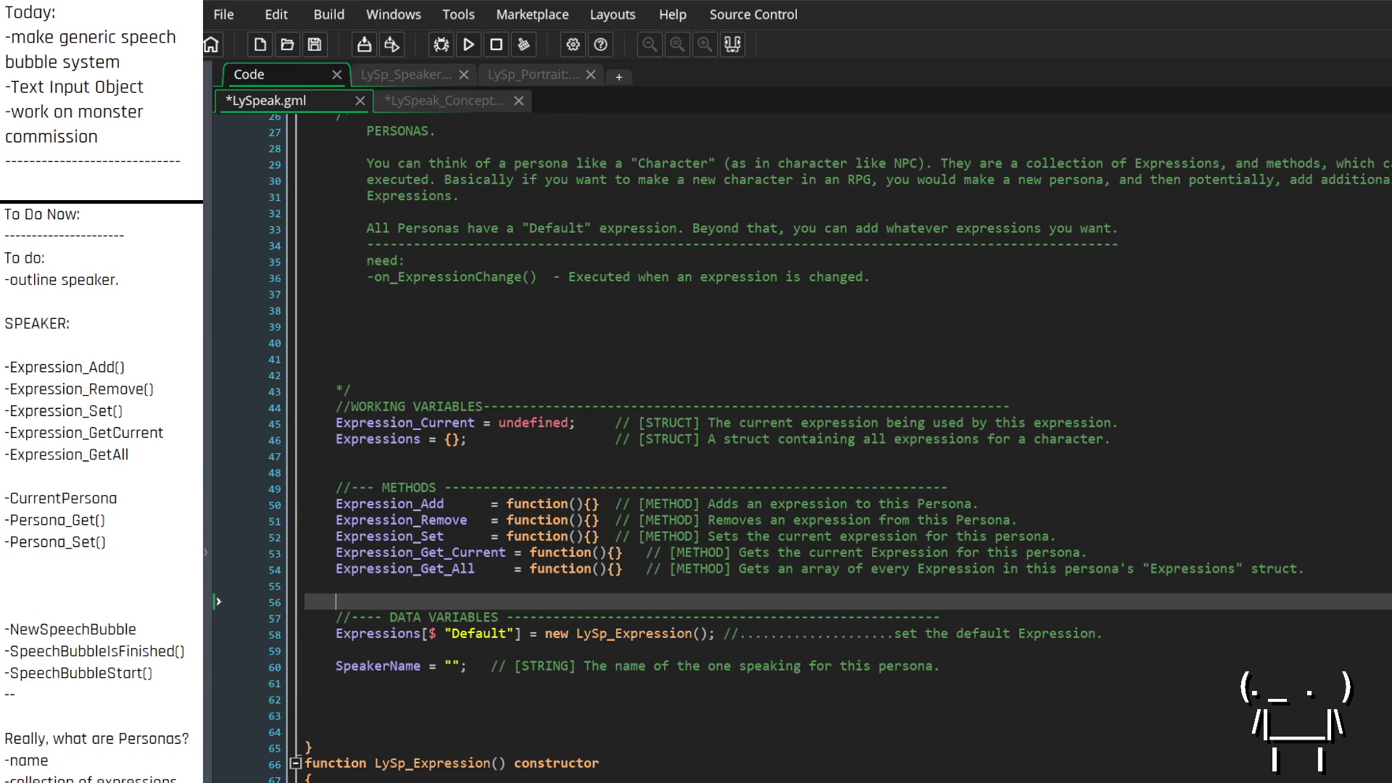
# Review the method notes, then select 'character' in the Expressions struct comment
pyautogui.moveTo(5, 367)
pyautogui.mouseDown()
pyautogui.moveTo(157, 371)
pyautogui.moveTo(176, 450)
pyautogui.mouseUp()
pyautogui.click(177, 451)
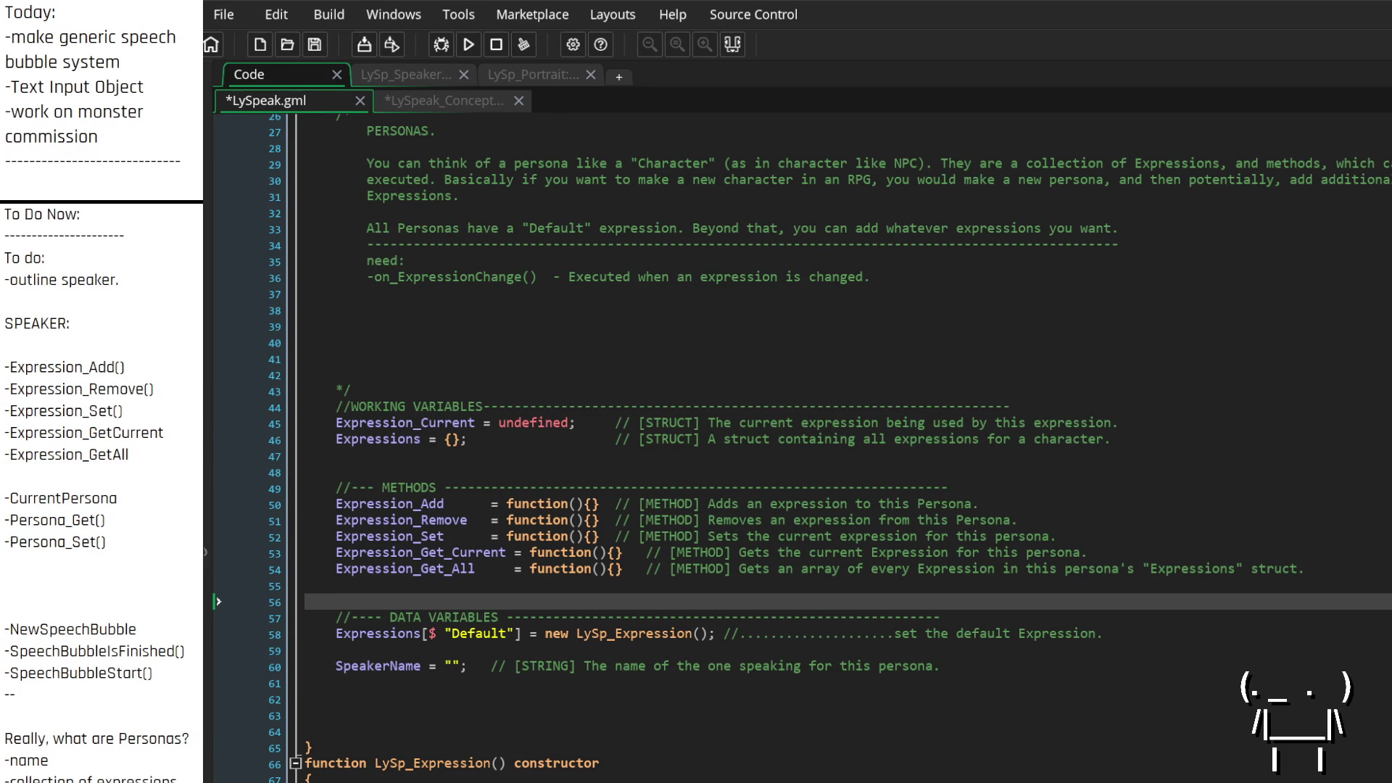
pyautogui.click(550, 439)
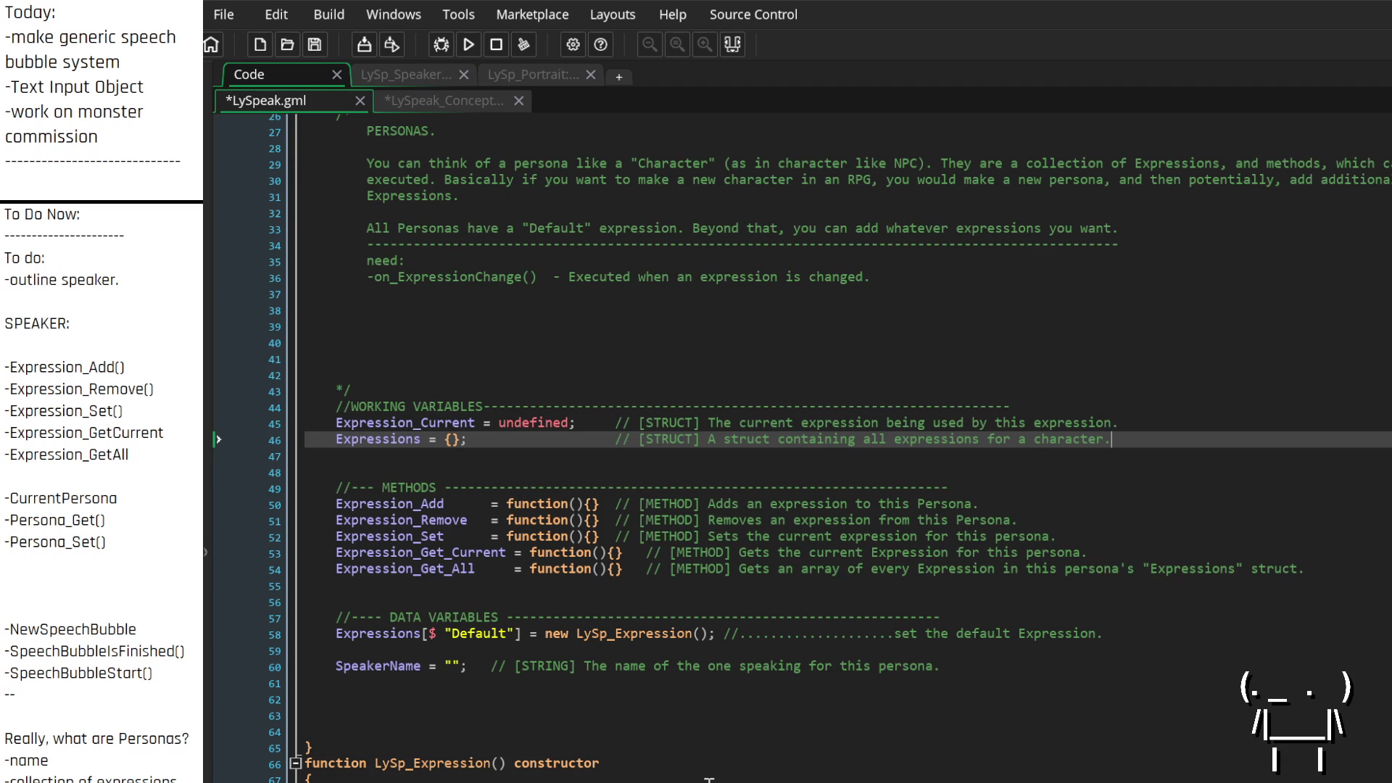
pyautogui.doubleClick(1062, 441)
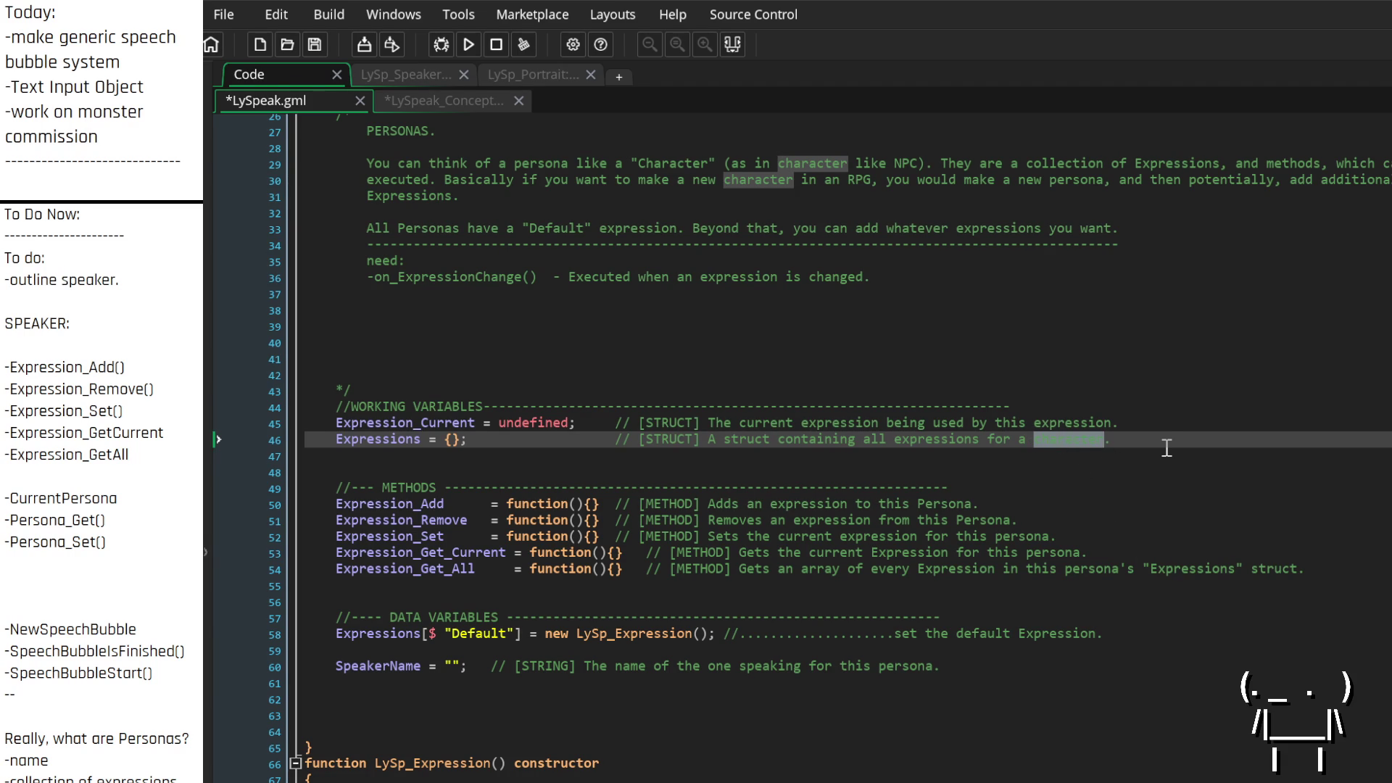